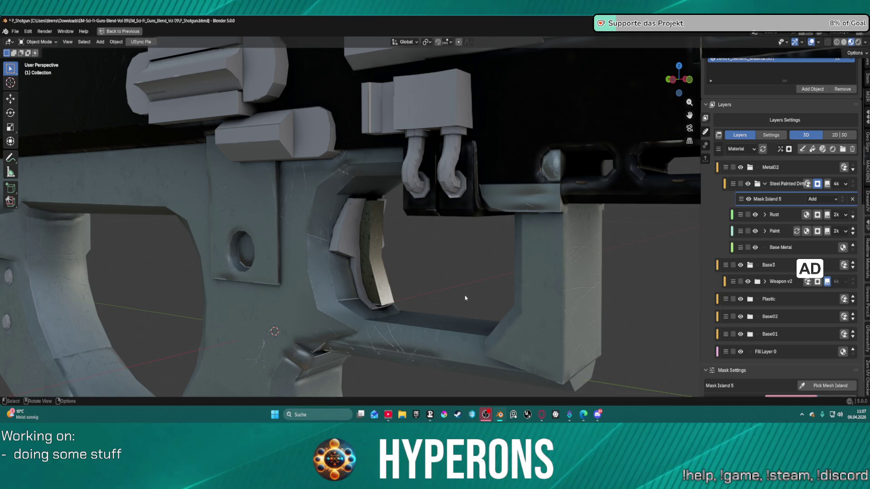
- Put the shotgun in Edit Mode with nothing selected, face select on, and the full Layout workspace restored
key(Tab)
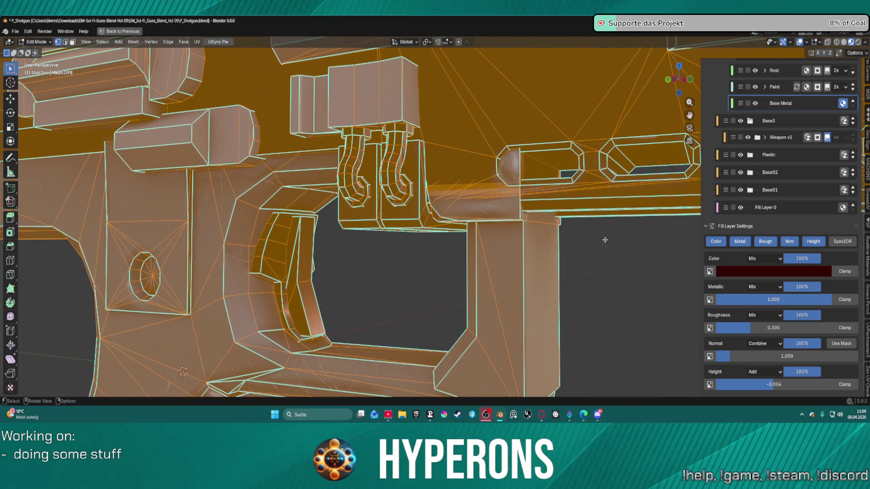
key(ctrl+Tab)
click(658, 252)
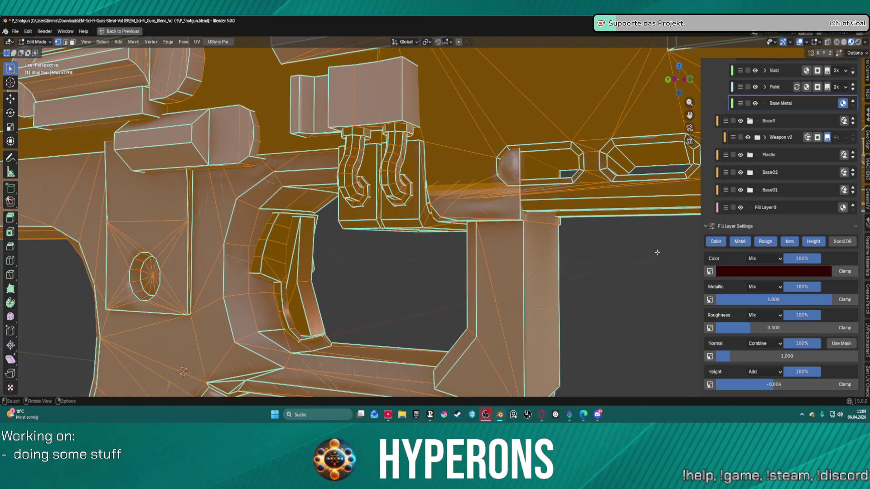
key(alt+a)
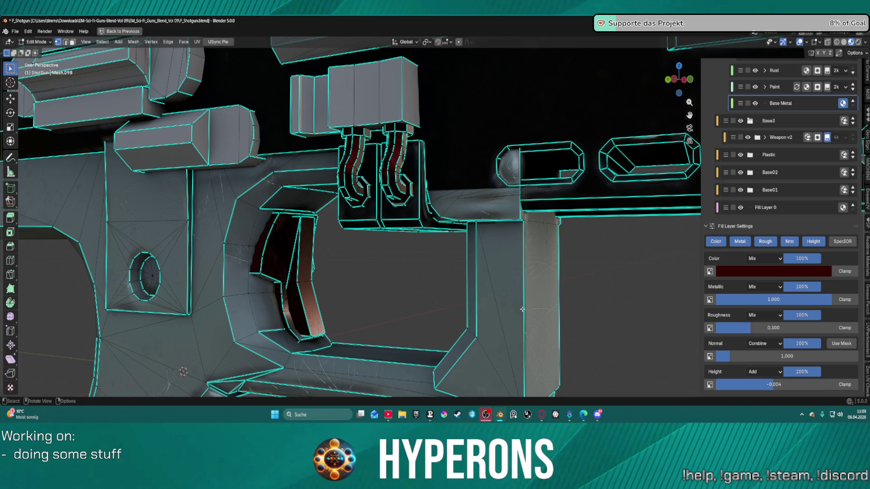
scroll(521, 308, down, 3)
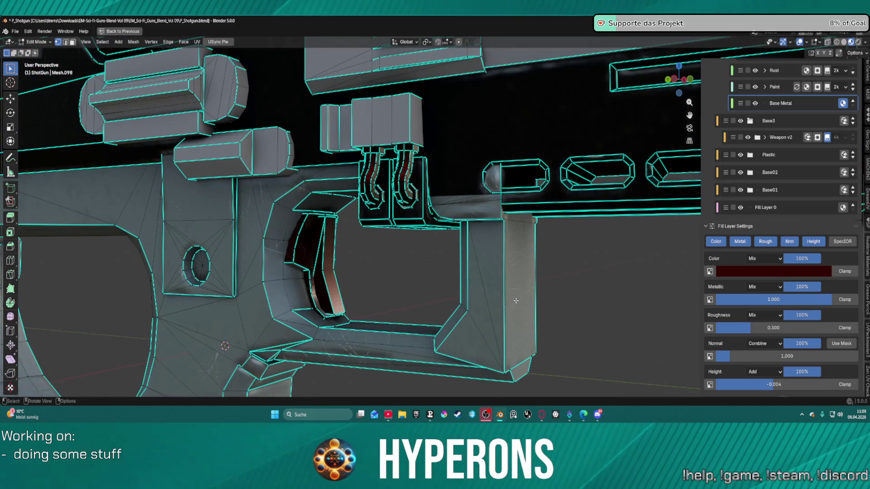
key(3)
key(ctrl+space)
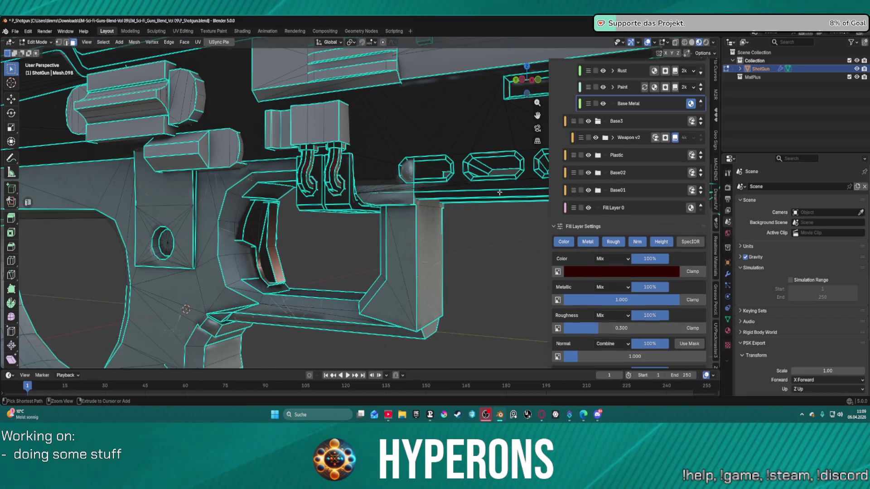
- Try isolating the linked upper piece of the gun, then reveal all hidden geometry again
scroll(455, 257, up, 2)
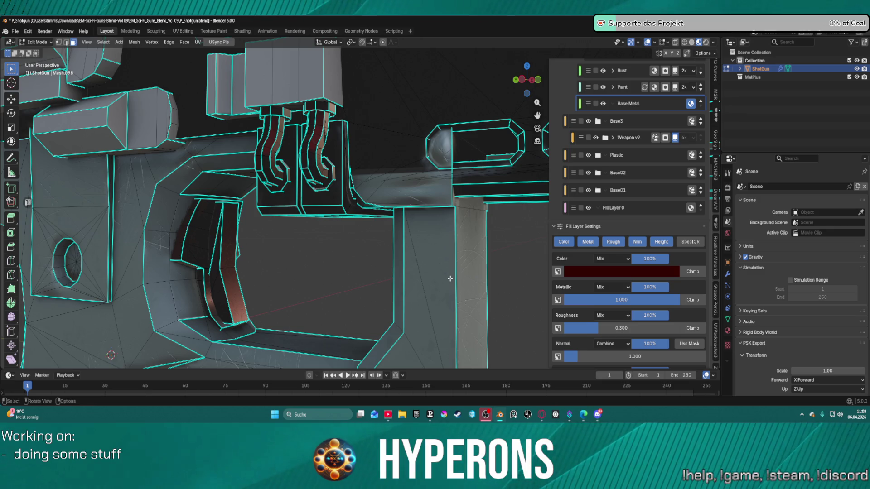
scroll(468, 265, down, 3)
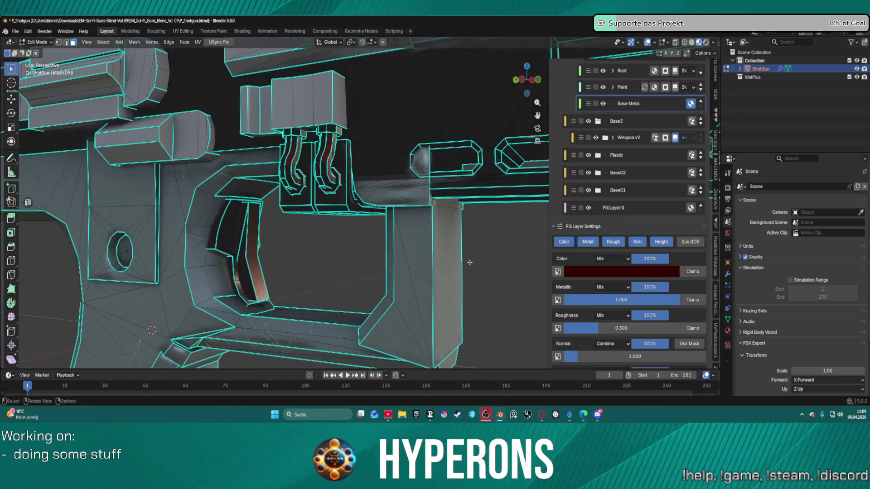
click(443, 268)
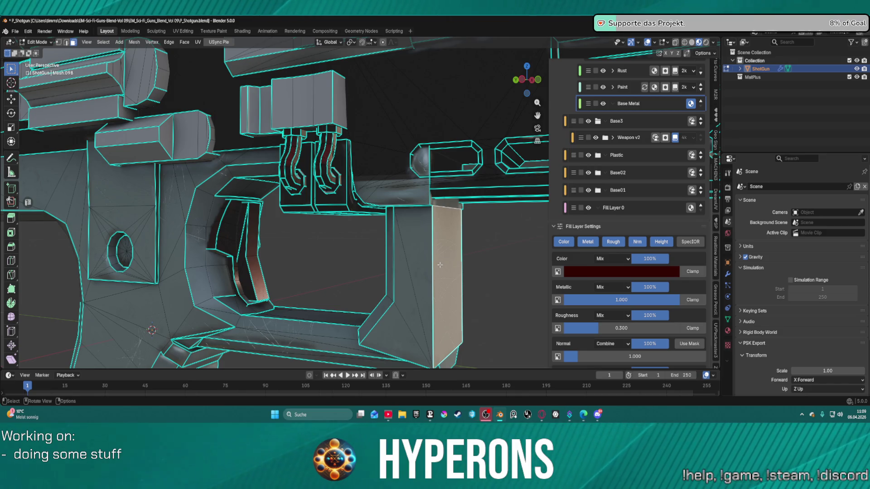
key(l)
scroll(454, 252, up, 8)
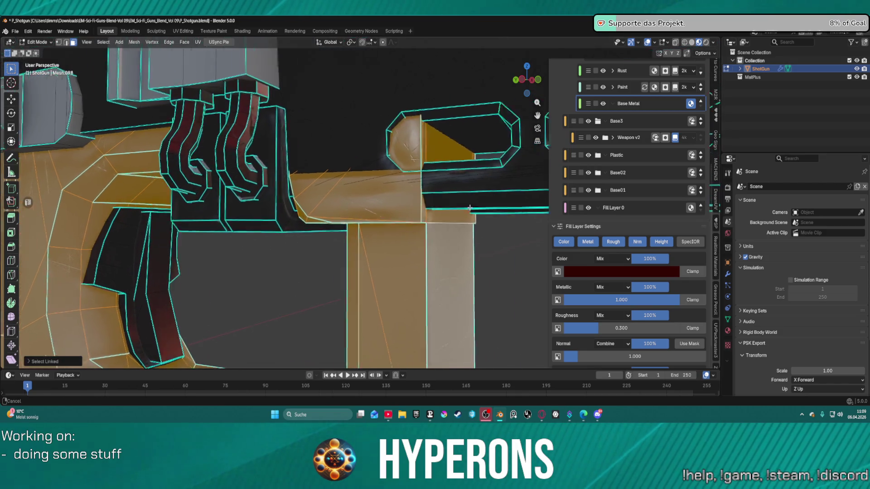
scroll(326, 158, down, 5)
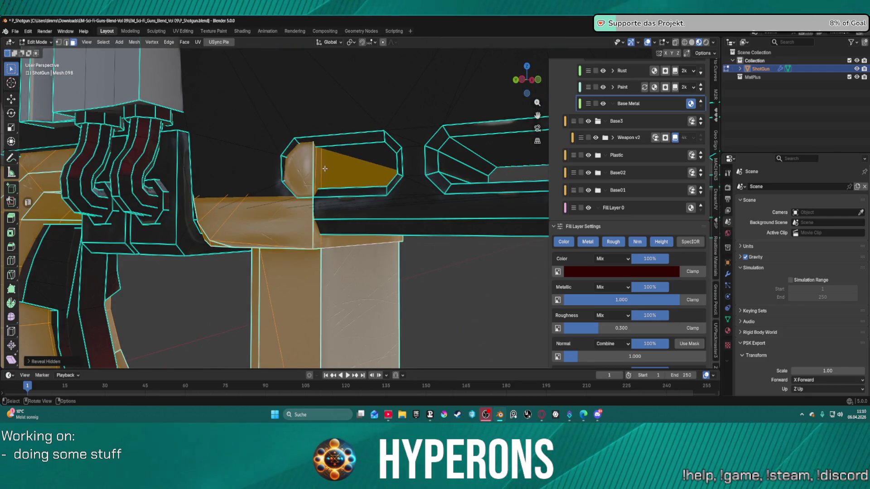
key(shift+h)
scroll(344, 168, down, 5)
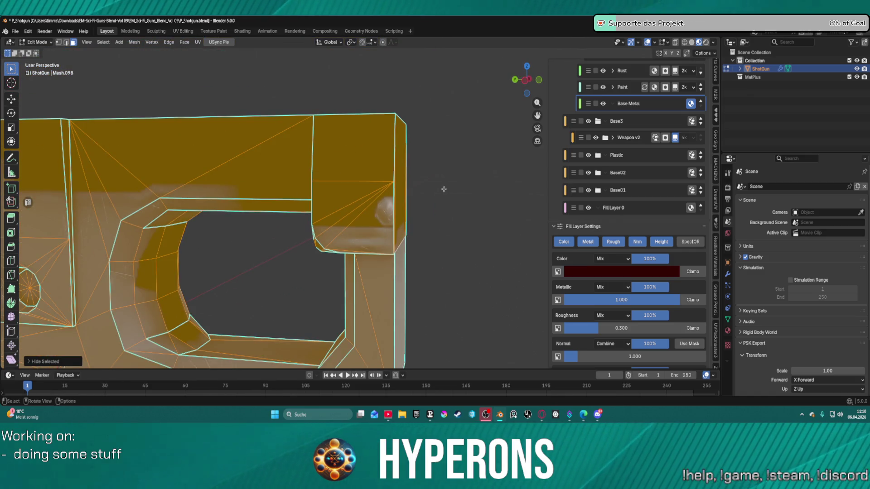
scroll(443, 189, up, 2)
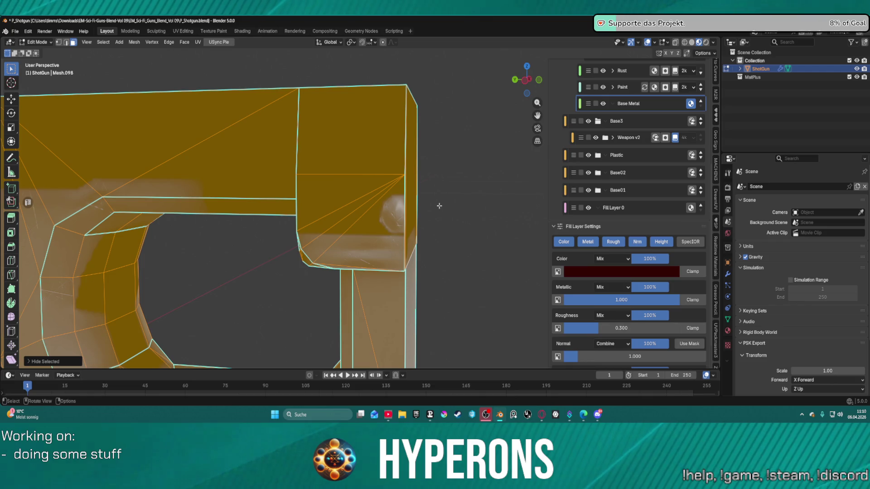
key(alt+h)
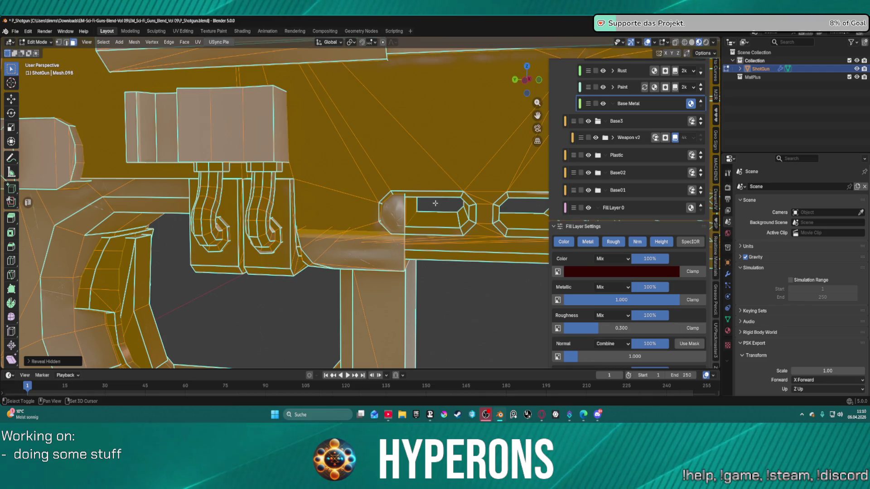
- Select the linked trigger-frame piece and hide all other geometry
right_click(435, 204)
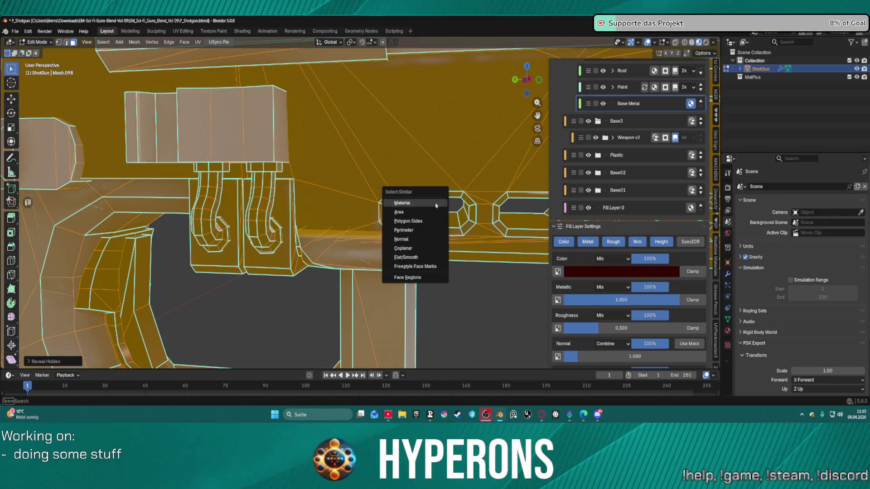
key(Escape)
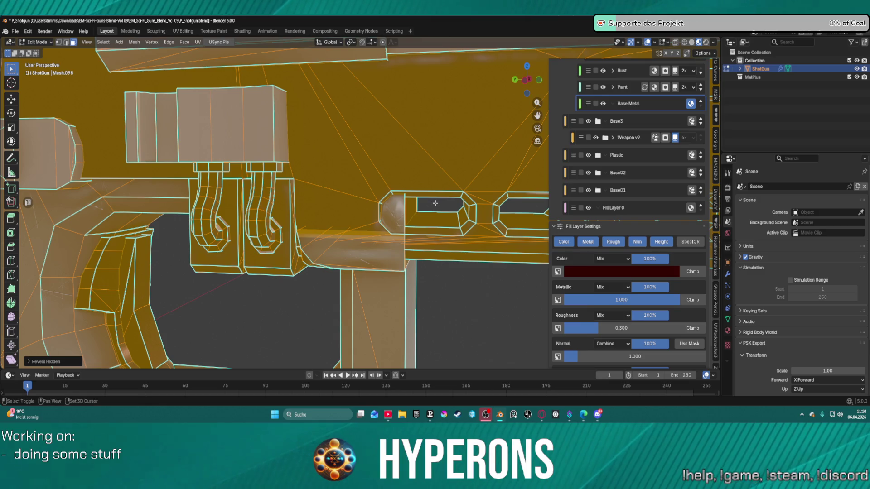
key(h)
key(shift+h)
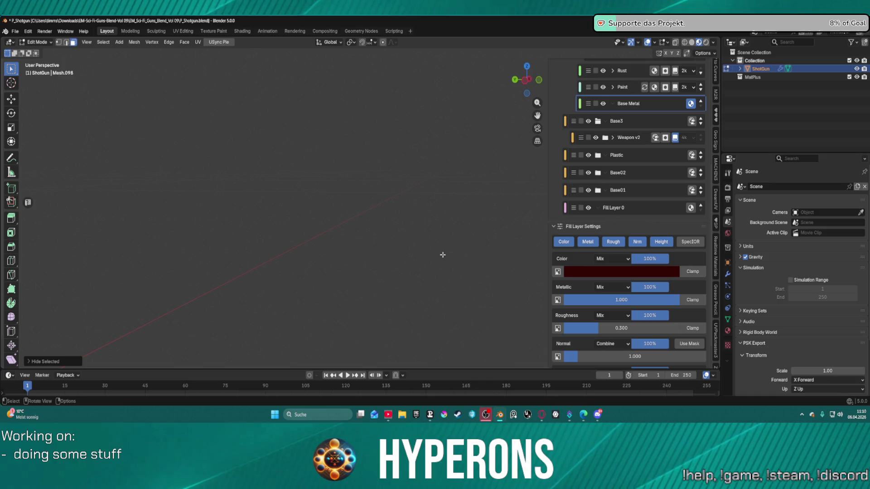
key(alt+h)
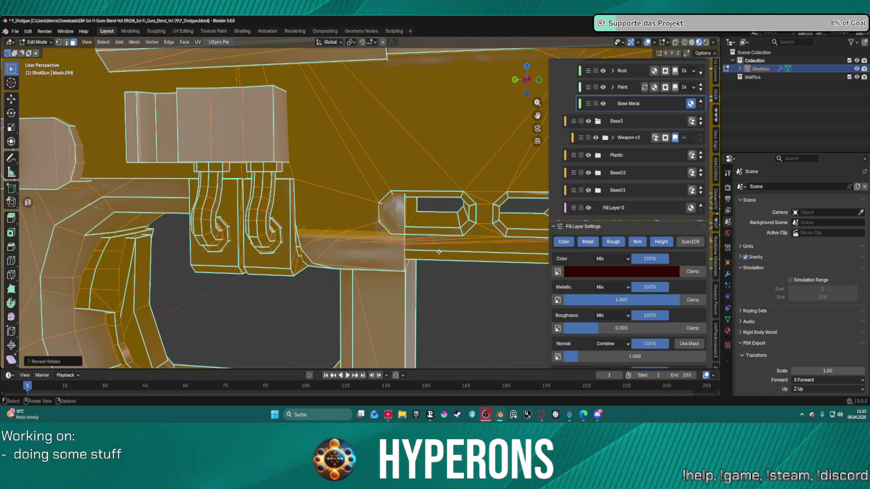
key(alt+a)
click(411, 297)
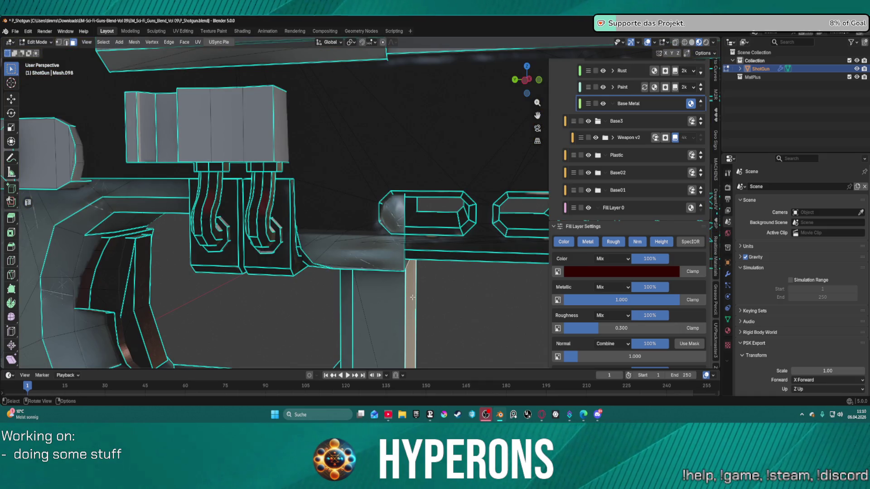
key(ctrl+l)
key(shift+h)
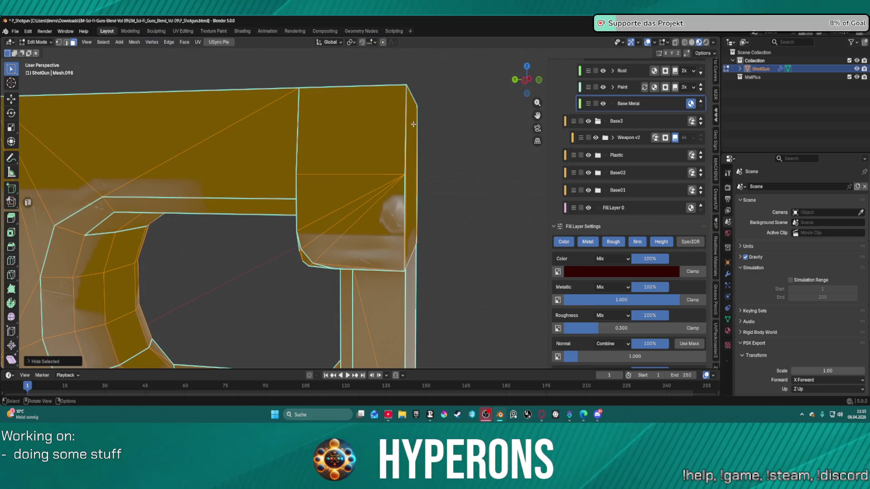
- Select the piece's top-right corner vertices and start a Y move, then cancel it
scroll(414, 124, down, 3)
scroll(413, 124, up, 3)
drag(398, 76, 430, 113)
drag(395, 78, 426, 121)
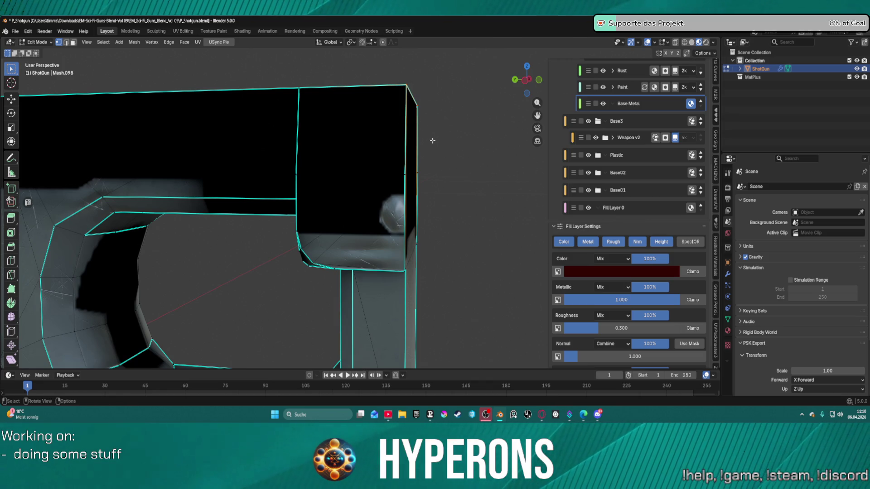
key(g)
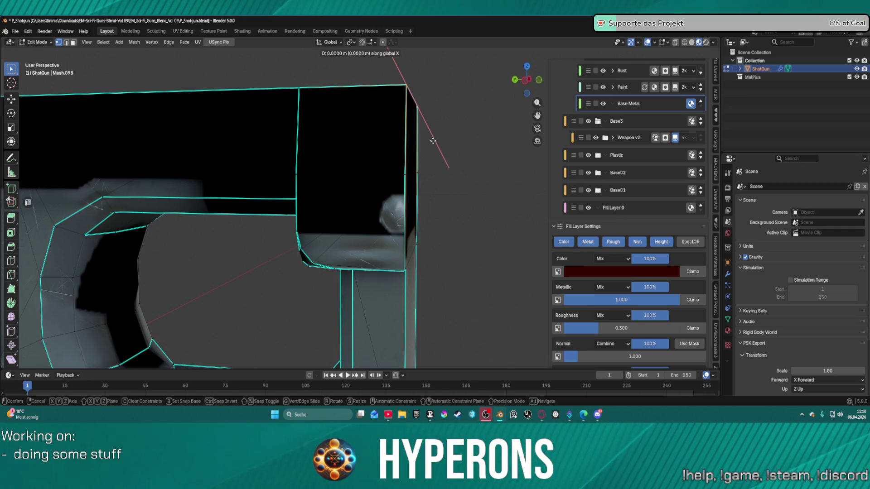
key(y)
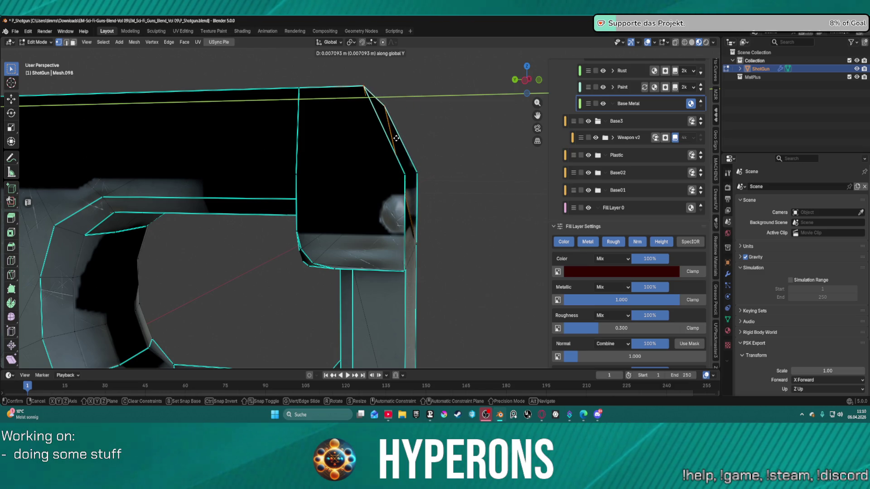
right_click(397, 138)
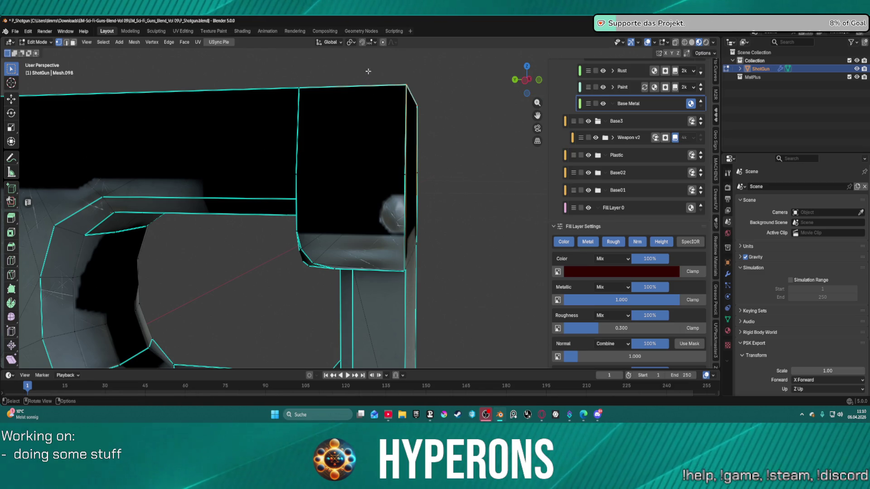
- Move the top-right corner vertices about 0.007 m along Y to slant the corner
drag(369, 72, 451, 192)
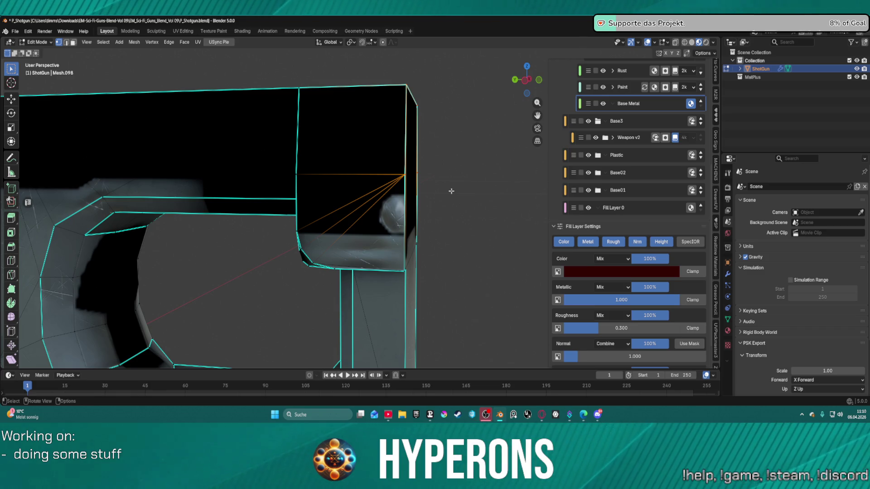
key(g)
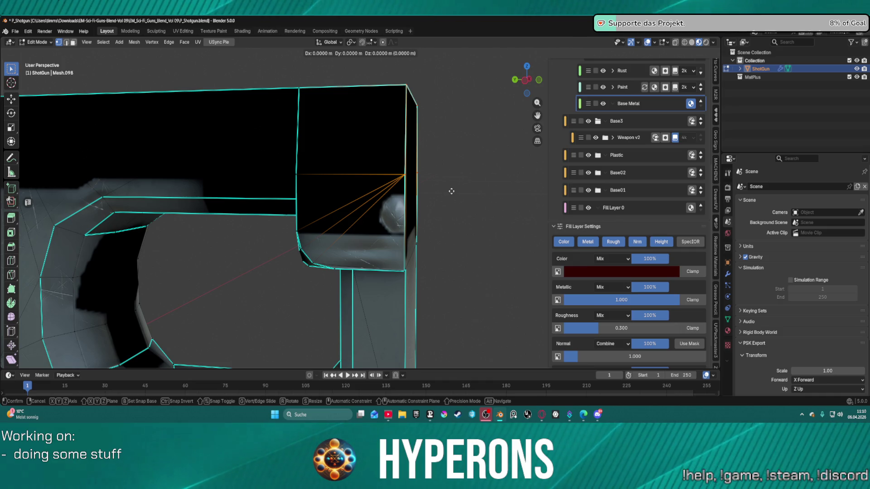
key(x)
key(y)
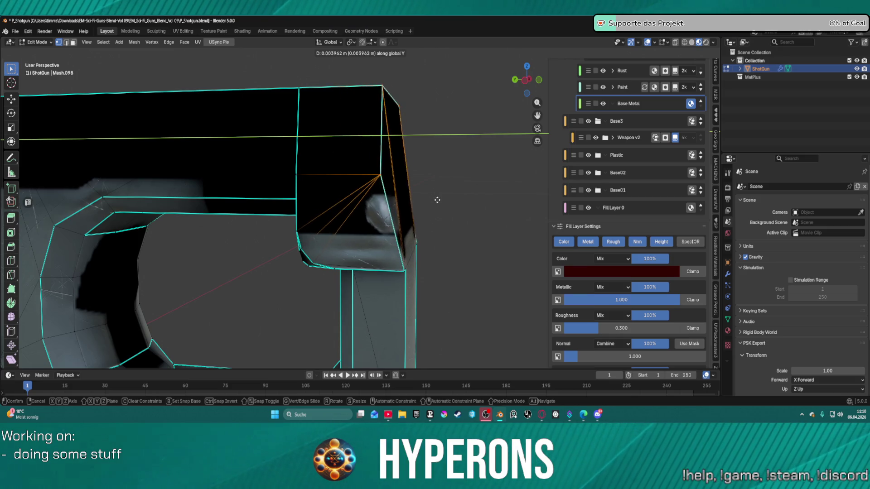
click(410, 201)
drag(459, 200, 375, 194)
key(alt+a)
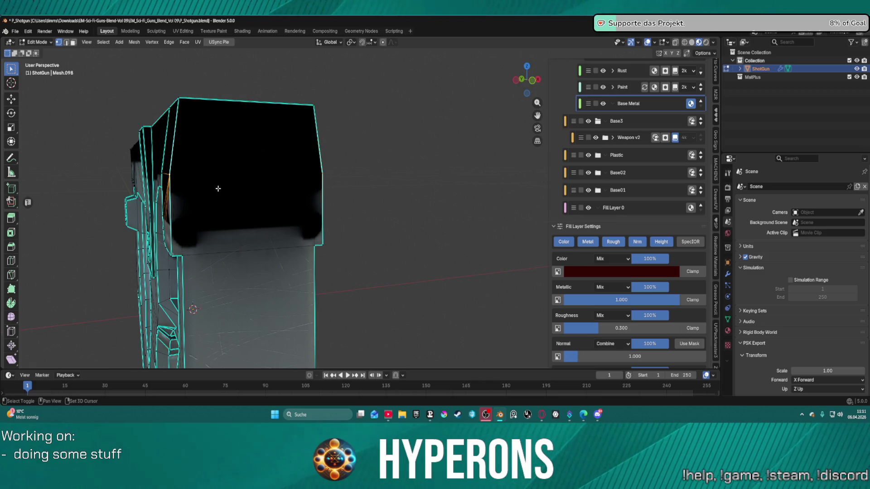
- In solid shading, move the end face's upper vertices about 0.009 m inward along Y
drag(218, 188, 254, 183)
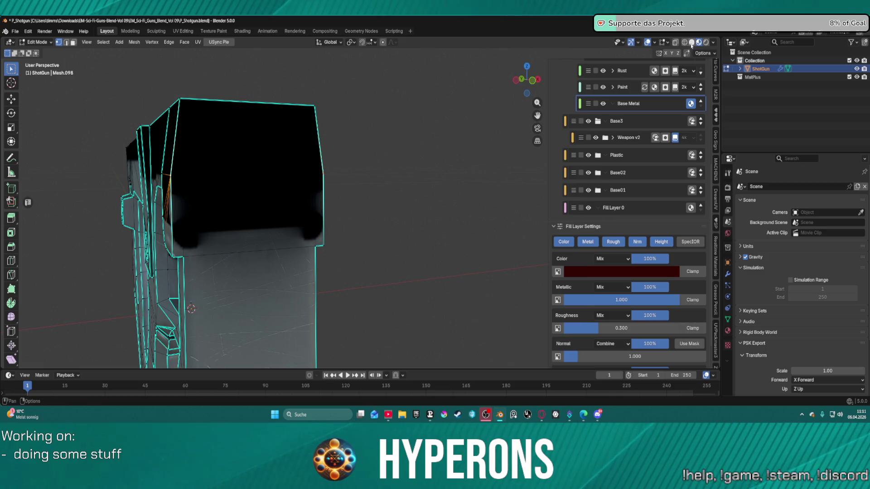
click(692, 42)
scroll(286, 164, up, 2)
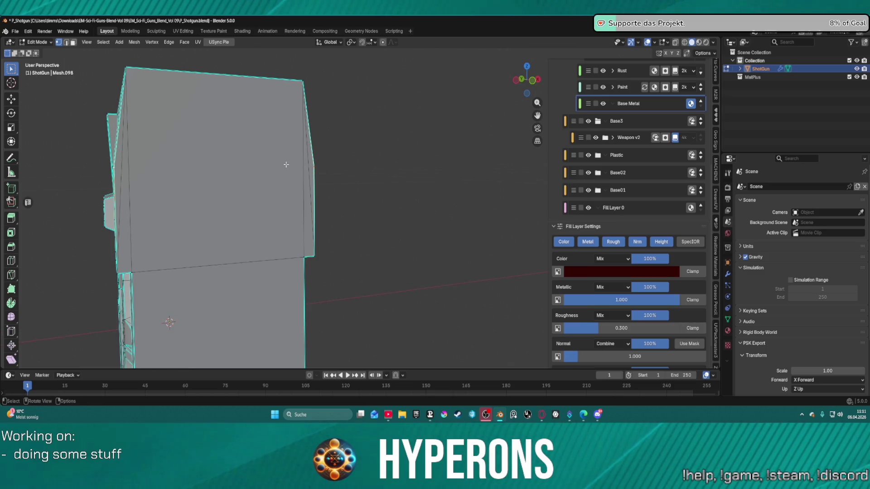
drag(334, 169, 394, 170)
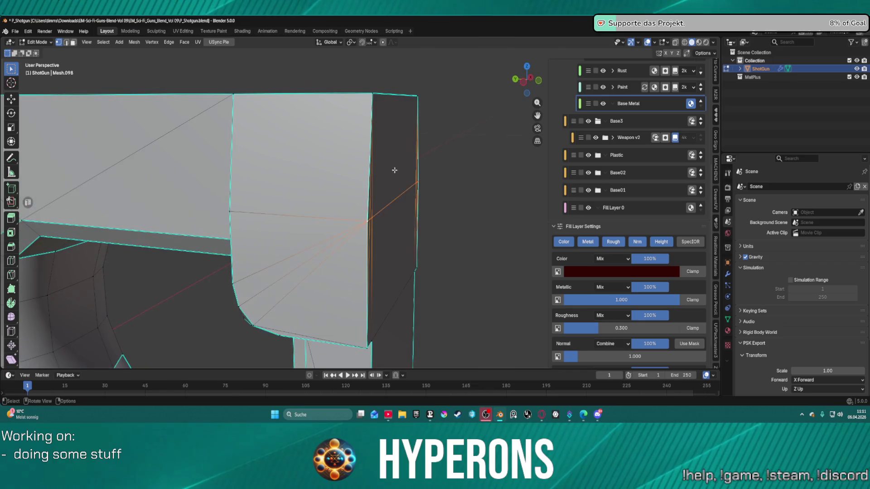
mouse_move(336, 83)
mouse_down()
mouse_move(450, 238)
mouse_move(447, 228)
mouse_up()
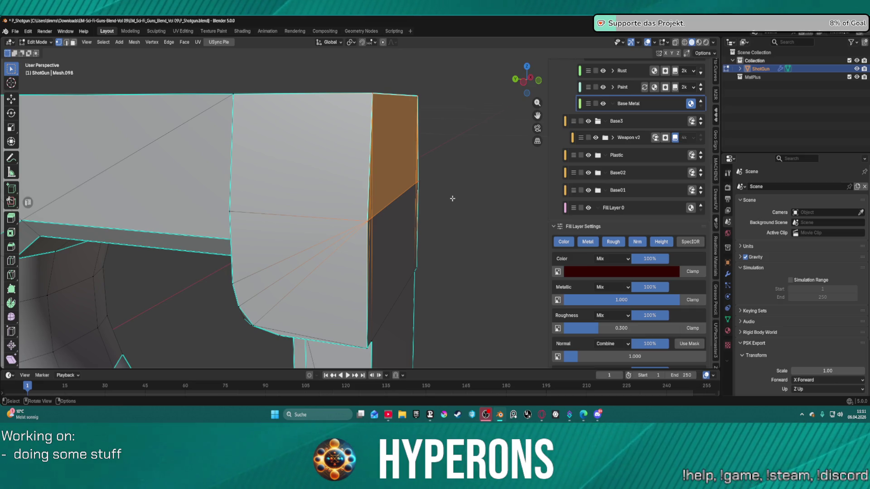
key(g)
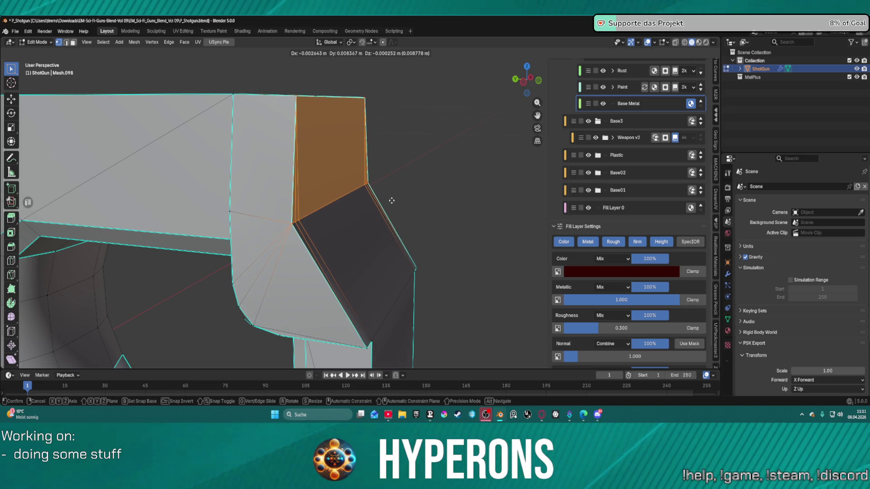
key(y)
click(383, 201)
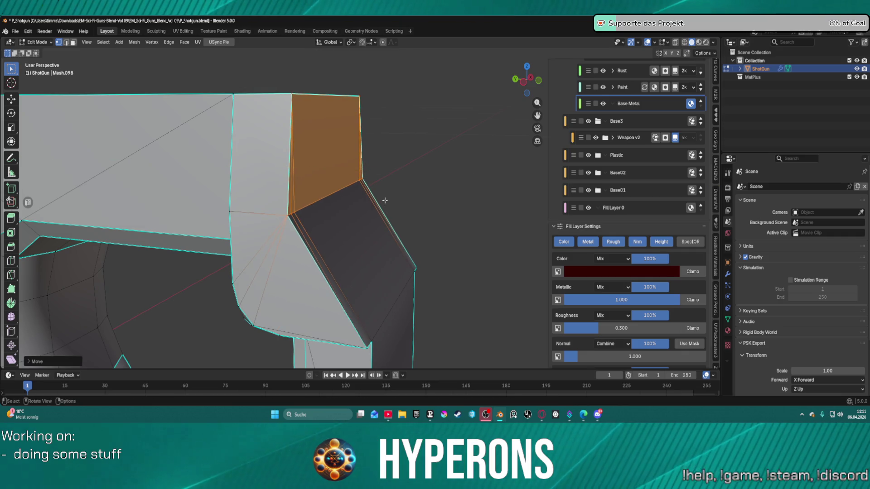
scroll(411, 202, down, 2)
scroll(412, 203, down, 3)
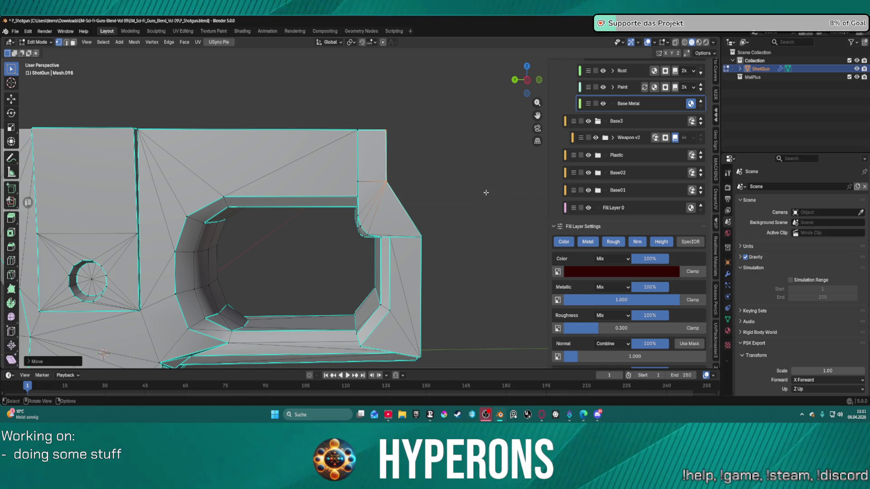
- Reveal the hidden mesh and nudge the selected receiver corner edges slightly along Z
key(alt+h)
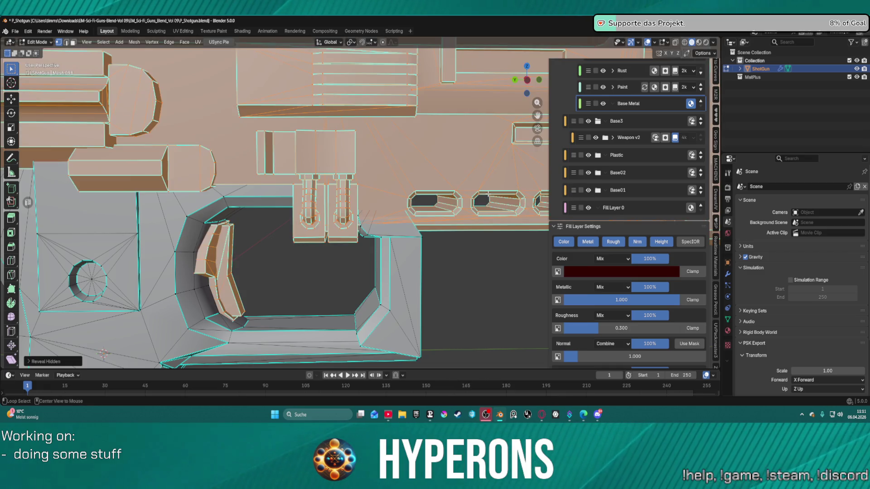
mouse_move(445, 187)
mouse_down()
mouse_move(402, 167)
mouse_move(457, 178)
mouse_move(446, 190)
mouse_move(466, 249)
mouse_move(439, 230)
mouse_up()
scroll(464, 216, up, 1)
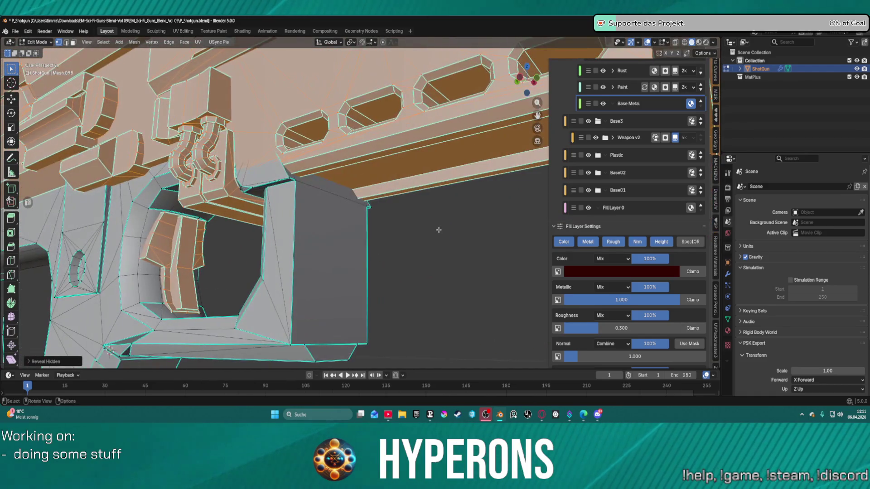
mouse_move(369, 185)
mouse_down()
mouse_move(383, 206)
mouse_move(429, 228)
mouse_up()
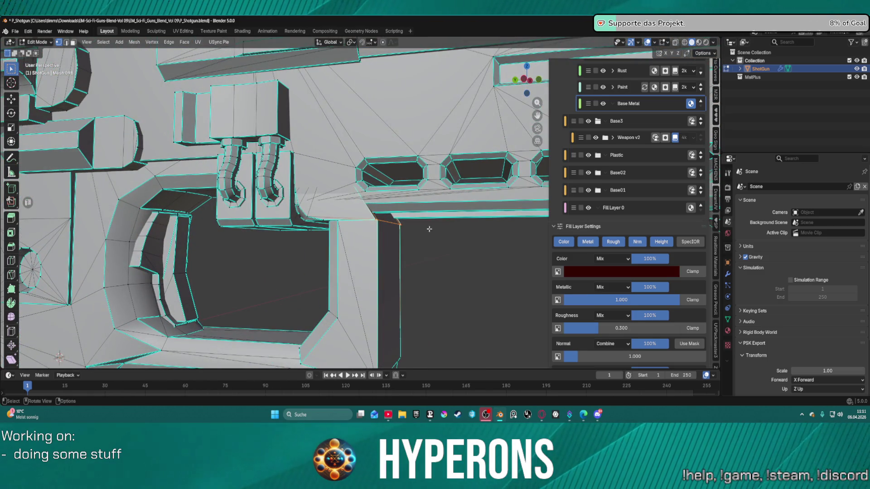
key(g)
key(z)
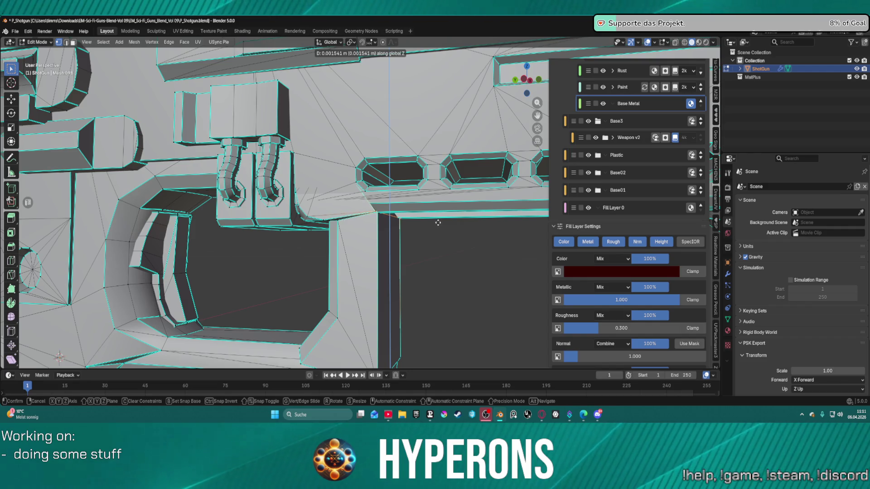
click(438, 223)
- Nudge the corner edges along Z once more and return to Object Mode
scroll(437, 223, up, 5)
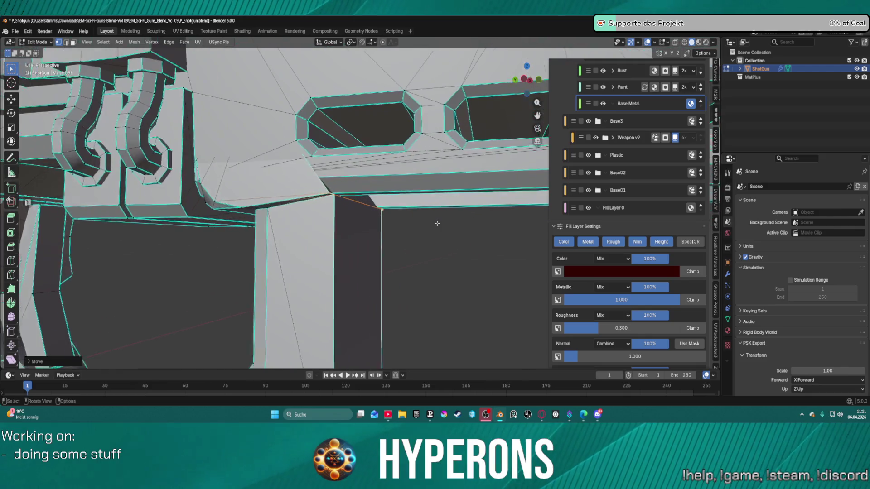
scroll(305, 178, up, 2)
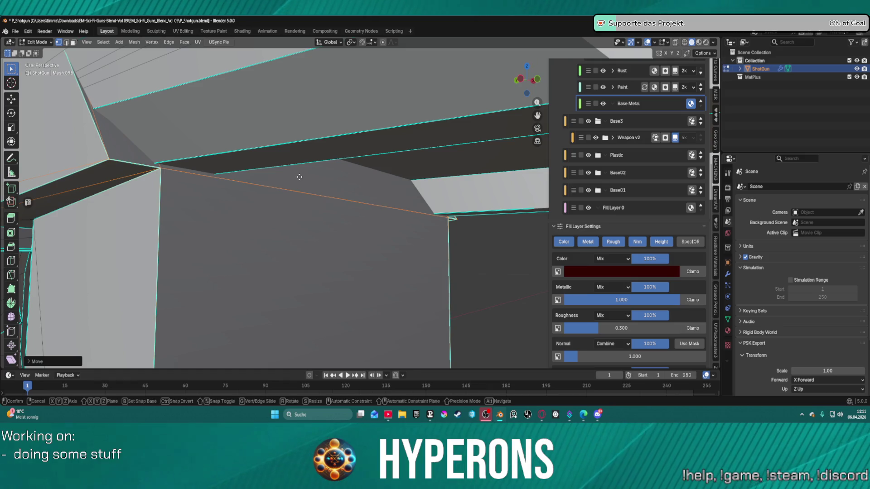
key(g)
key(z)
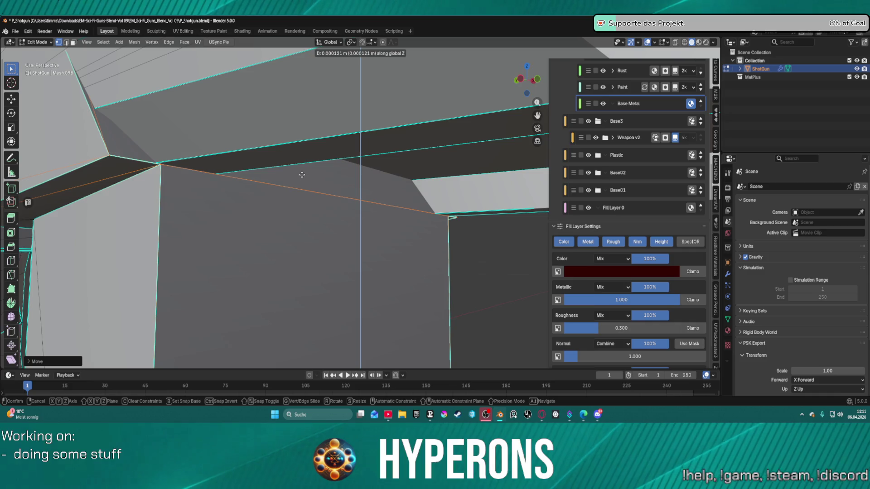
click(302, 174)
scroll(349, 213, down, 3)
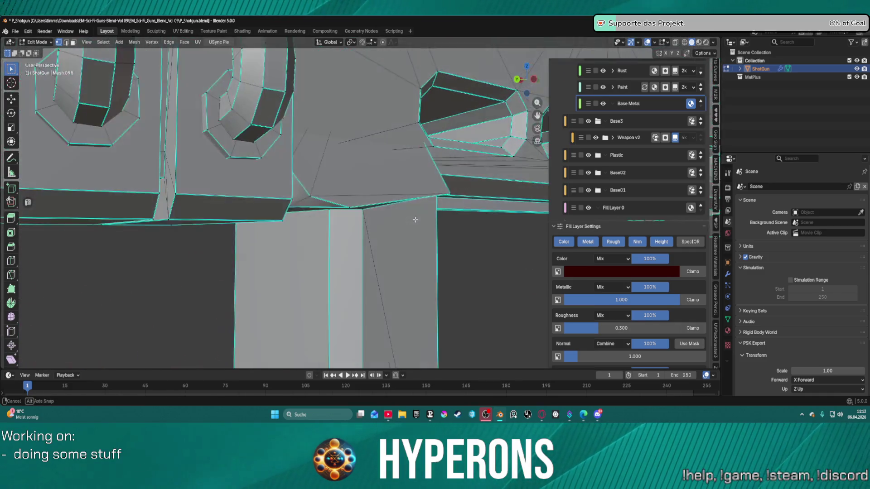
scroll(418, 215, down, 3)
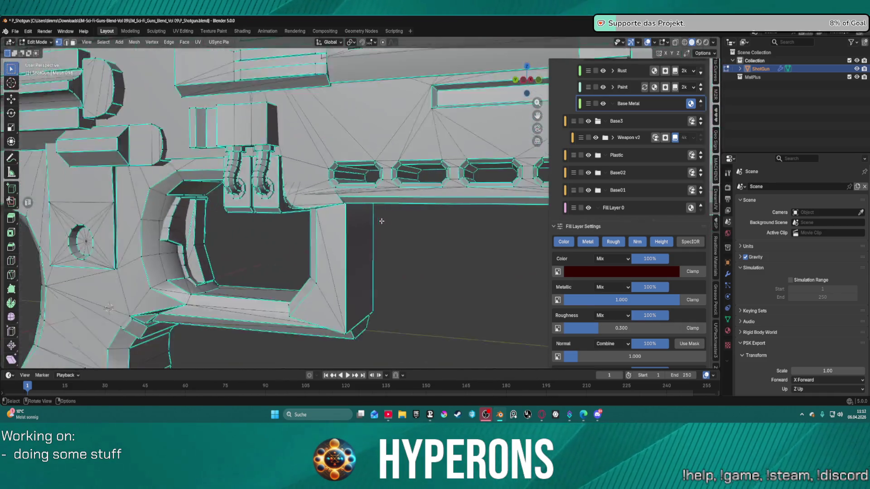
key(ctrl+Tab)
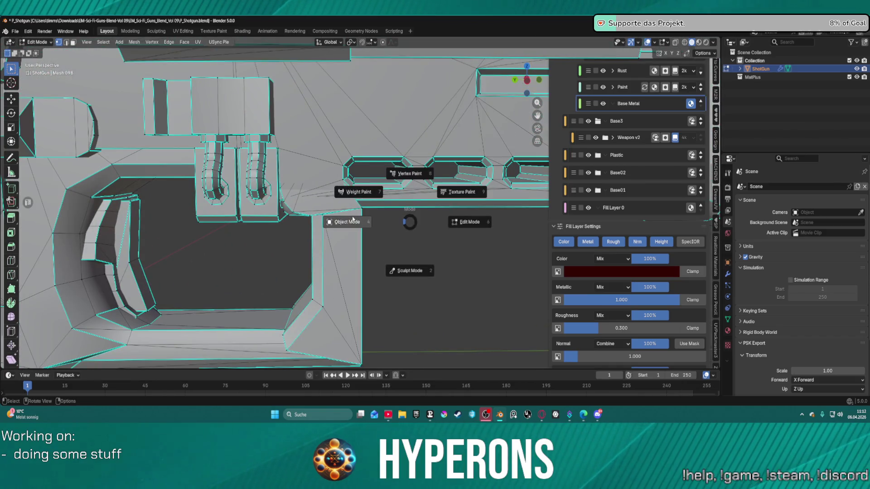
click(377, 229)
scroll(393, 231, up, 5)
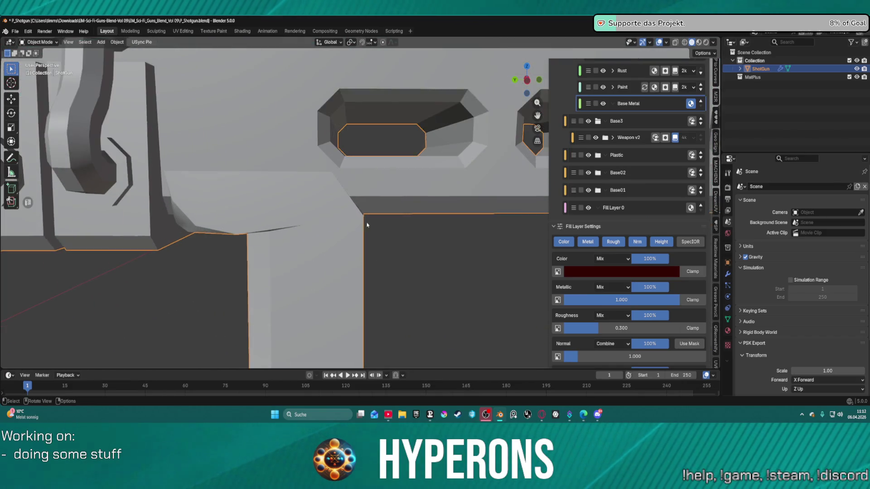
scroll(346, 197, down, 3)
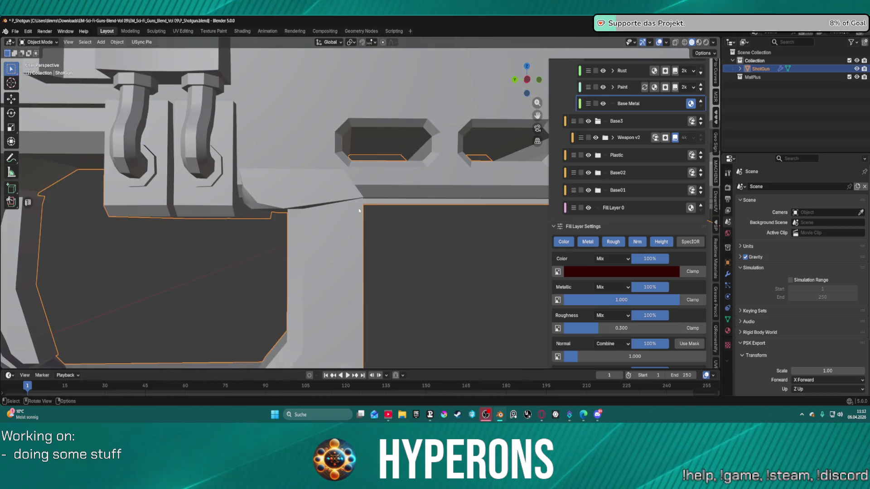
- Snap the box's corner vertex down to close the sliver and move its top edges along Z
scroll(358, 208, up, 4)
key(Tab)
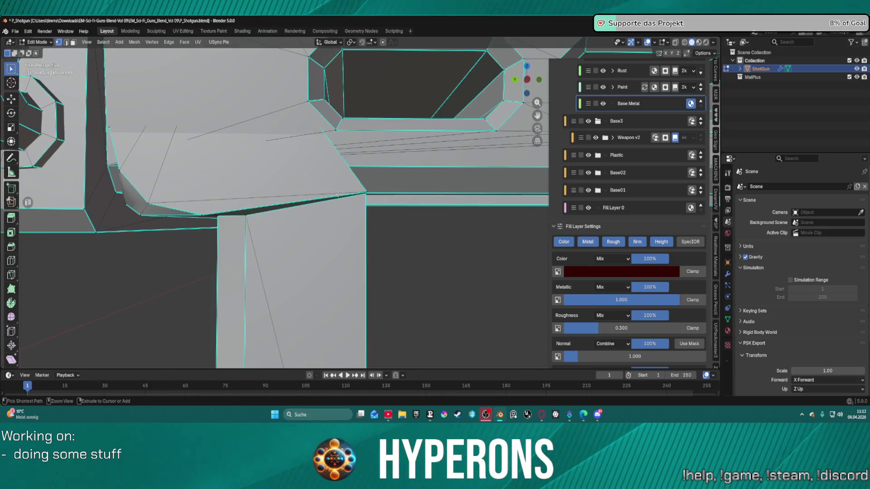
key(ctrl)
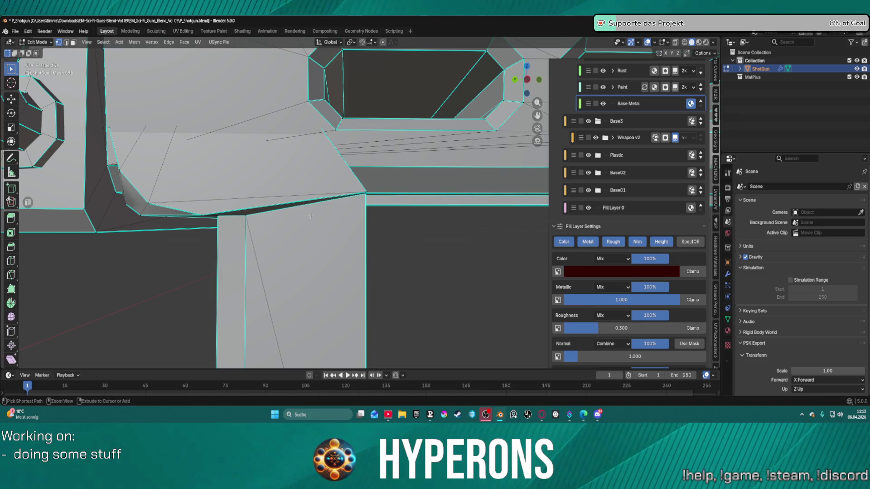
drag(311, 216, 238, 218)
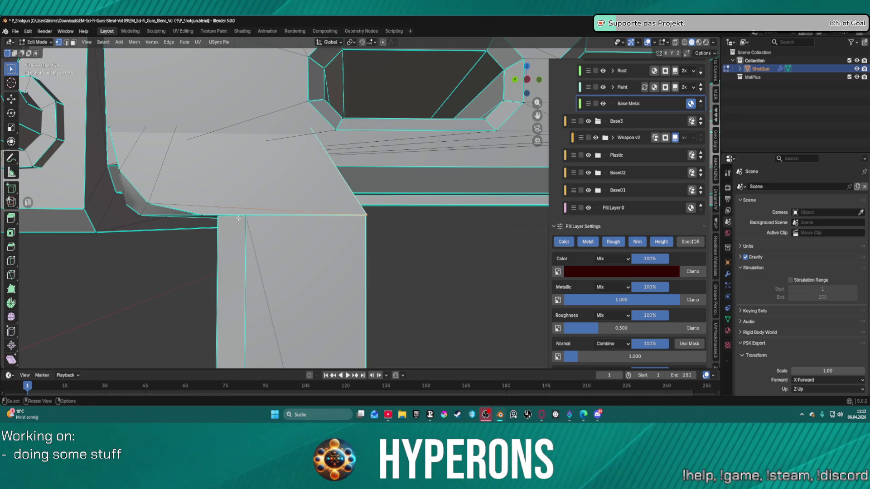
mouse_move(371, 239)
mouse_down()
mouse_move(266, 233)
mouse_move(376, 232)
mouse_move(422, 213)
mouse_move(496, 218)
mouse_up()
shift+click(348, 210)
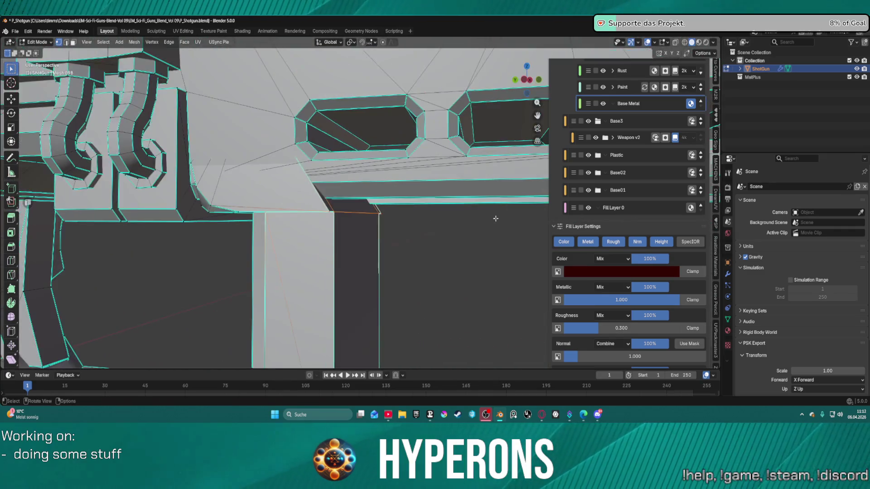
key(g)
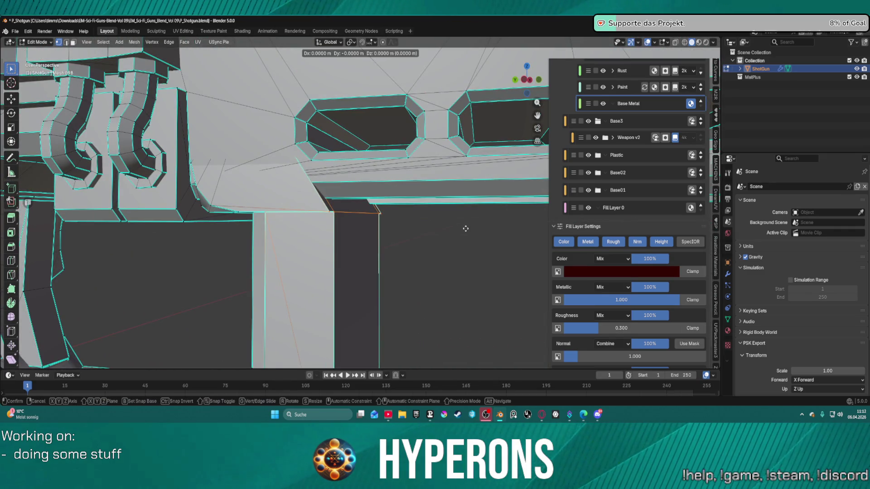
key(z)
key(ctrl)
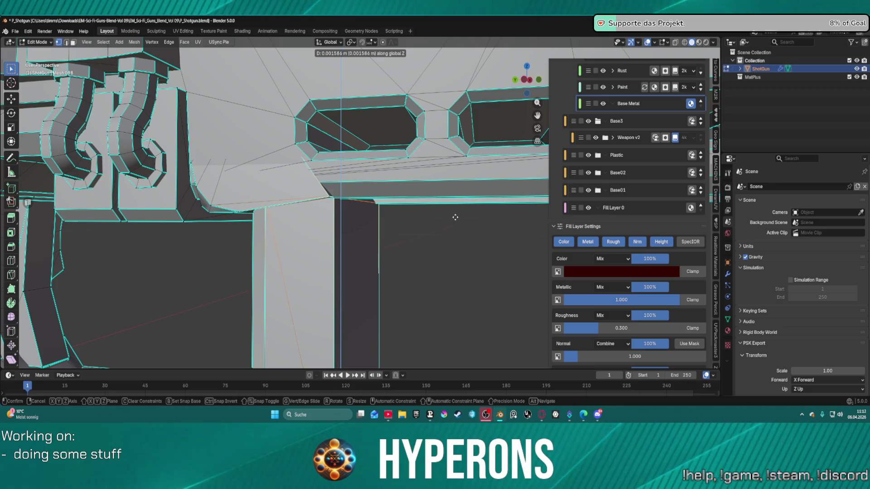
click(455, 217)
- Scale the top edges by about 1.006 and return to Object Mode
key(s)
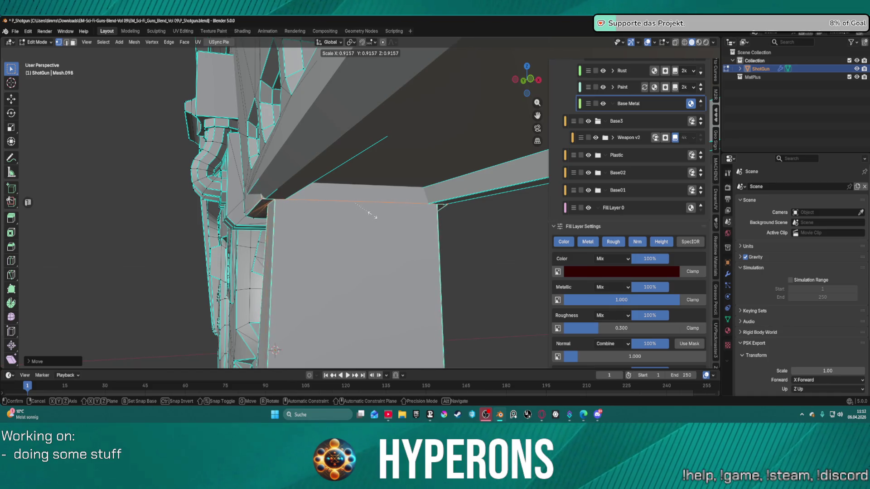
click(370, 218)
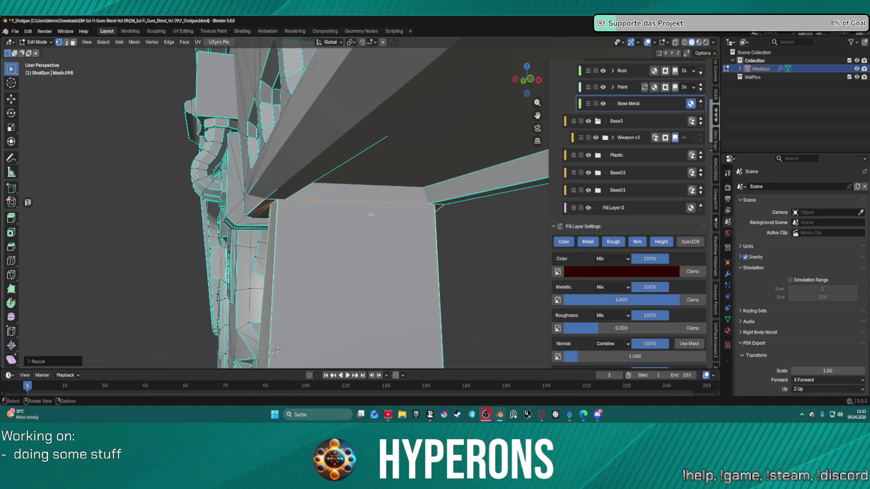
mouse_move(302, 230)
mouse_down()
mouse_move(373, 240)
mouse_move(385, 225)
mouse_move(369, 230)
mouse_move(385, 193)
mouse_move(366, 180)
mouse_move(302, 219)
mouse_up()
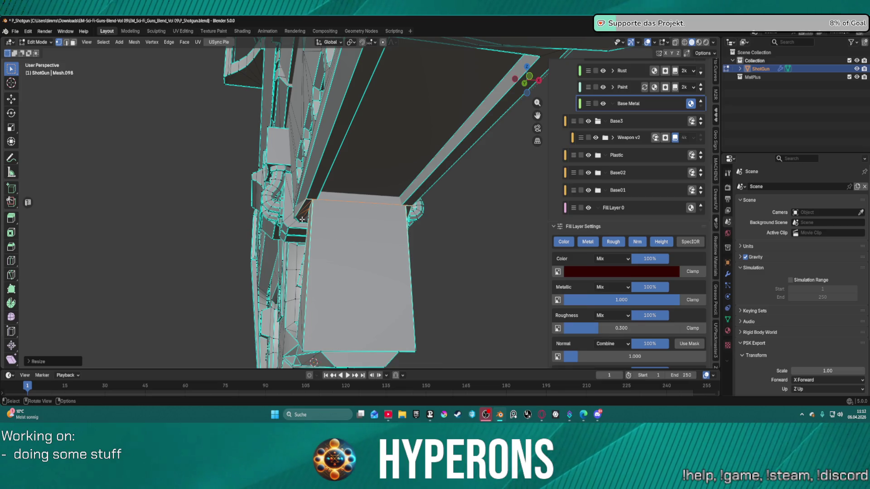
key(s)
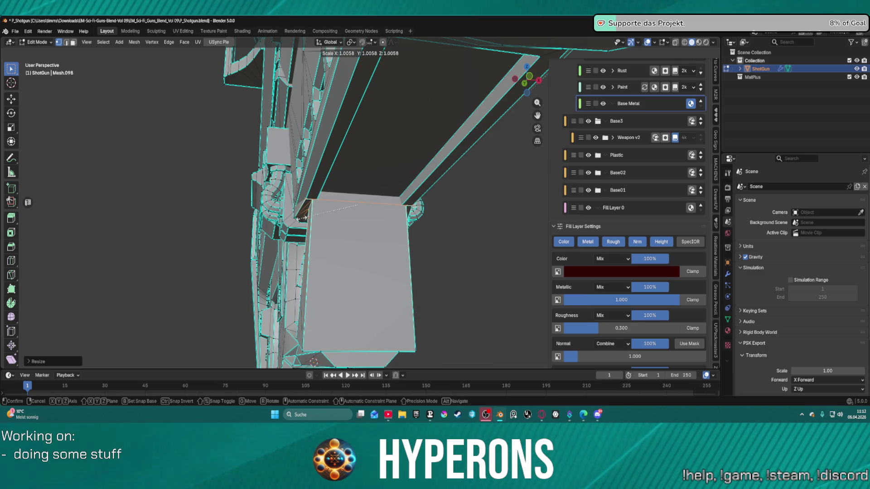
right_click(303, 218)
scroll(345, 222, down, 5)
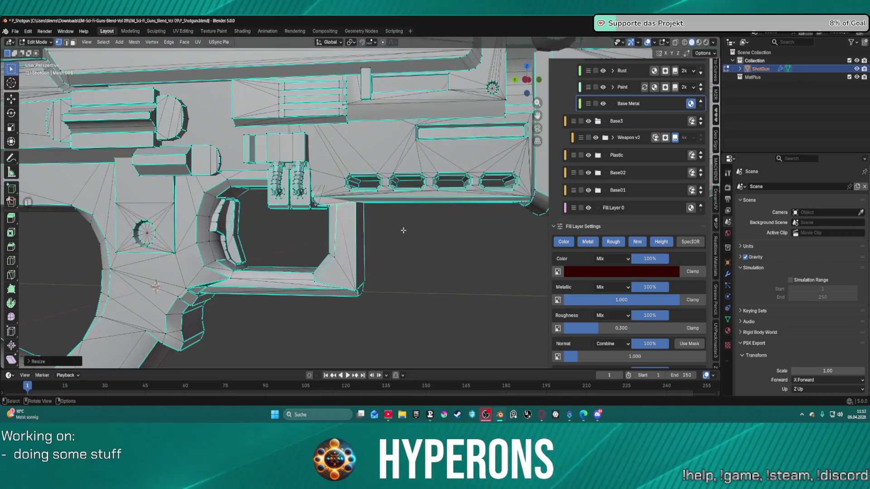
key(ctrl+Tab)
click(349, 242)
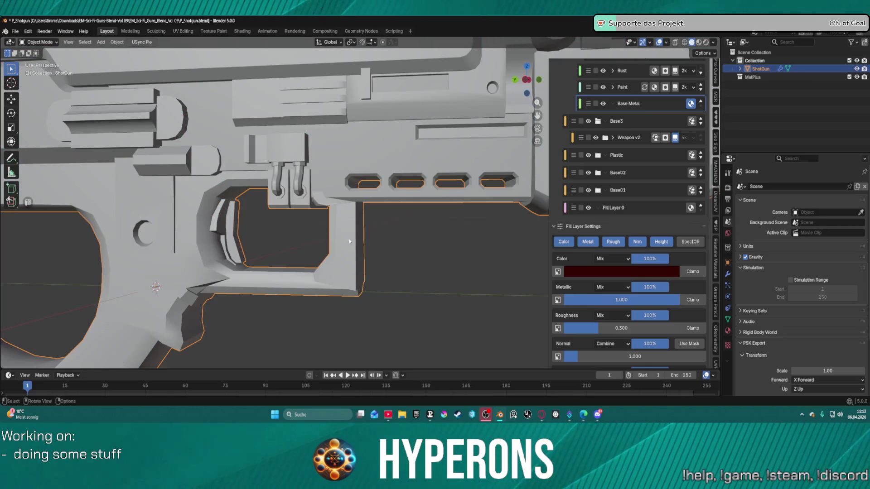
- Show the gun in Material Preview and return to the MatPlus Layers stack after the nine 2k bakes
shift+middle_click(408, 248)
click(700, 42)
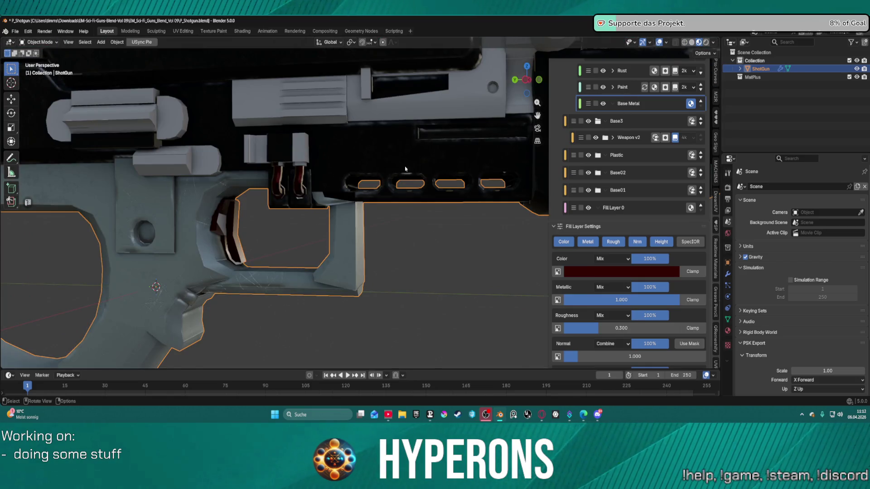
scroll(405, 169, down, 5)
scroll(431, 198, up, 3)
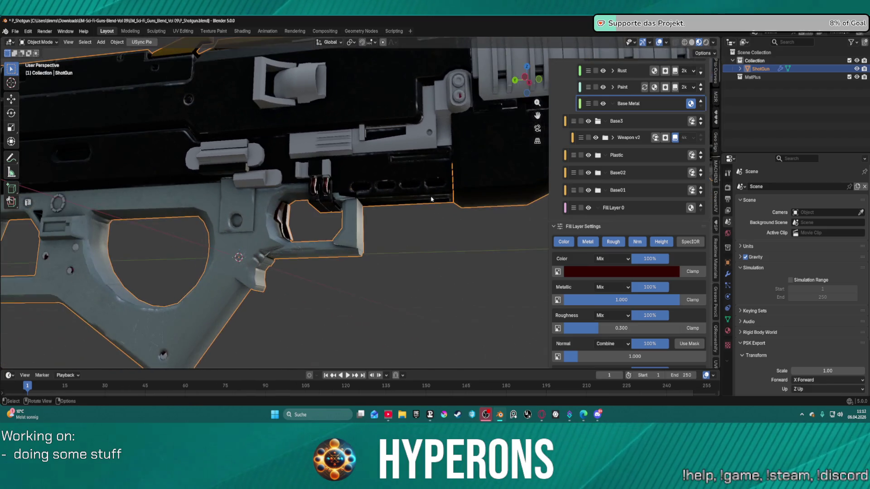
scroll(572, 142, up, 8)
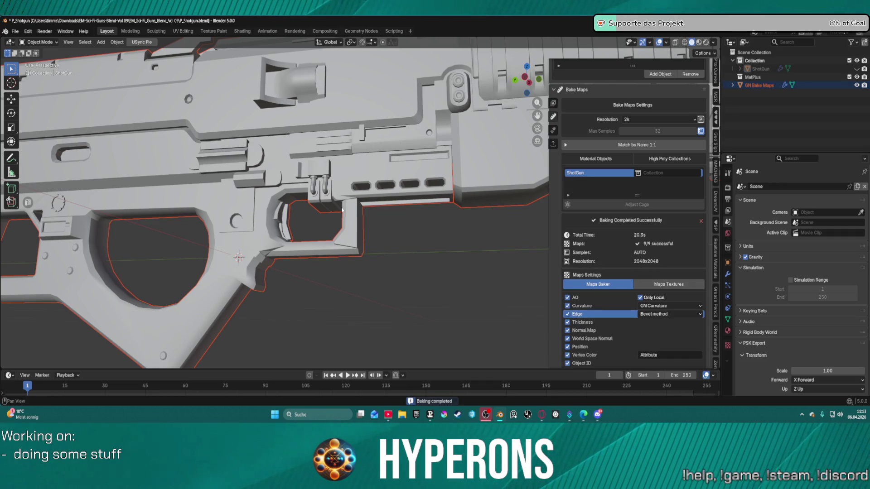
click(554, 104)
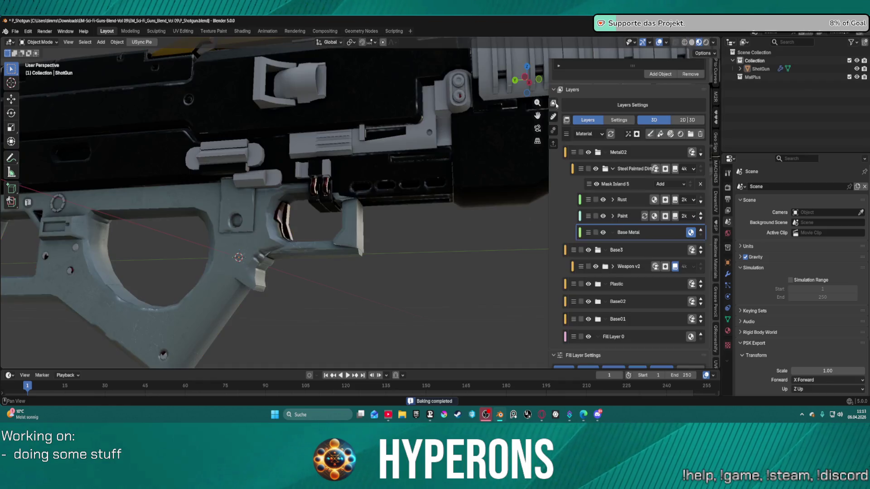
scroll(383, 214, up, 8)
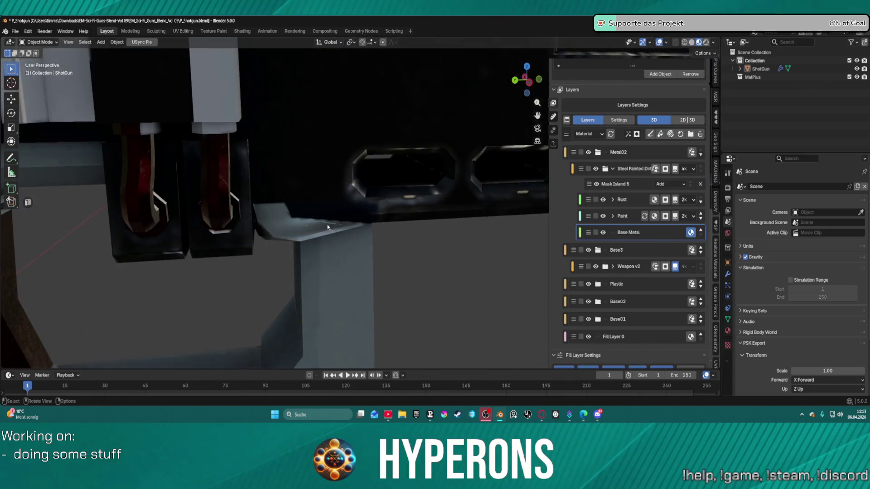
mouse_move(357, 225)
mouse_down()
mouse_move(301, 156)
mouse_move(330, 164)
mouse_move(349, 189)
mouse_move(327, 199)
mouse_move(330, 235)
mouse_move(293, 235)
mouse_move(474, 191)
mouse_move(368, 205)
mouse_move(362, 195)
mouse_move(386, 186)
mouse_move(332, 160)
mouse_move(331, 175)
mouse_move(301, 189)
mouse_move(313, 200)
mouse_move(291, 179)
mouse_move(319, 150)
mouse_move(249, 151)
mouse_move(243, 172)
mouse_move(350, 171)
mouse_move(376, 144)
mouse_move(356, 149)
mouse_move(353, 132)
mouse_move(350, 145)
mouse_up()
scroll(390, 181, up, 5)
scroll(390, 182, up, 3)
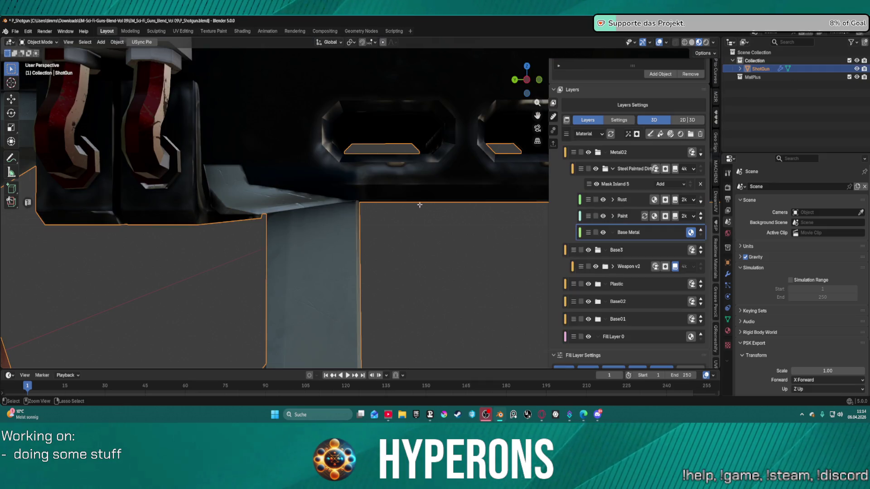
- From Edit Mode, rebake all nine ShotGun maps at 2048x2048 in the Bake Maps tab
key(Tab)
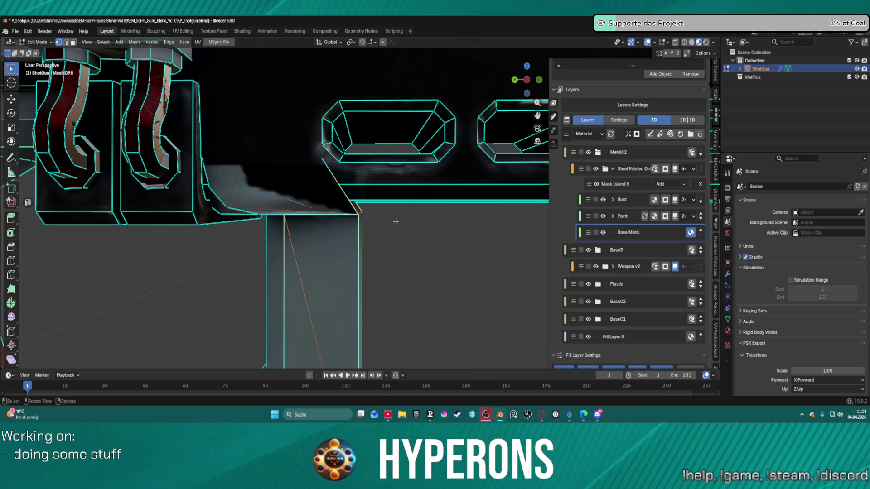
scroll(396, 221, down, 3)
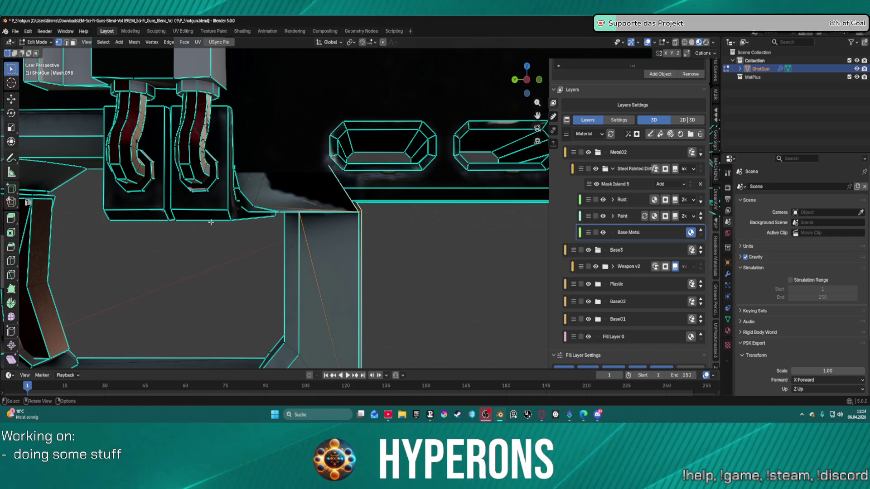
scroll(324, 238, up, 3)
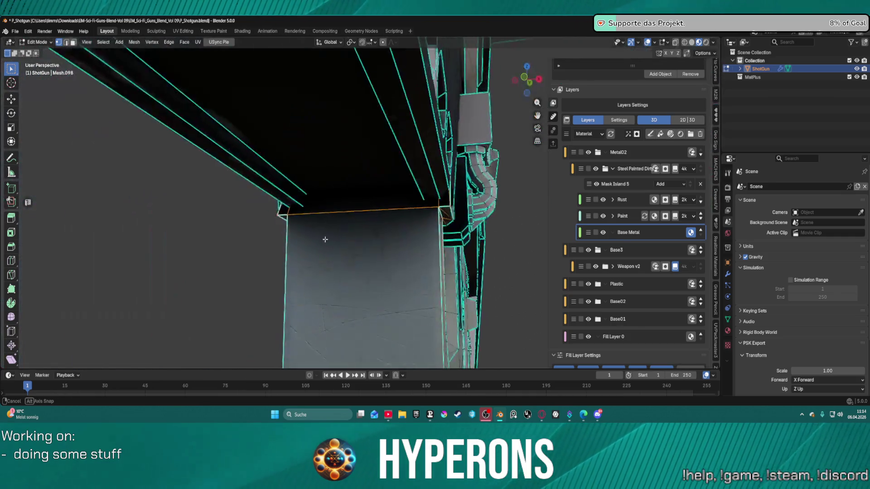
scroll(416, 255, down, 6)
key(ctrl+Tab)
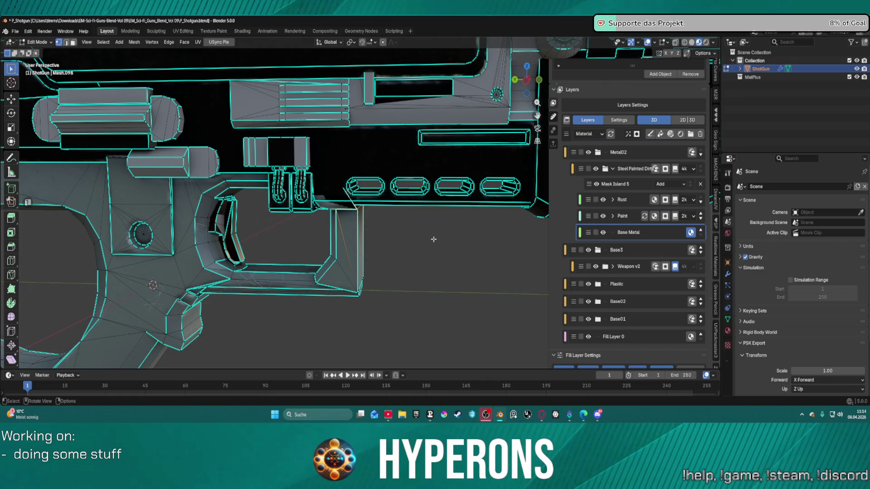
click(554, 104)
scroll(638, 367, down, 3)
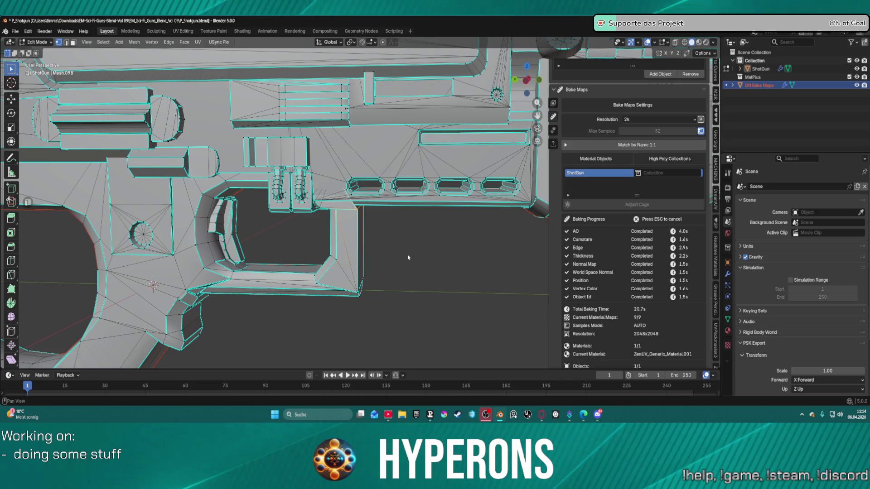
- Return to Object Mode, deselect the bake helper, and view the gun in Material Preview
key(ctrl+Tab)
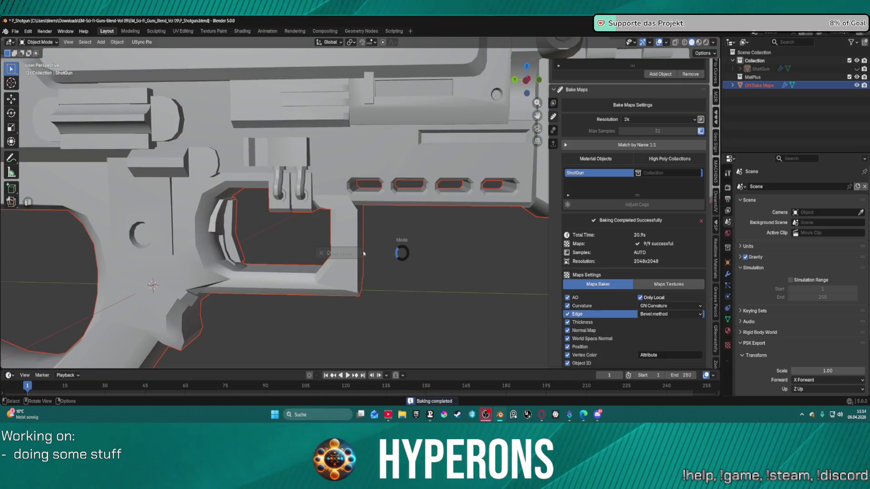
click(363, 253)
key(alt+a)
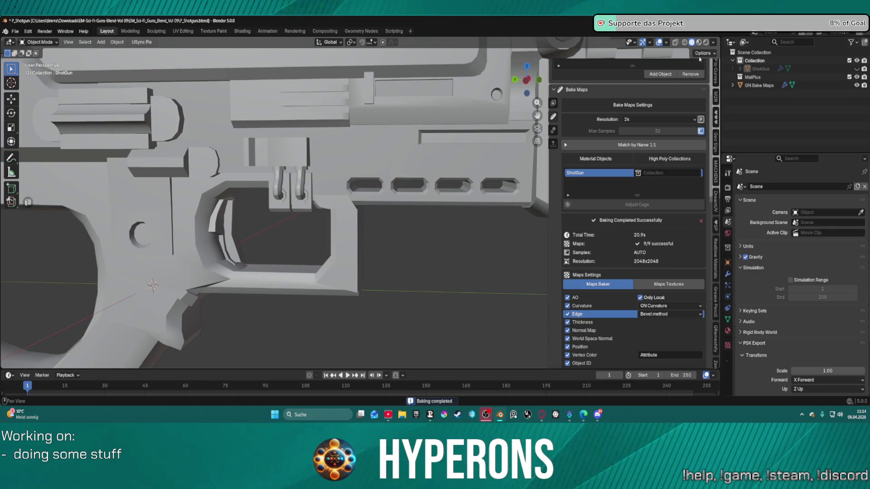
click(700, 42)
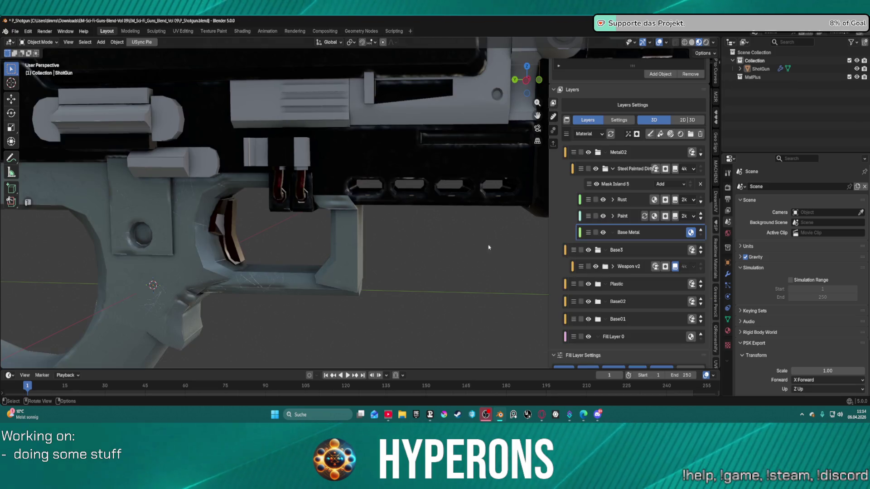
scroll(461, 275, down, 4)
scroll(361, 207, up, 8)
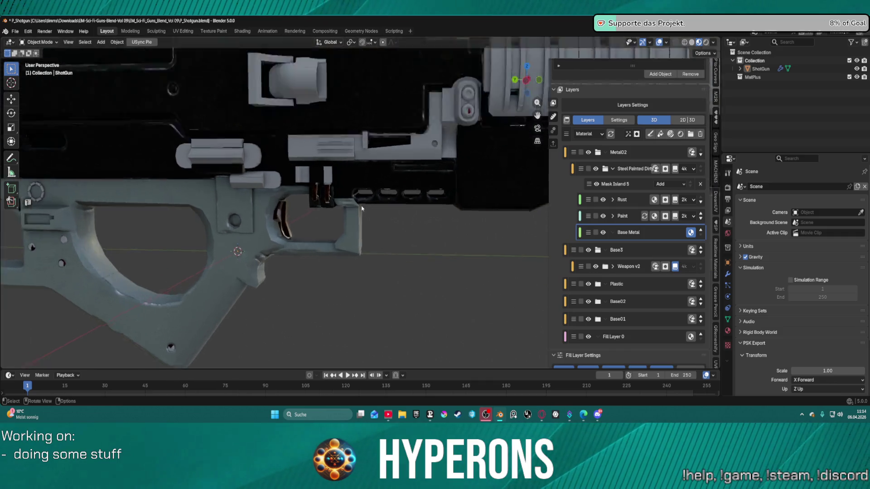
scroll(361, 207, down, 6)
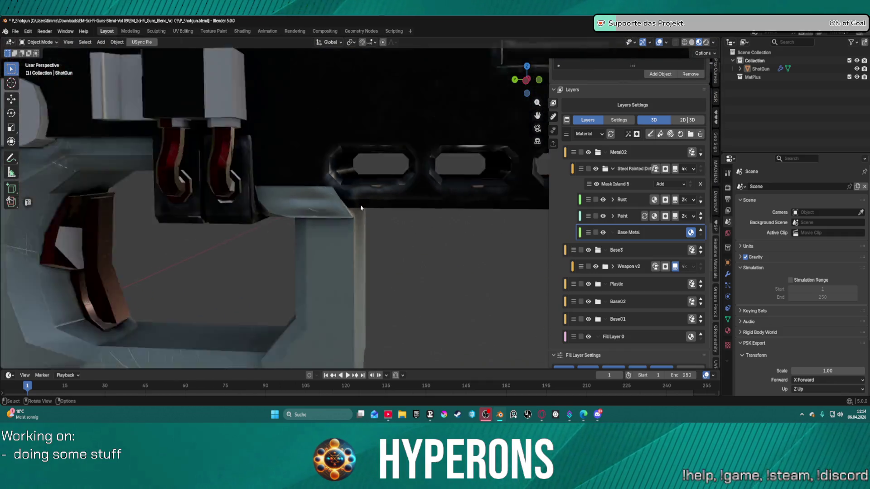
mouse_move(361, 208)
mouse_down()
mouse_move(399, 219)
mouse_move(426, 205)
mouse_move(367, 193)
mouse_up()
scroll(367, 193, up, 4)
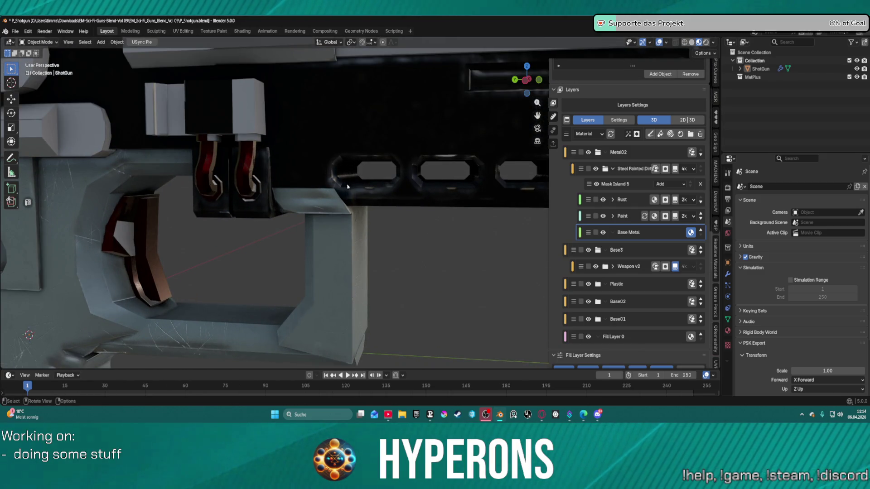
scroll(350, 197, down, 6)
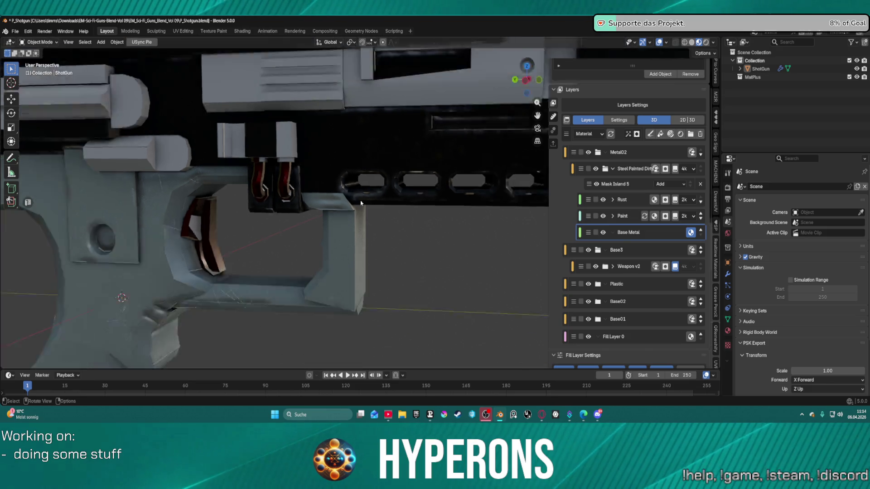
mouse_move(350, 198)
mouse_down()
mouse_move(487, 219)
mouse_move(443, 218)
mouse_move(393, 169)
mouse_move(441, 116)
mouse_move(425, 75)
mouse_up()
scroll(487, 219, up, 6)
scroll(443, 218, down, 4)
scroll(444, 217, up, 3)
scroll(393, 163, up, 4)
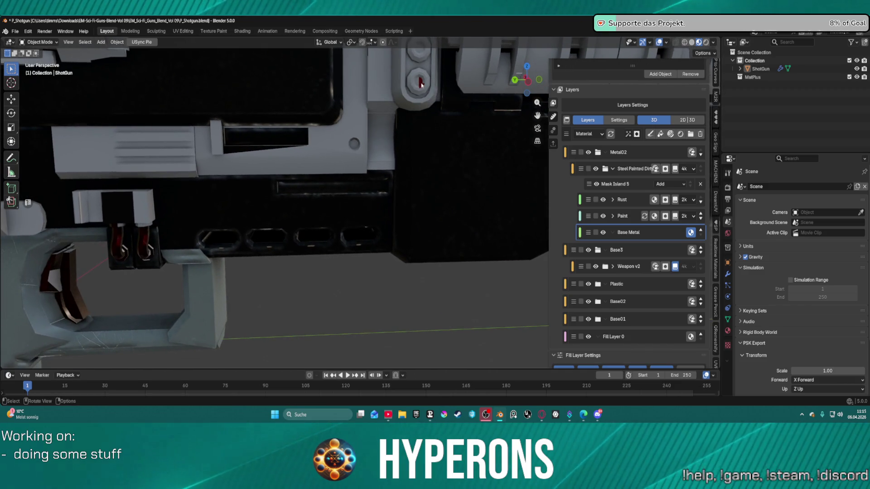
scroll(422, 86, down, 1)
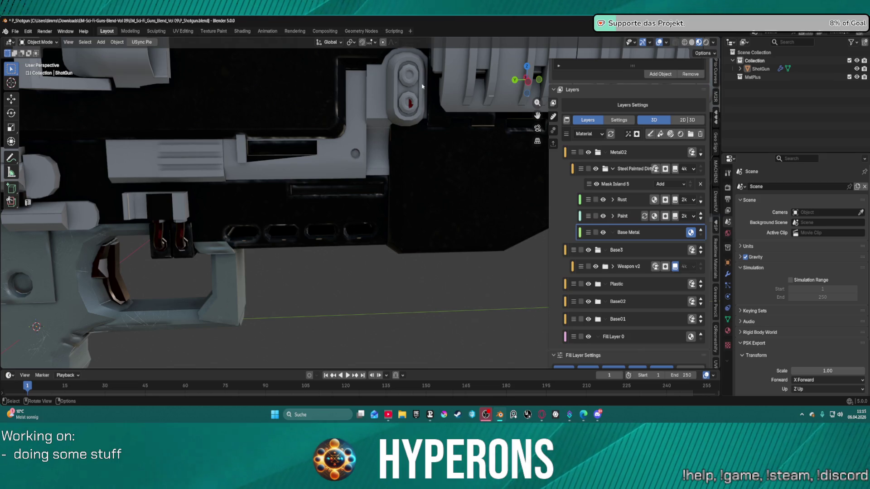
mouse_move(453, 123)
mouse_down()
mouse_move(327, 111)
mouse_move(266, 121)
mouse_up()
scroll(267, 122, down, 6)
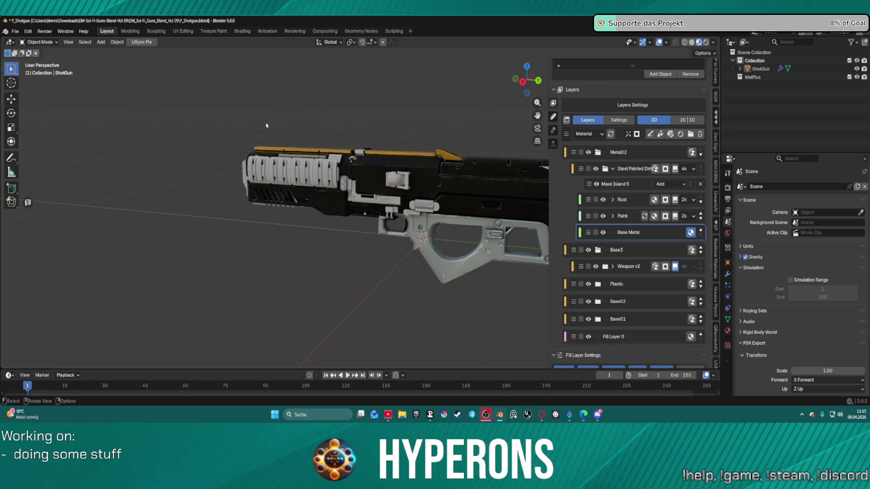
scroll(286, 130, up, 8)
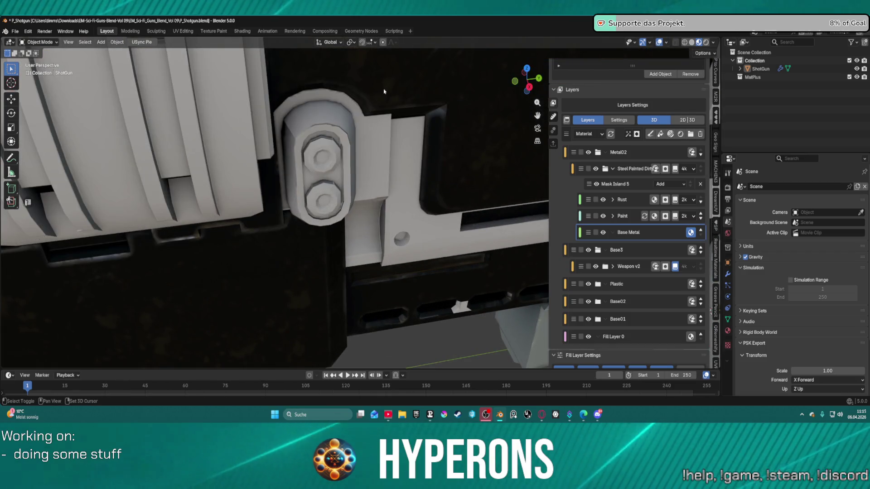
drag(370, 118, 622, 273)
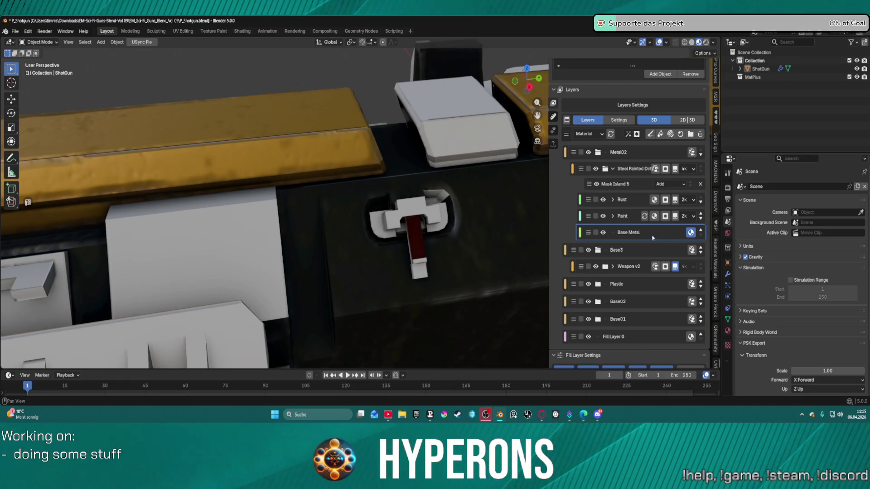
click(635, 186)
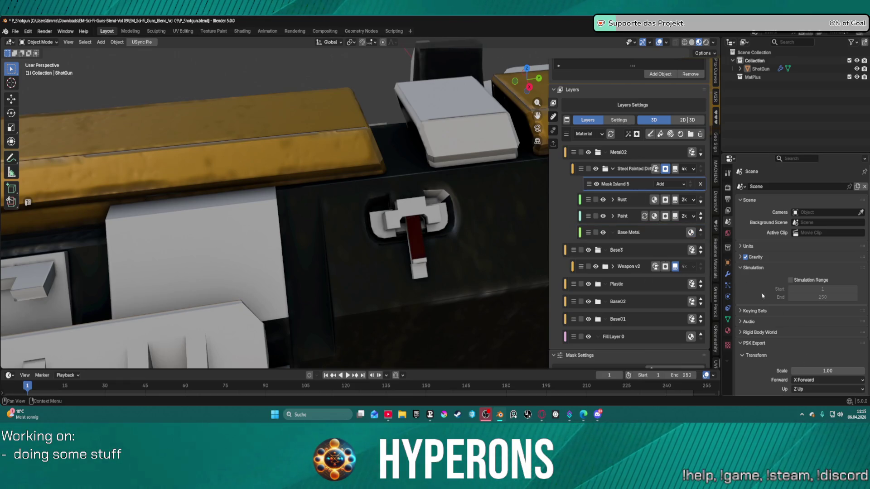
- Pick several latch mesh islands, including the blue one, into the Mask Island 5 mask
scroll(763, 296, down, 3)
scroll(667, 272, down, 4)
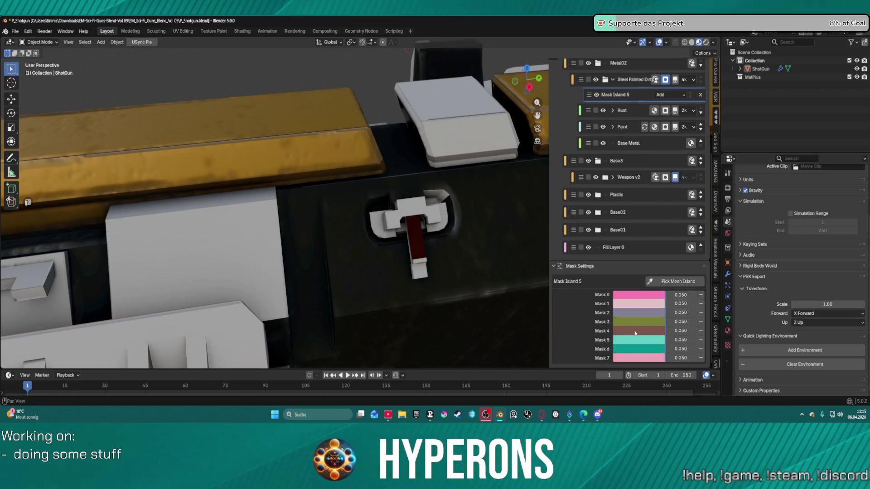
click(669, 281)
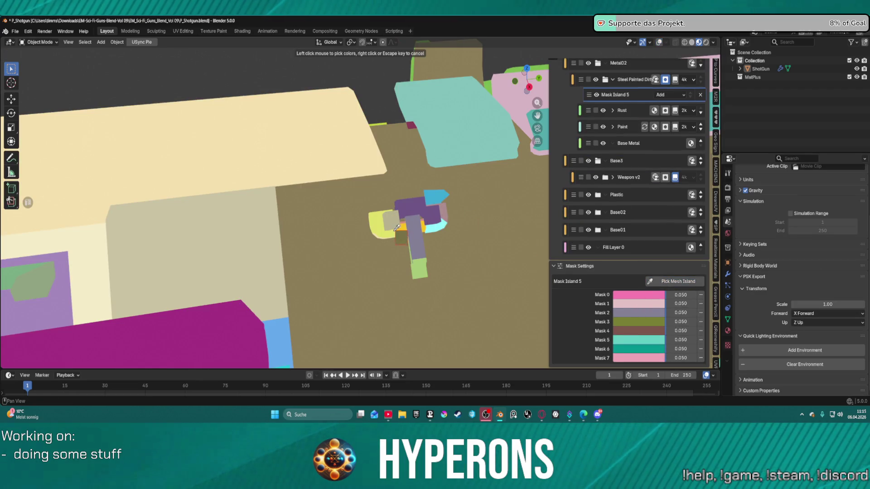
click(421, 263)
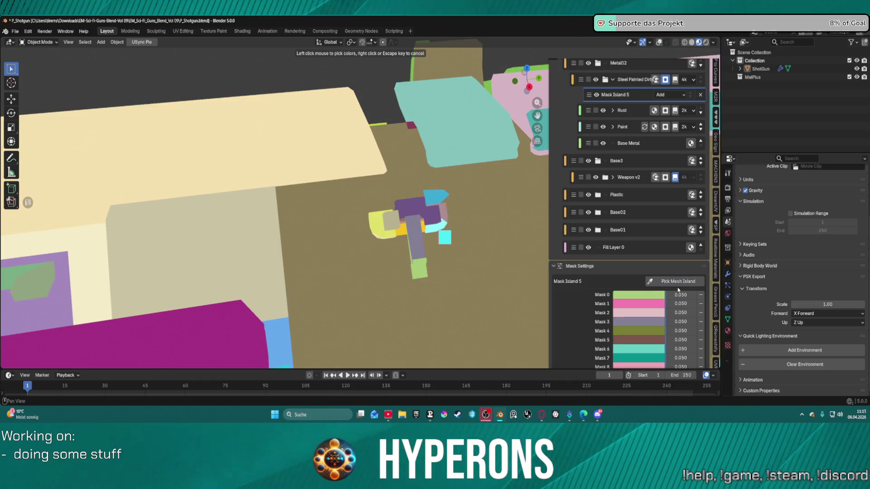
click(678, 285)
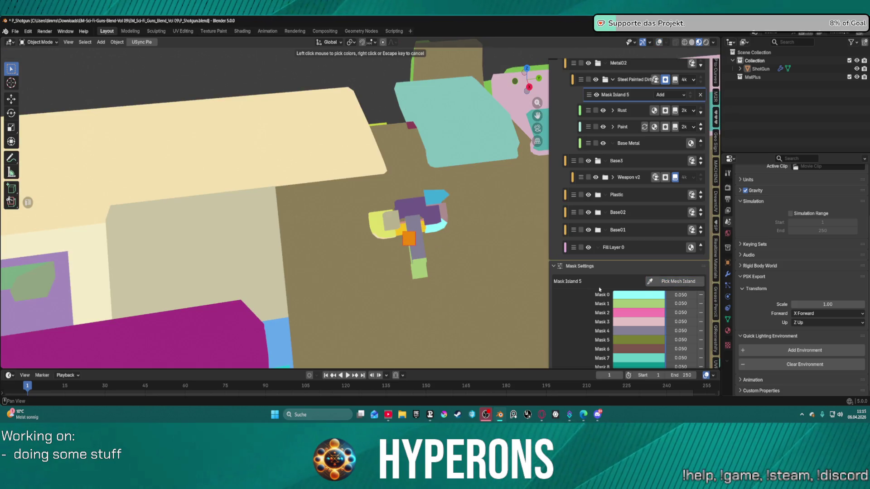
click(670, 282)
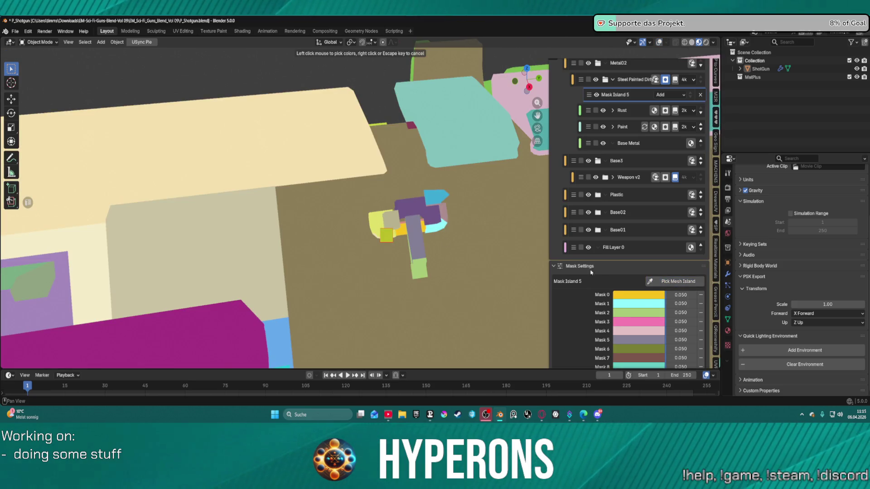
click(665, 281)
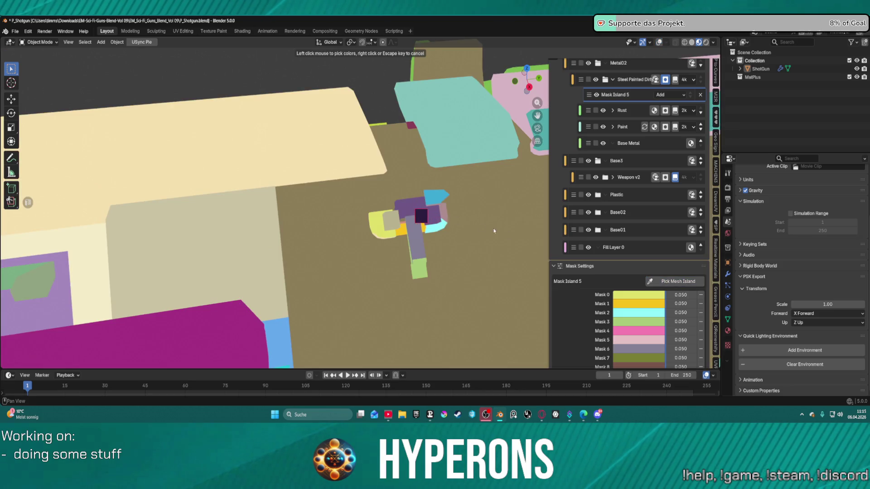
click(503, 233)
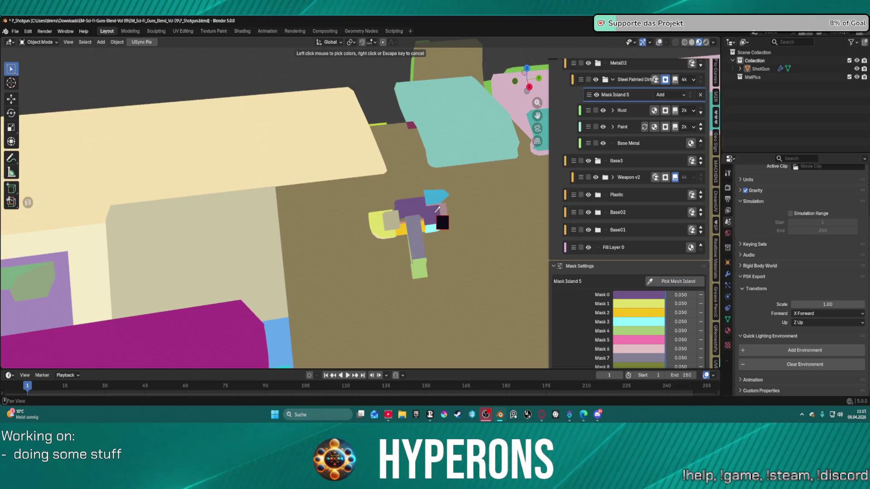
click(503, 247)
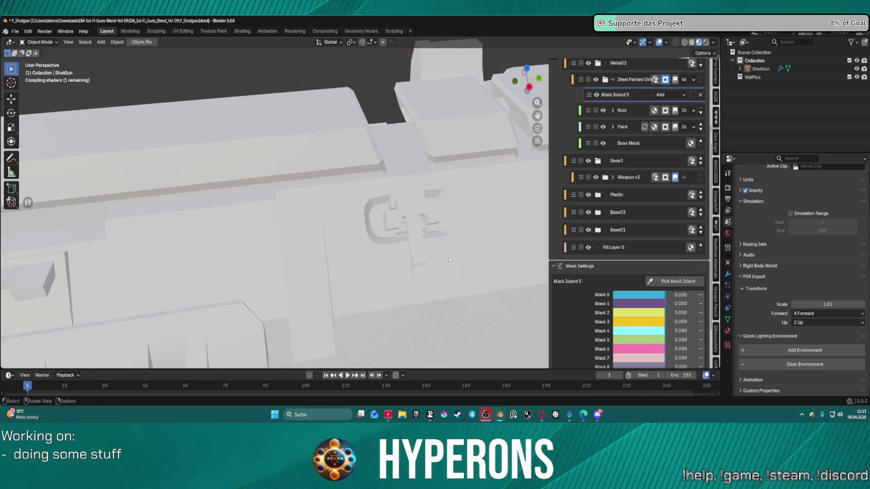
- Orbit to the red latch, remove the old first mask island, and add the pink and tan islands
scroll(427, 235, down, 2)
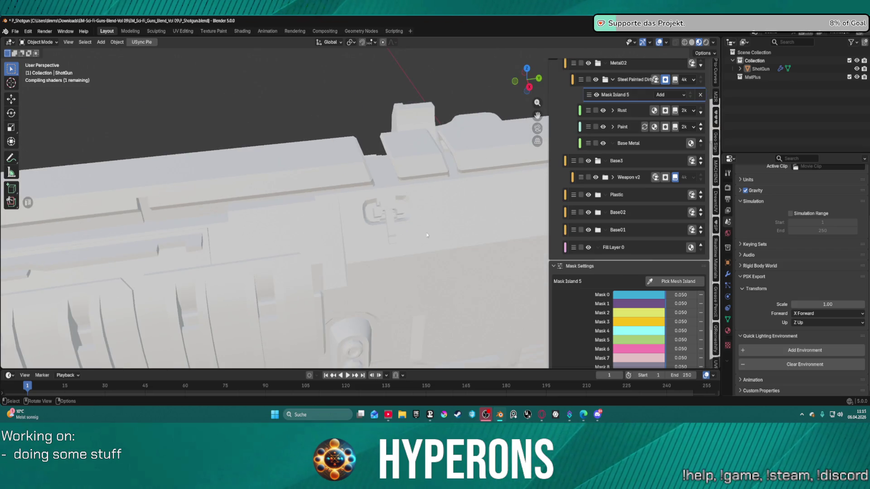
drag(427, 235, 432, 236)
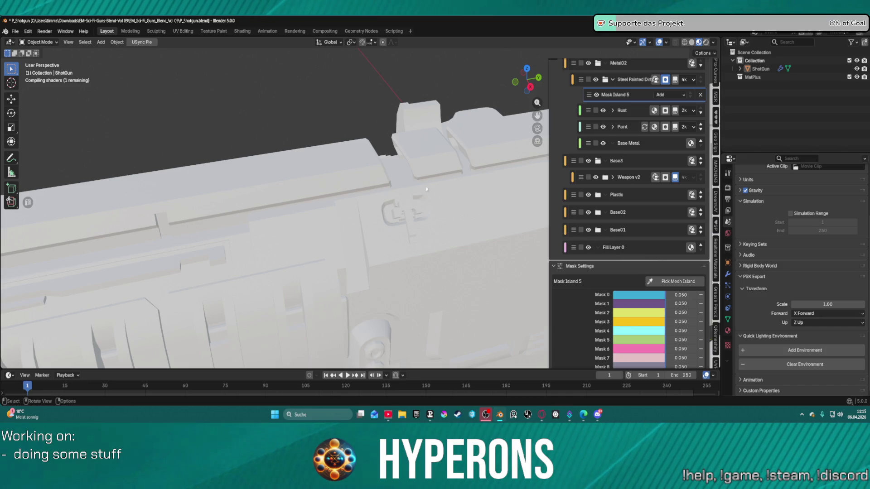
scroll(426, 189, down, 3)
scroll(405, 217, down, 2)
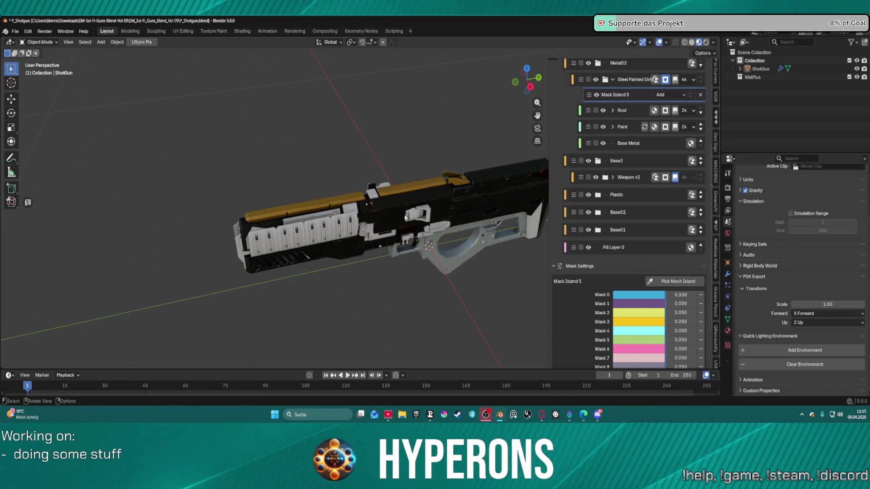
scroll(406, 218, up, 5)
mouse_move(469, 210)
mouse_down()
mouse_move(356, 216)
mouse_move(359, 193)
mouse_move(337, 130)
mouse_move(308, 174)
mouse_up()
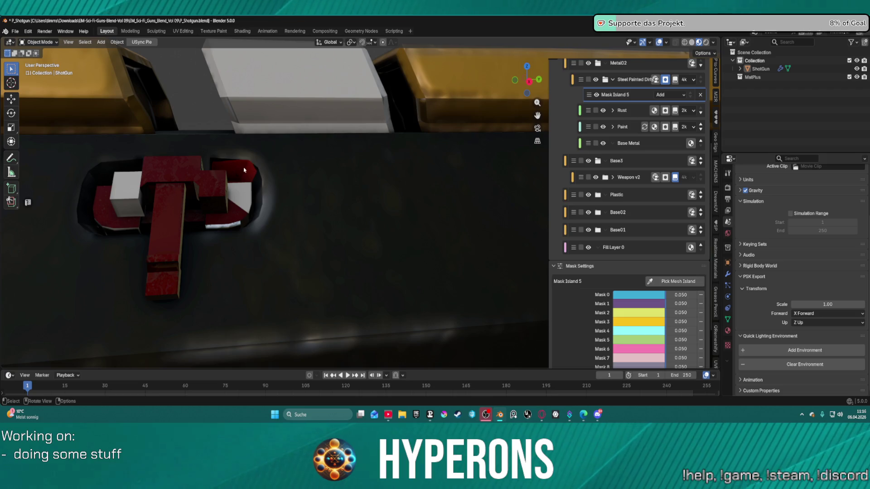
drag(243, 170, 293, 189)
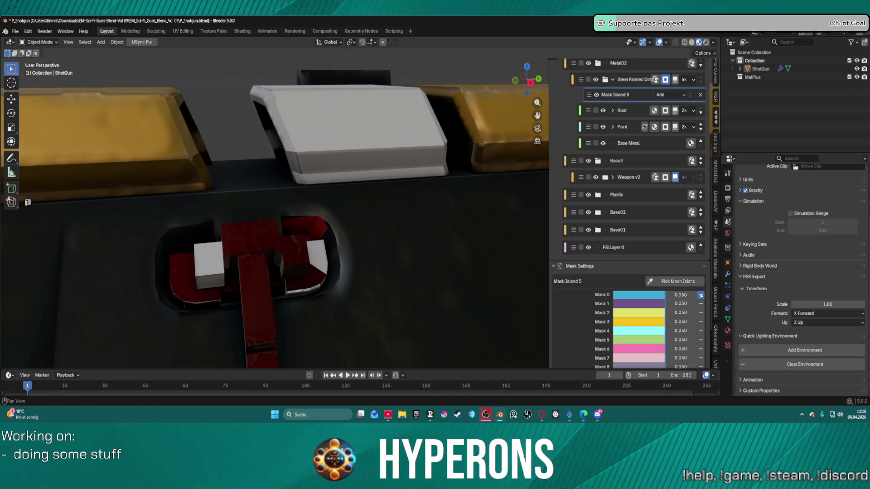
click(394, 270)
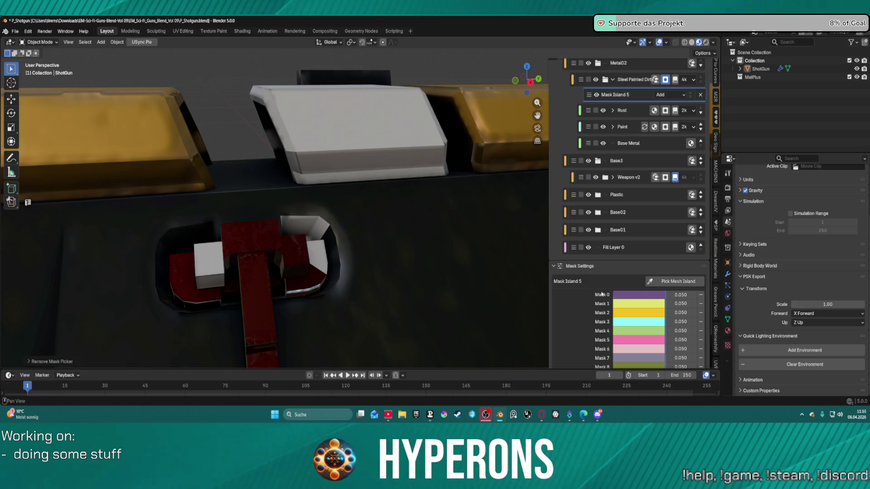
click(668, 281)
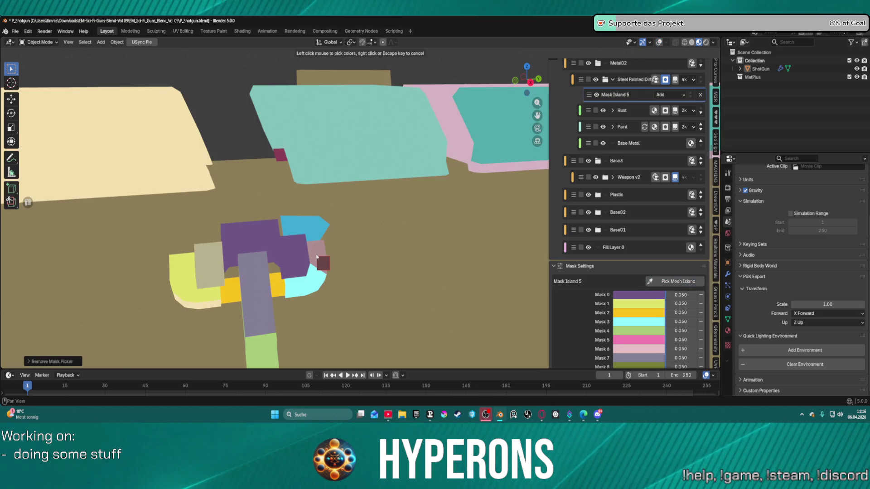
click(317, 257)
click(668, 281)
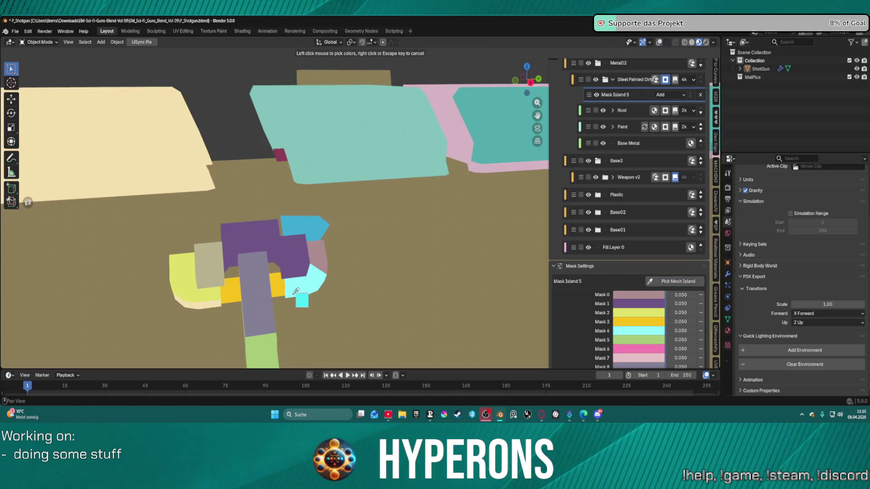
click(206, 268)
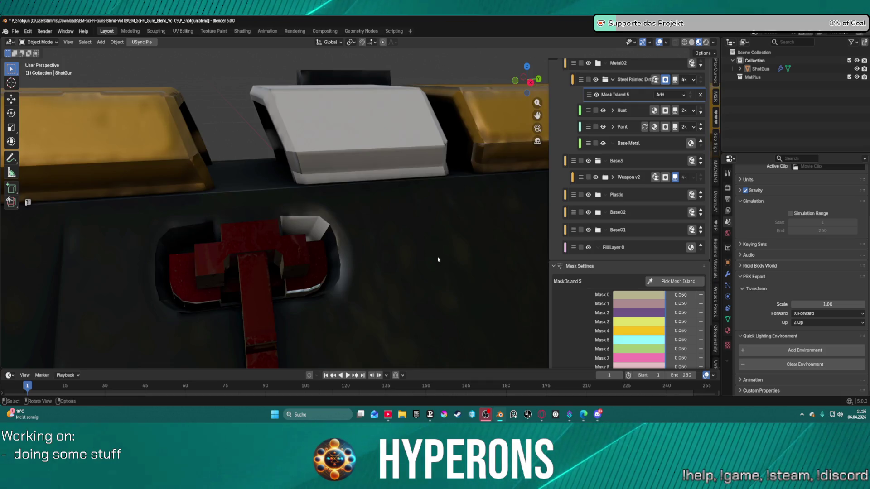
- Add the two cyan islands inside the latch's recess, then view the gun's side again
mouse_move(439, 260)
mouse_down()
mouse_move(368, 248)
mouse_move(403, 248)
mouse_move(408, 235)
mouse_move(340, 185)
mouse_move(454, 220)
mouse_up()
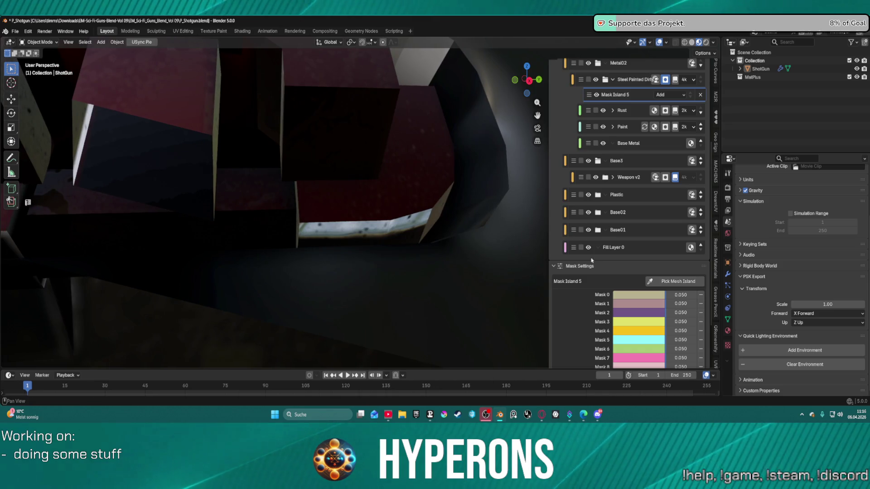
click(677, 282)
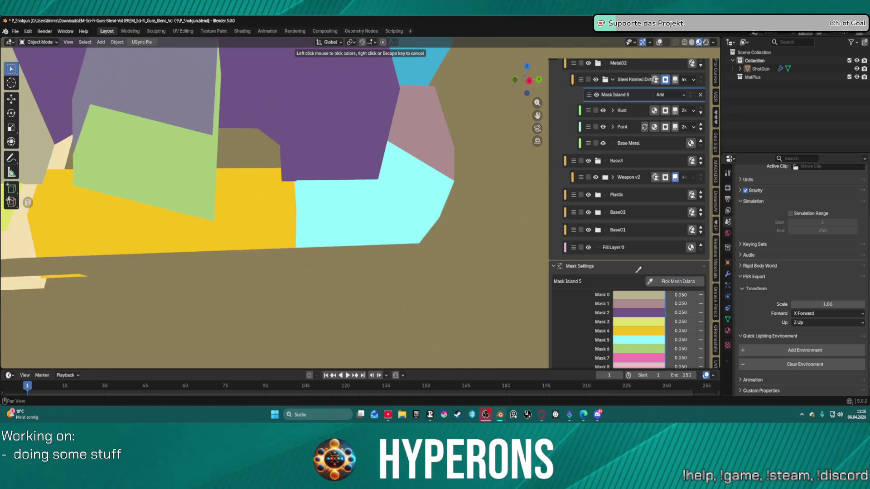
click(410, 234)
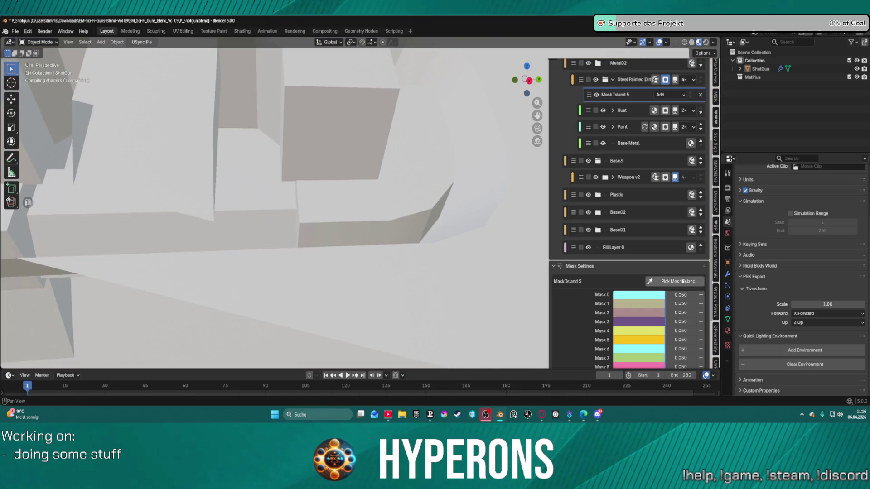
click(675, 282)
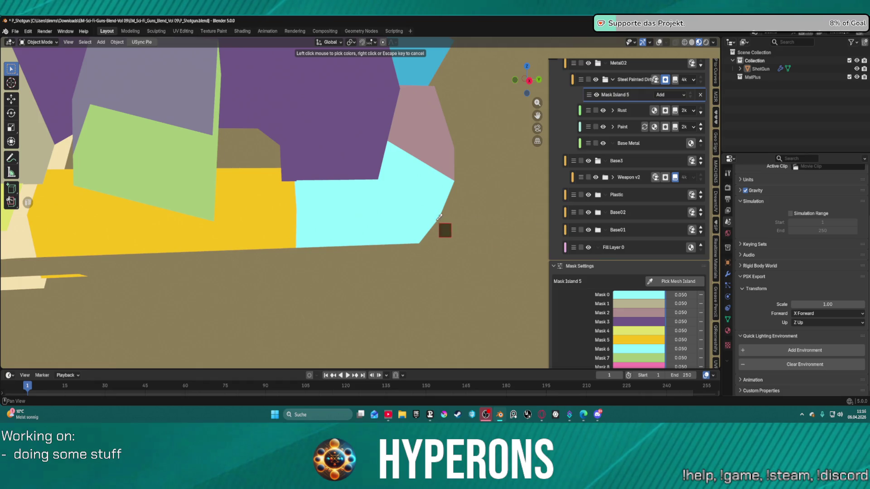
click(439, 216)
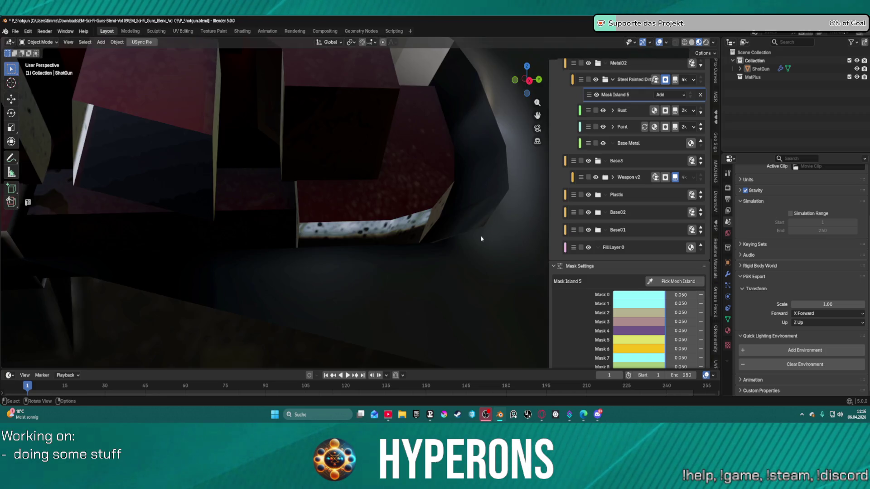
mouse_move(466, 243)
mouse_down()
mouse_move(467, 233)
mouse_move(428, 236)
mouse_move(448, 231)
mouse_move(349, 148)
mouse_up()
scroll(349, 148, up, 5)
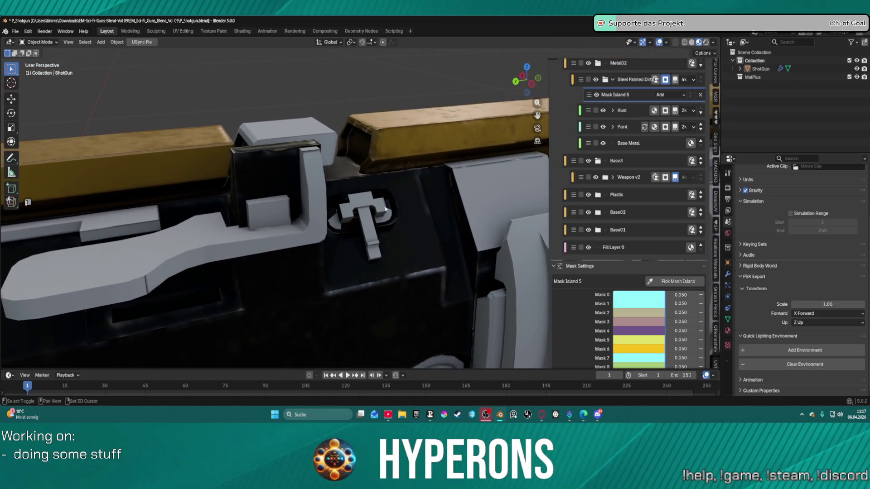
- Try the purple latch, tan and yellow mesh islands as the mask source
scroll(630, 204, up, 5)
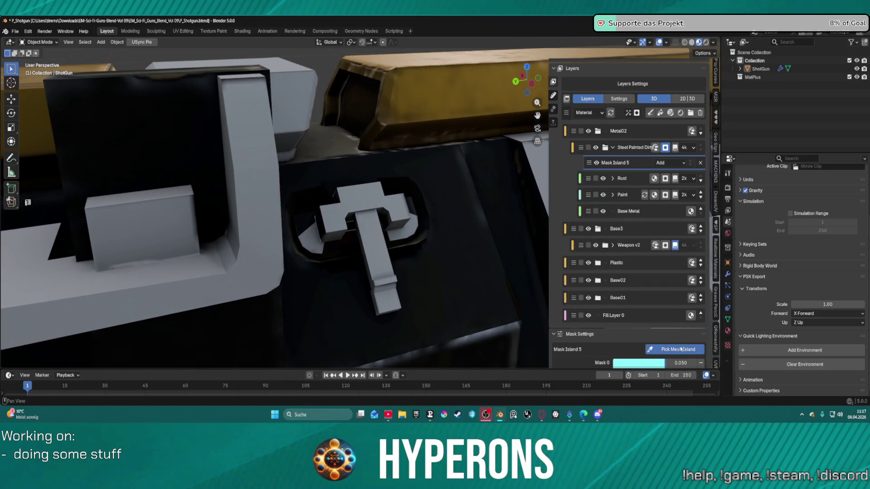
click(675, 349)
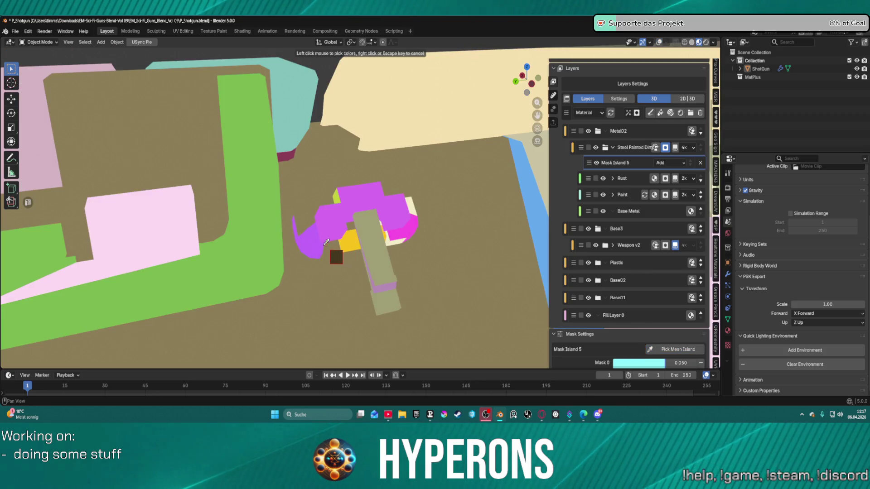
click(314, 245)
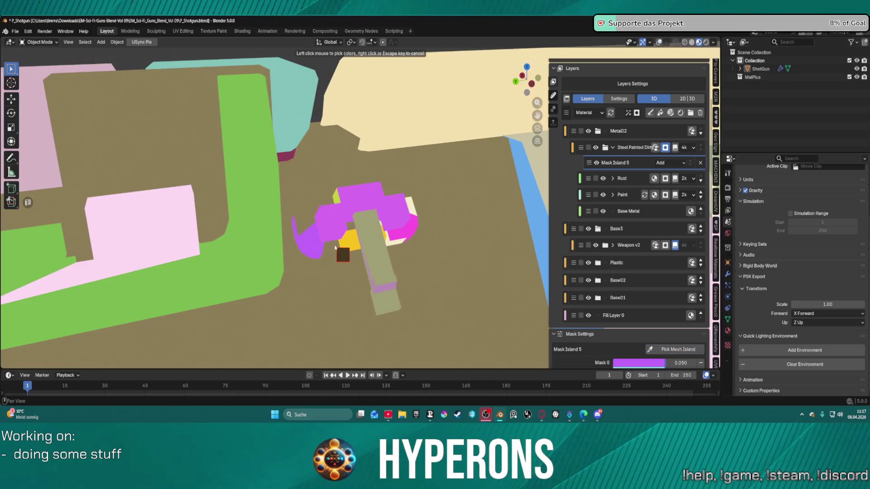
click(339, 247)
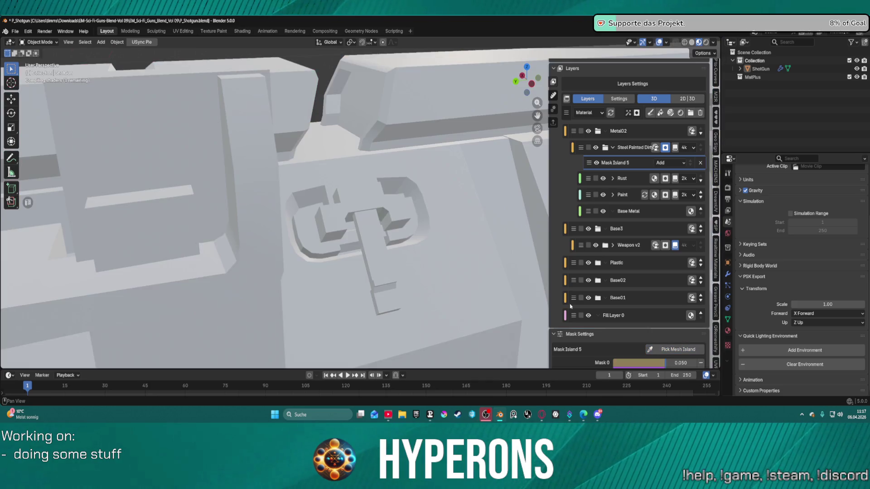
click(666, 349)
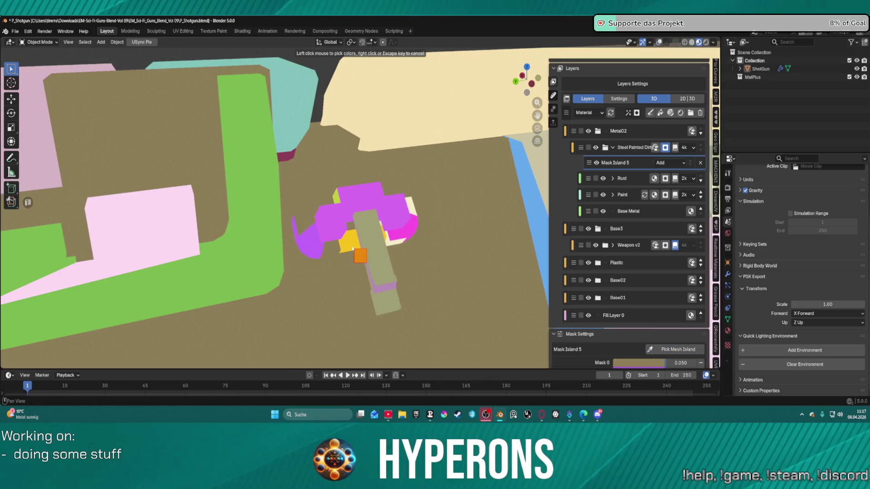
click(358, 251)
click(669, 348)
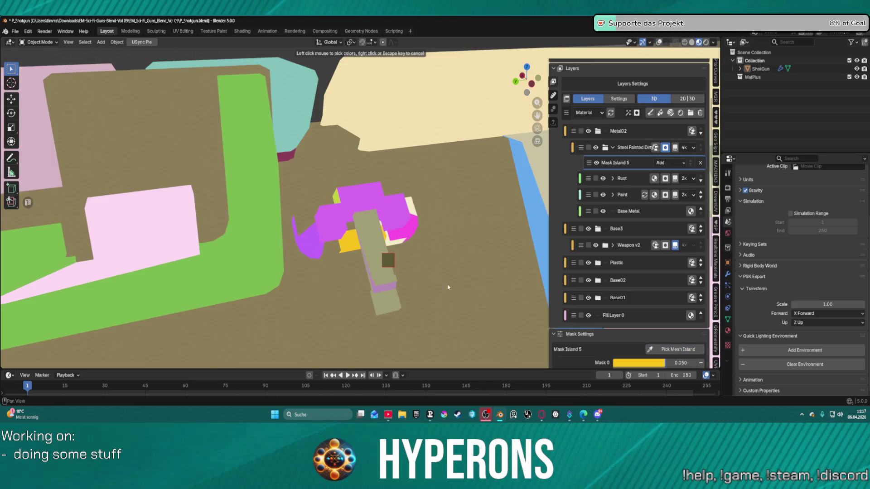
click(375, 250)
- Re-pick the mask island, trying the pink, tan, cream and latch colour islands
click(666, 349)
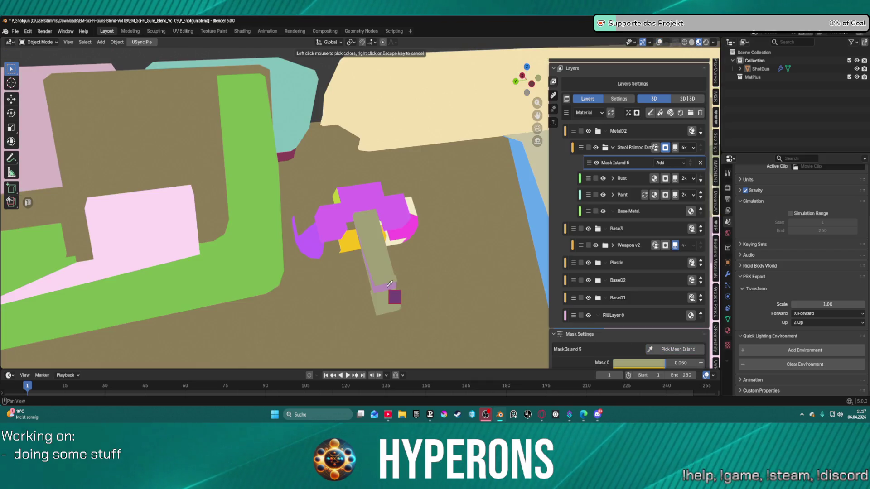
click(395, 297)
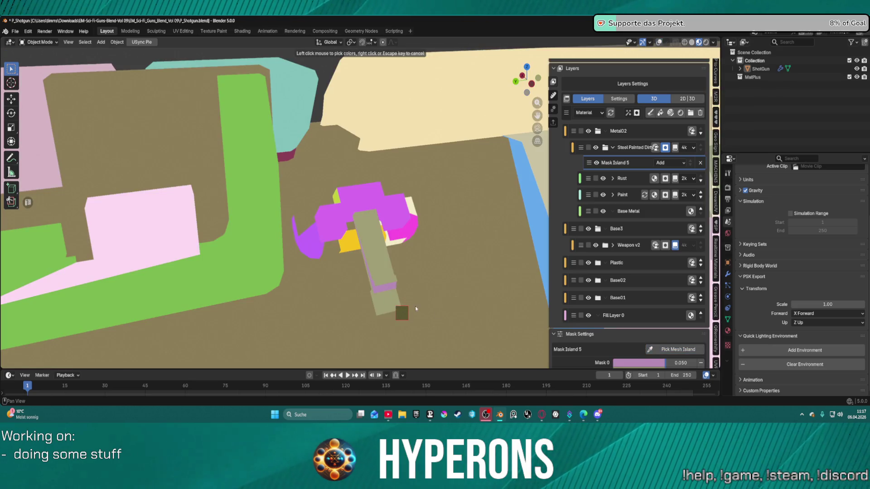
click(397, 300)
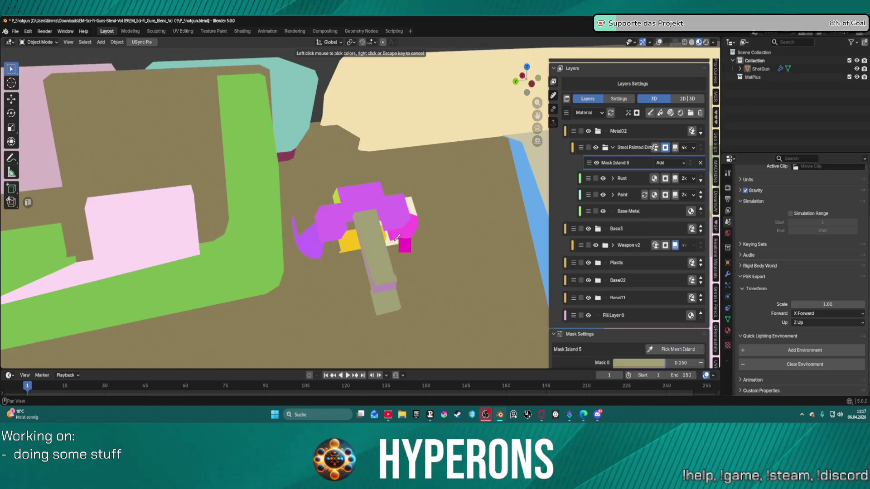
click(665, 350)
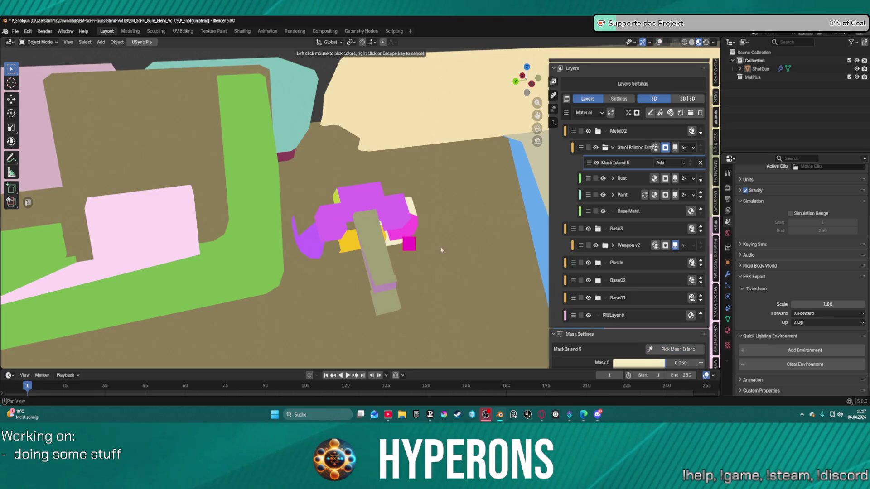
click(410, 224)
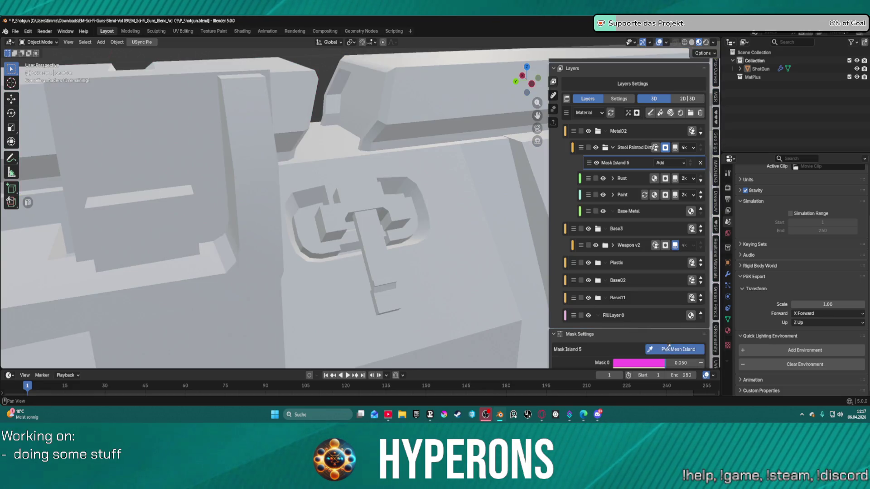
click(665, 350)
click(389, 204)
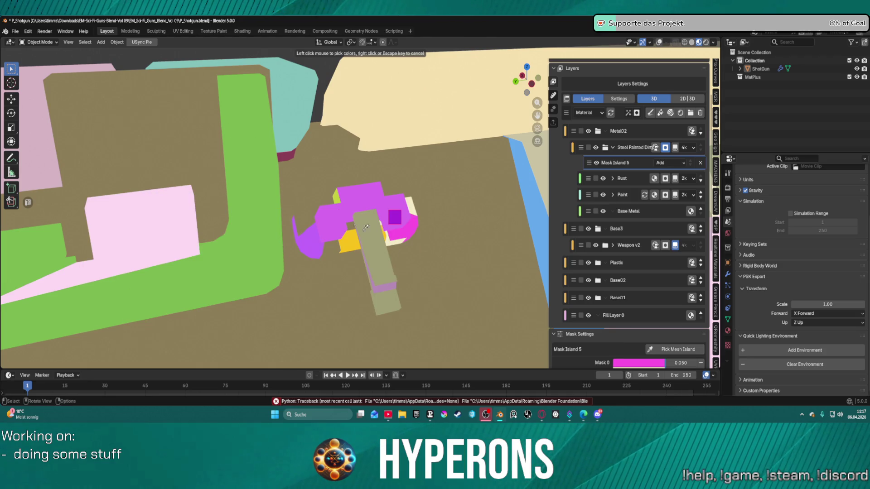
- Select the ShotGun object and save P_Shotgun.blend with Ctrl+S
click(366, 200)
scroll(556, 262, down, 4)
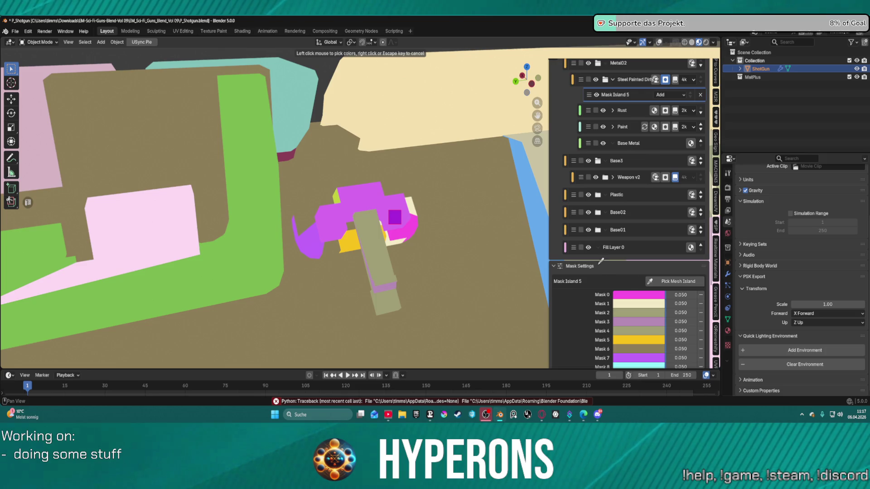
right_click(600, 262)
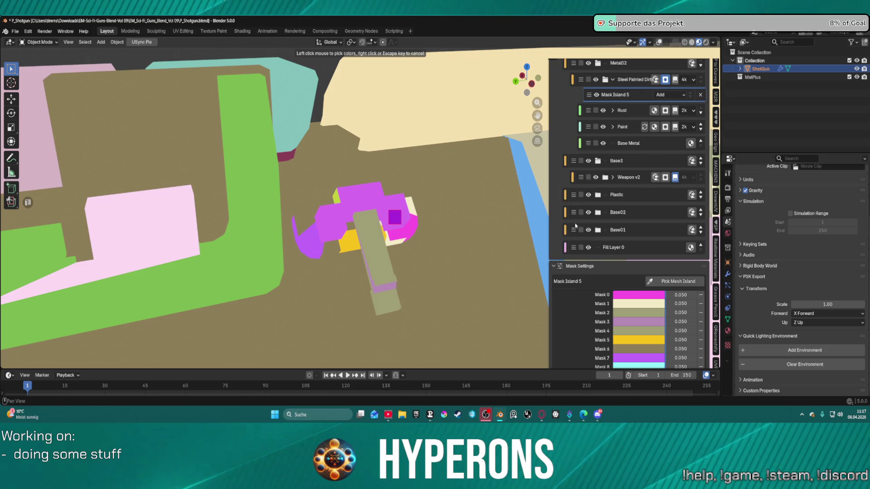
key(ctrl+s)
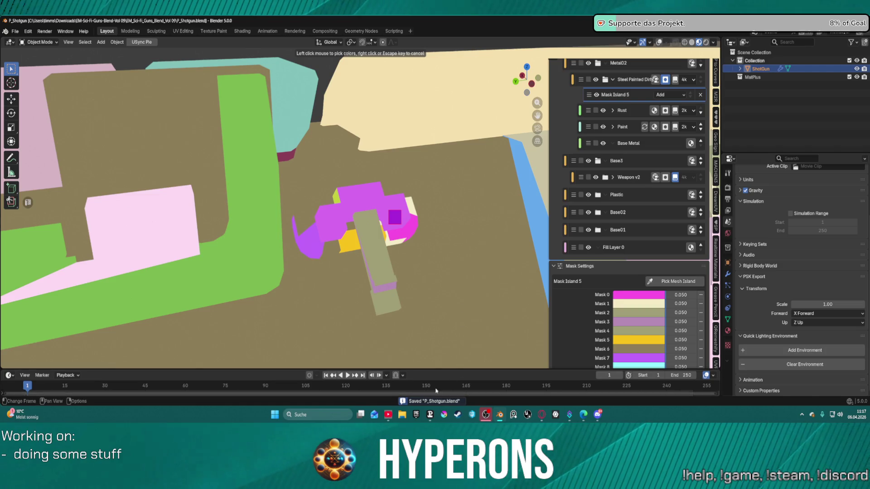
- Zoom out and orbit around the gun, then minimize Blender to reveal Discord
scroll(441, 227, down, 5)
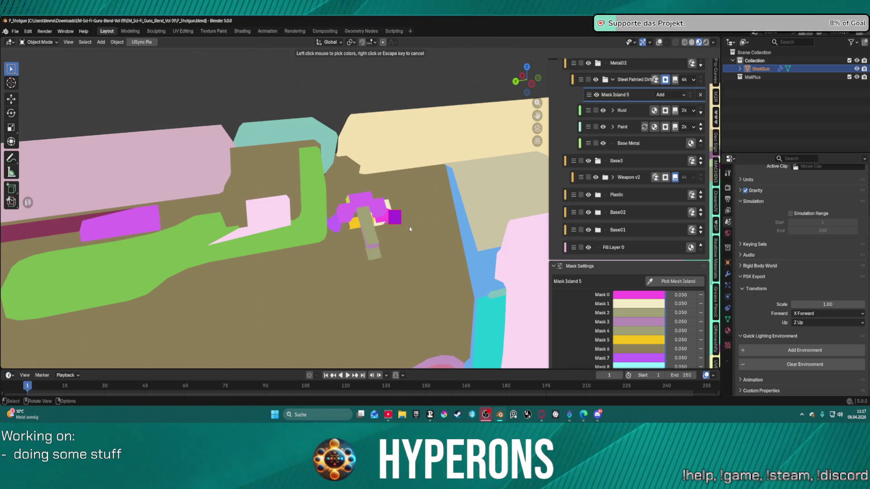
scroll(500, 295, down, 10)
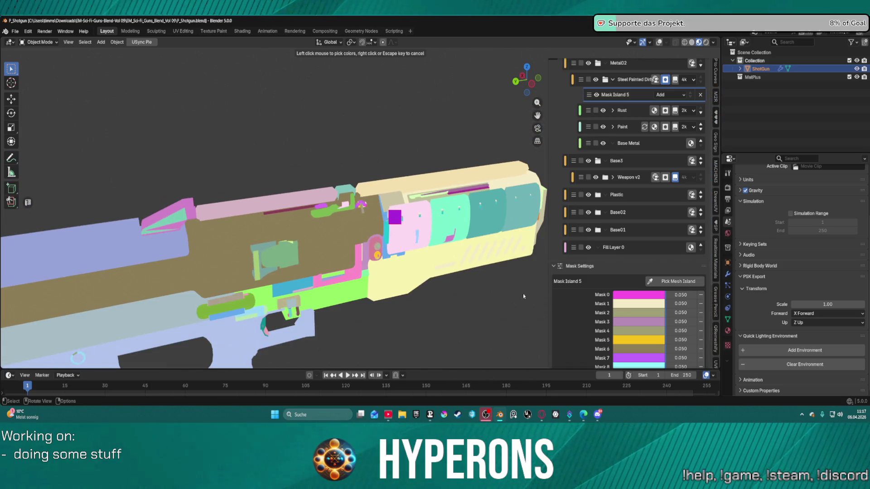
mouse_move(494, 215)
mouse_down()
mouse_move(472, 201)
mouse_move(409, 231)
mouse_up()
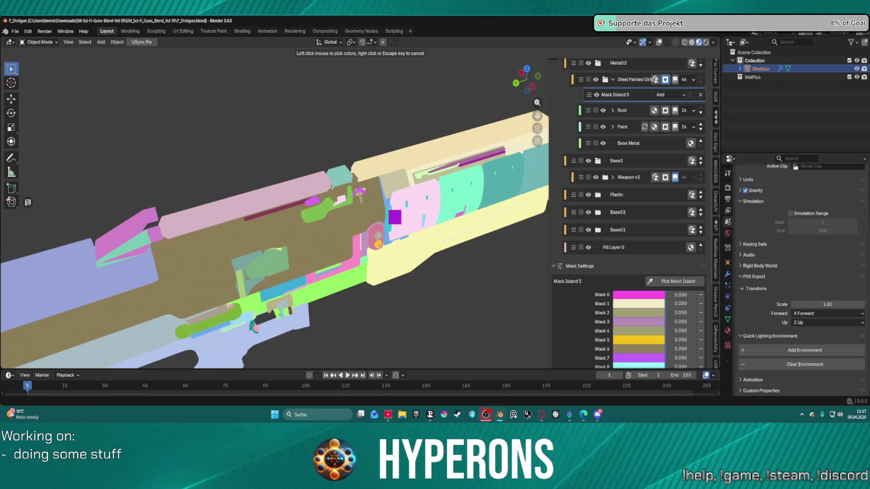
click(500, 415)
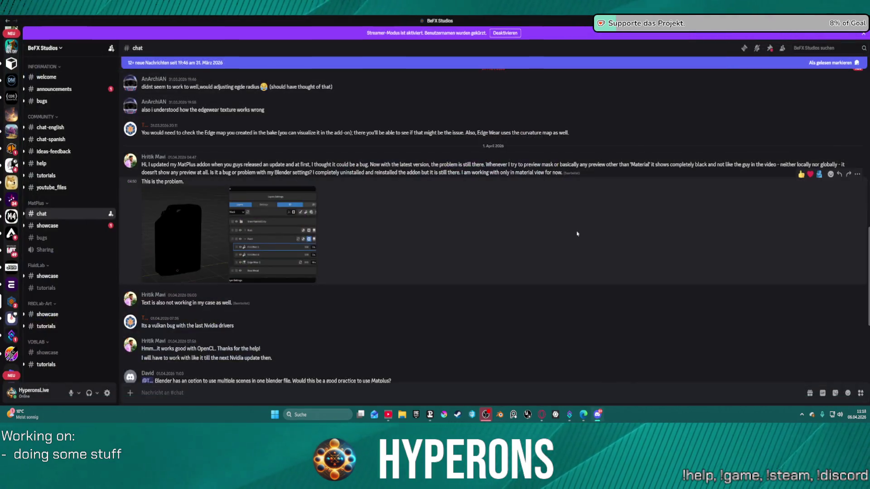
- Restore Blender from its taskbar icon, back to the shotgun's Mask Island 5 colour view
right_click(500, 415)
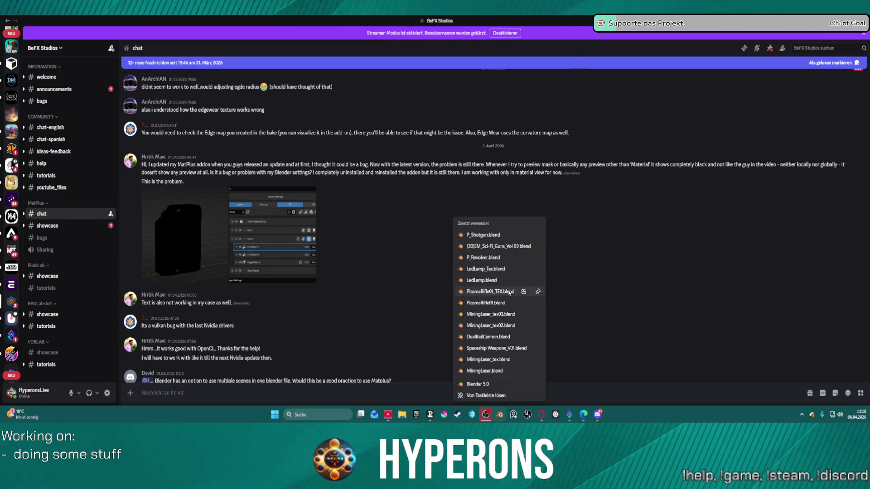
click(482, 235)
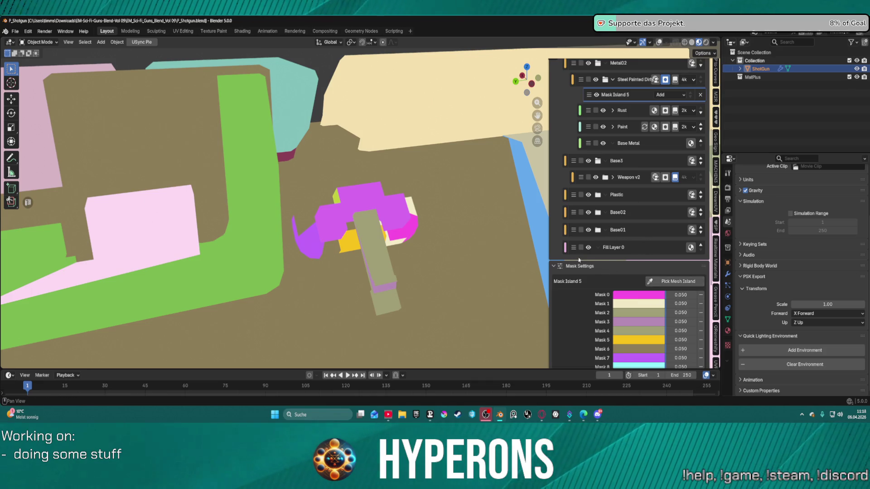
- Pick the latch as a new mesh-island mask, then deselect and reselect the shotgun
scroll(467, 249, down, 4)
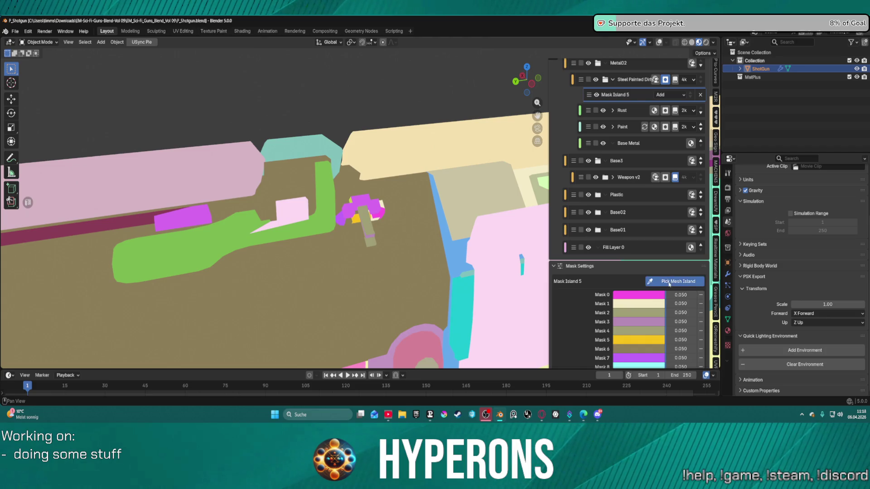
click(671, 281)
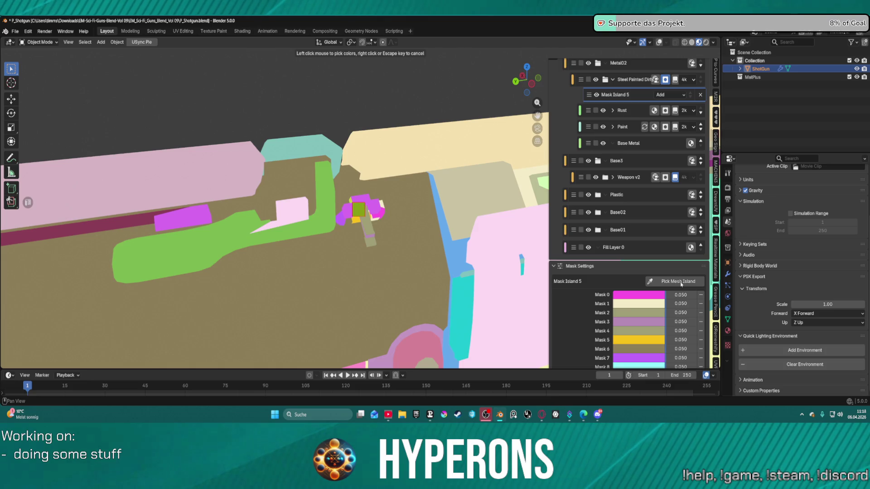
click(356, 206)
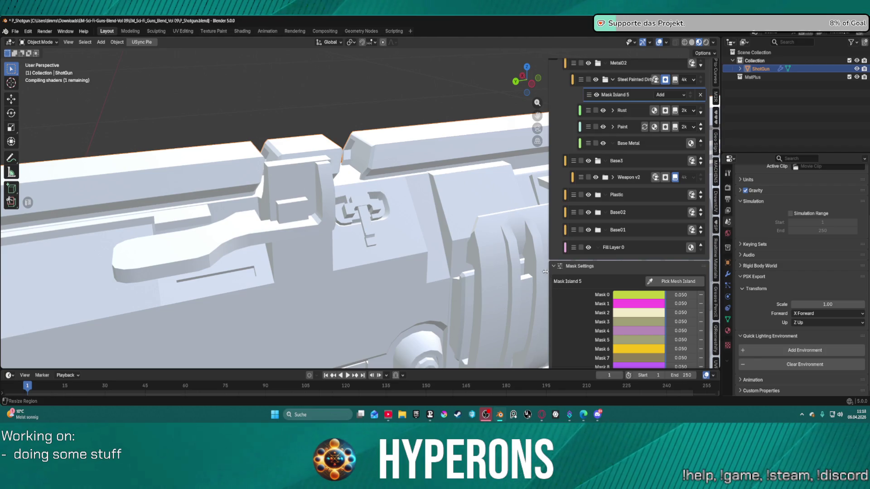
drag(521, 277, 387, 274)
scroll(387, 273, down, 8)
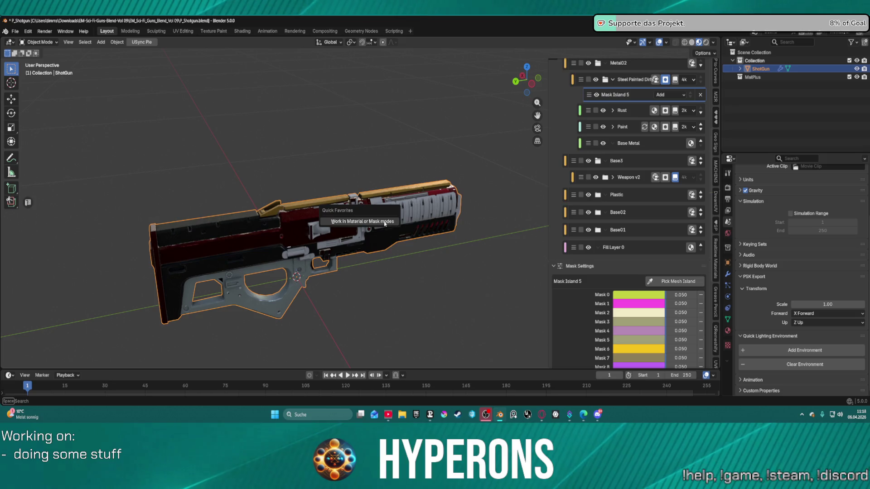
click(425, 244)
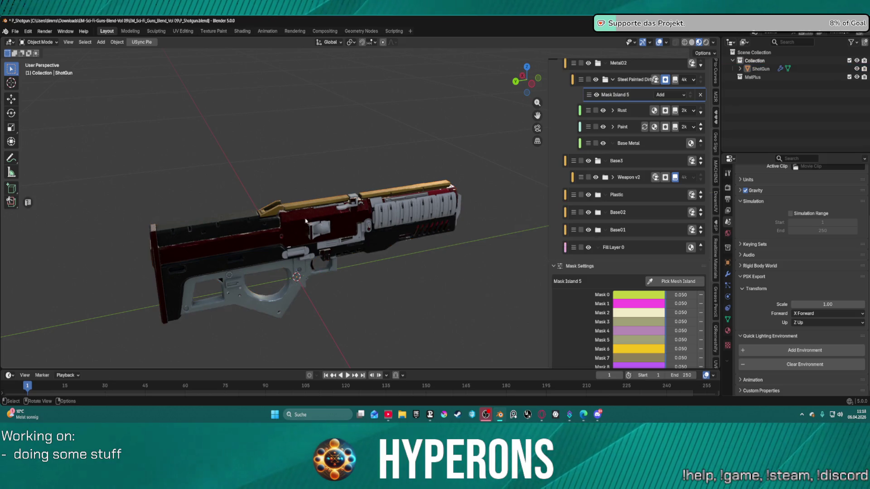
scroll(305, 232, up, 8)
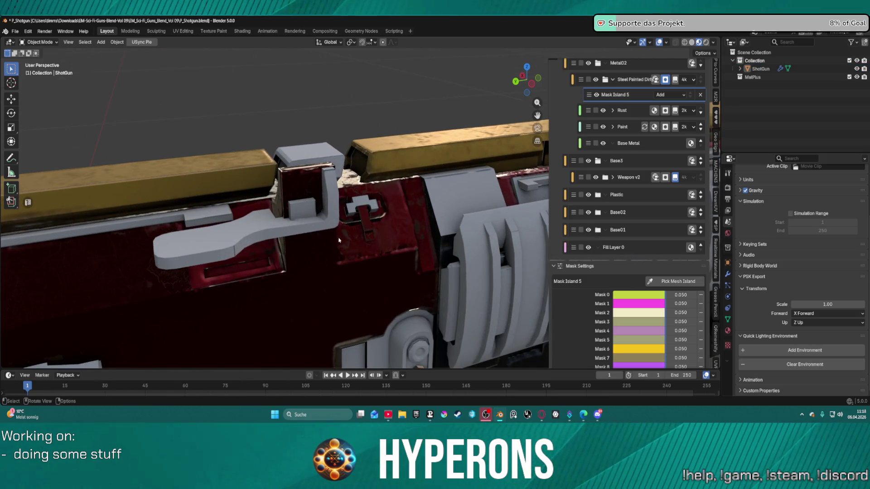
scroll(344, 238, up, 2)
click(357, 228)
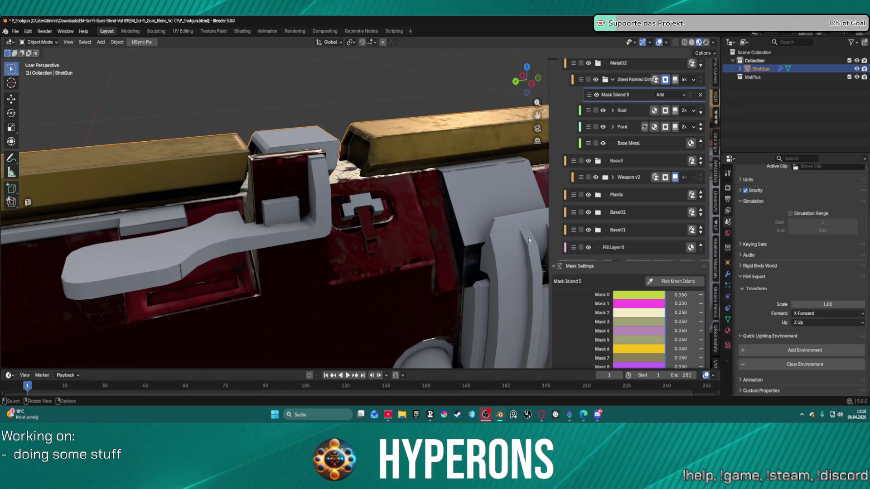
- Remove the magenta Mask 1, olive Mask 1, olive Mask 2 and Mask 0 entries
click(701, 304)
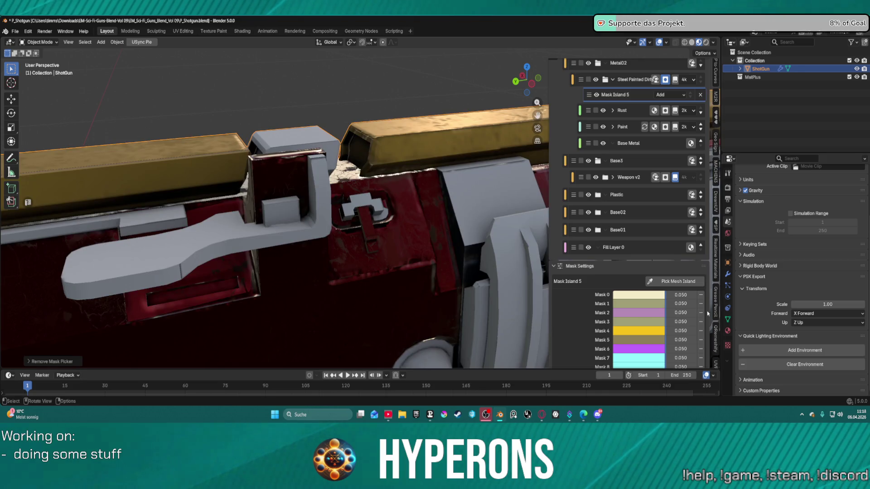
click(700, 304)
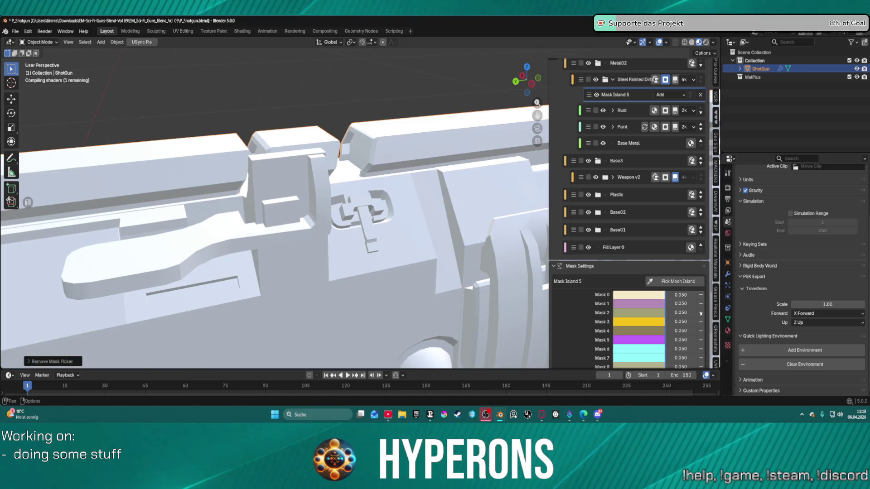
click(700, 313)
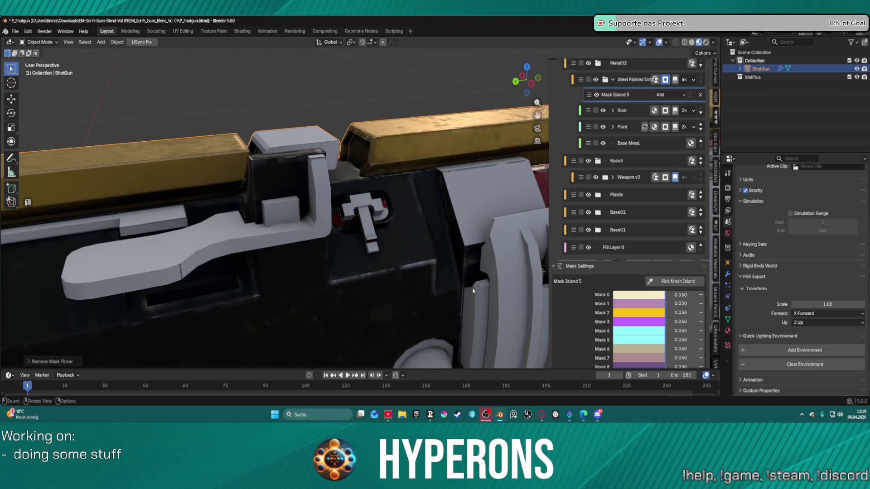
scroll(477, 285, down, 8)
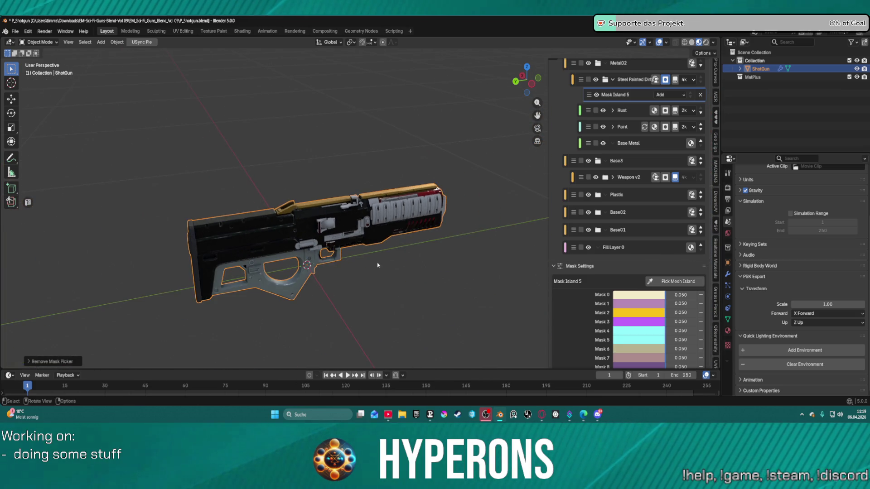
mouse_move(458, 208)
mouse_down()
mouse_move(342, 176)
mouse_move(334, 205)
mouse_move(529, 226)
mouse_up()
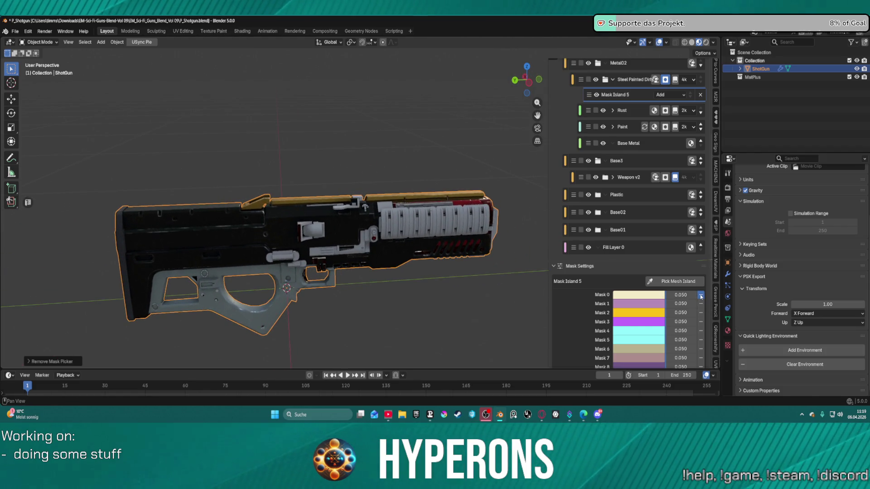
click(701, 296)
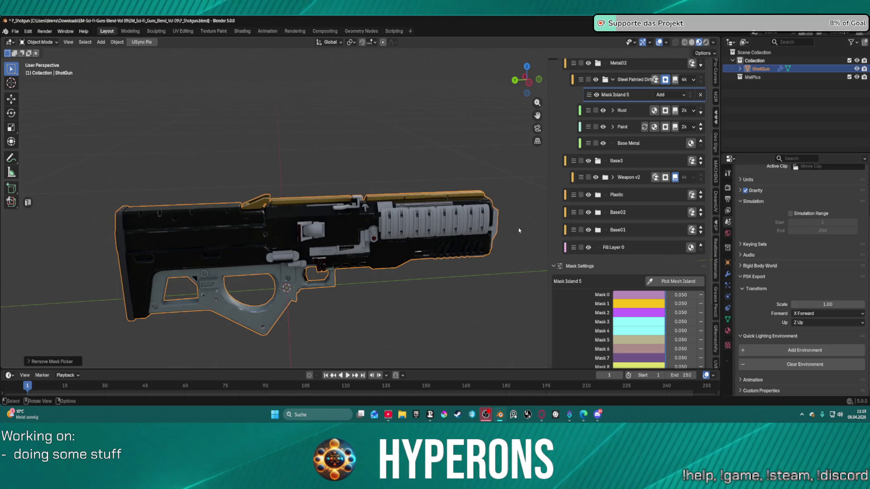
- Remove the pink Mask 0, magenta Mask 1 and yellow Mask 0 entries, then delete Mask Island 5
middle_click(455, 229)
drag(455, 229, 397, 216)
drag(348, 206, 390, 208)
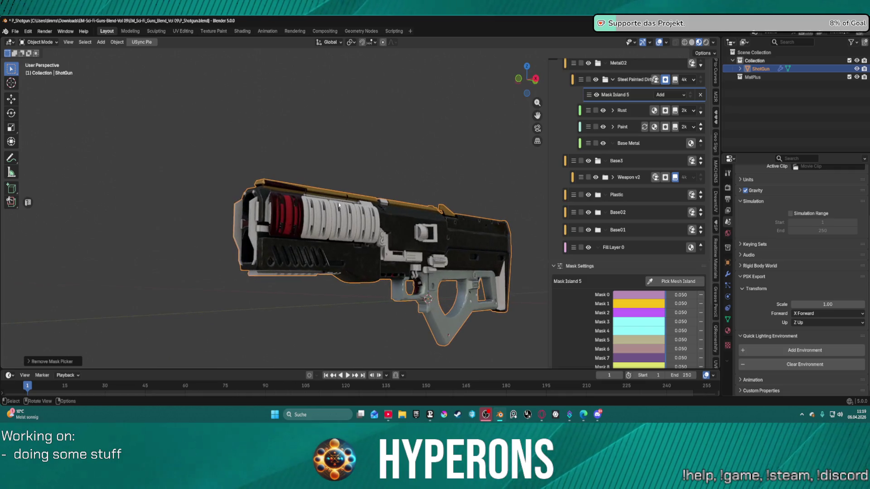
click(701, 296)
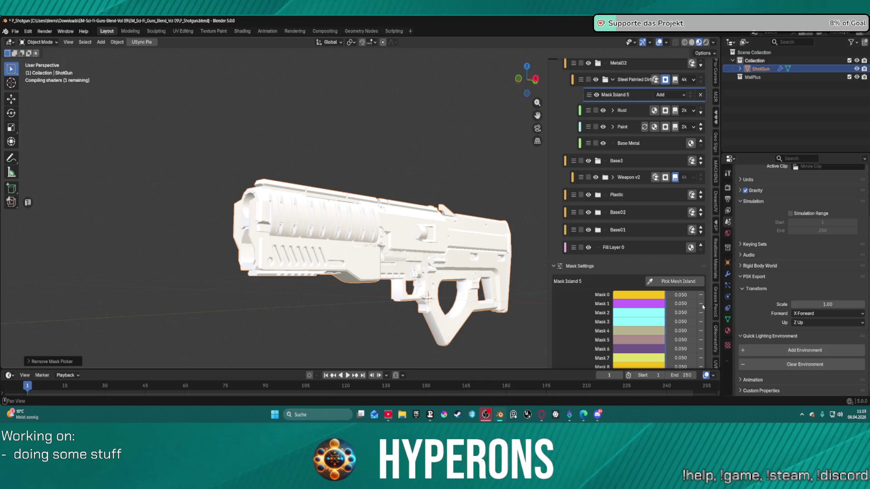
click(701, 303)
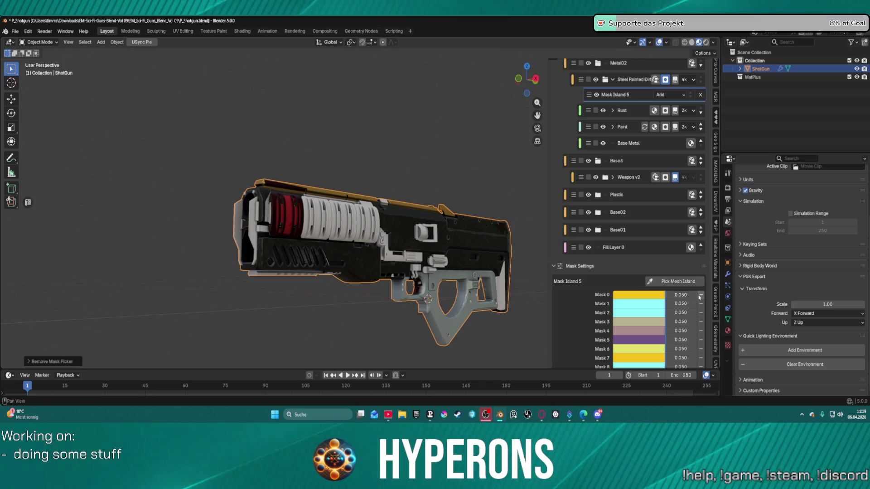
click(701, 295)
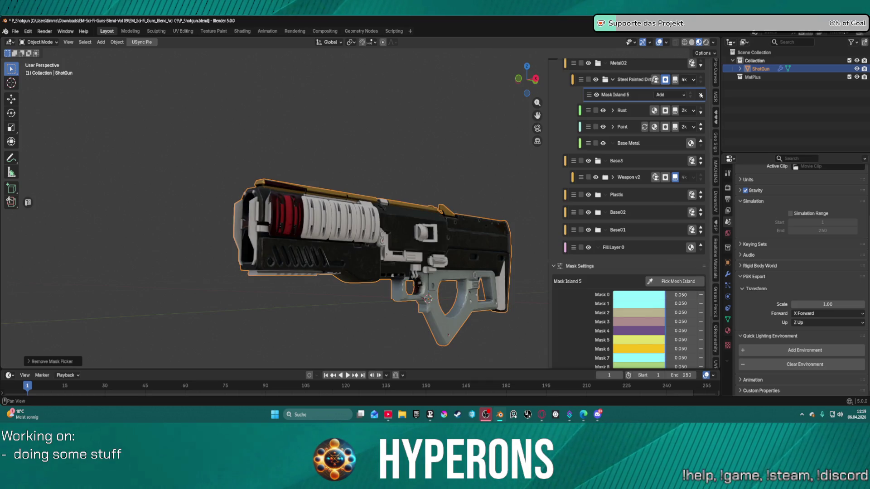
click(701, 94)
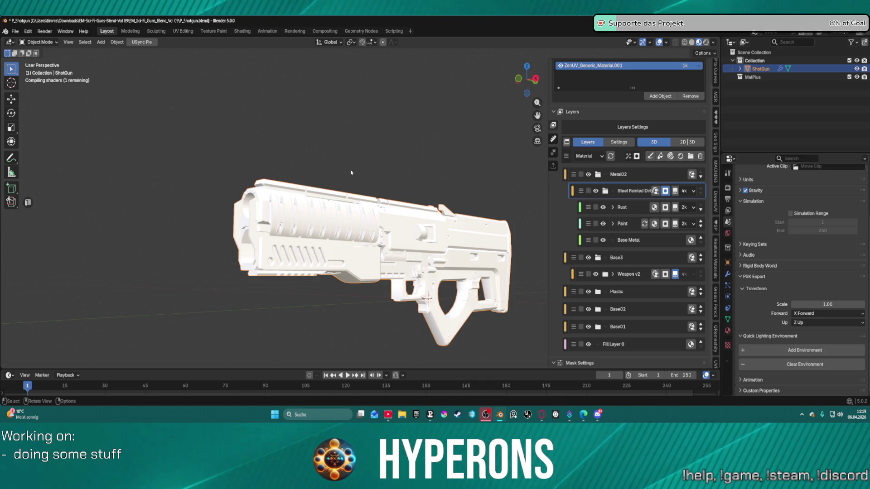
- Enter Edit Mode on the ShotGun, select all and merge vertices By Distance
mouse_move(395, 181)
mouse_down()
mouse_move(369, 179)
mouse_move(464, 183)
mouse_up()
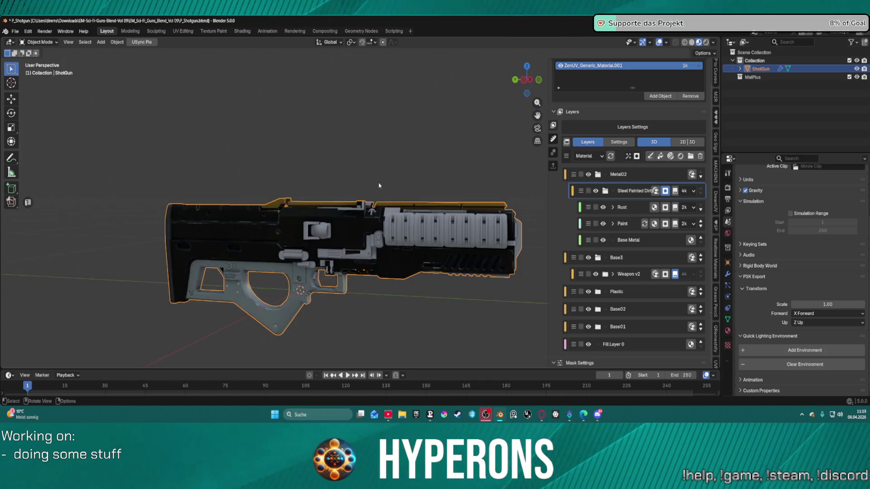
click(421, 267)
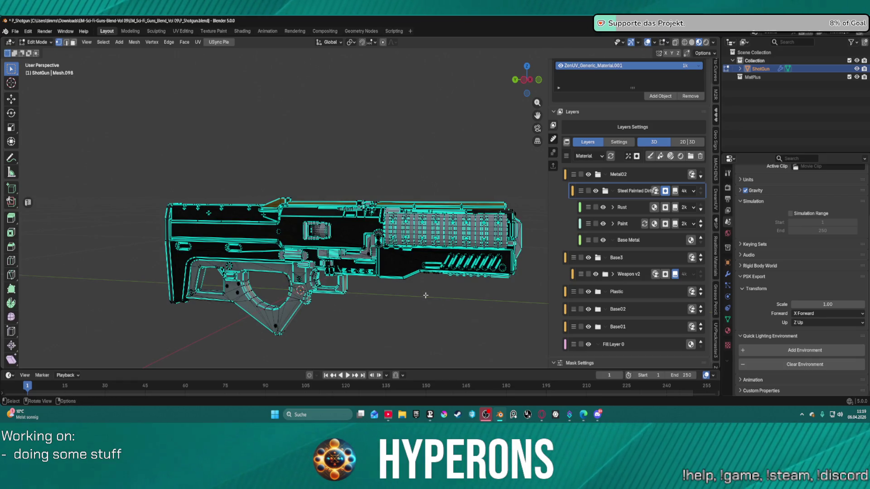
key(a)
key(m)
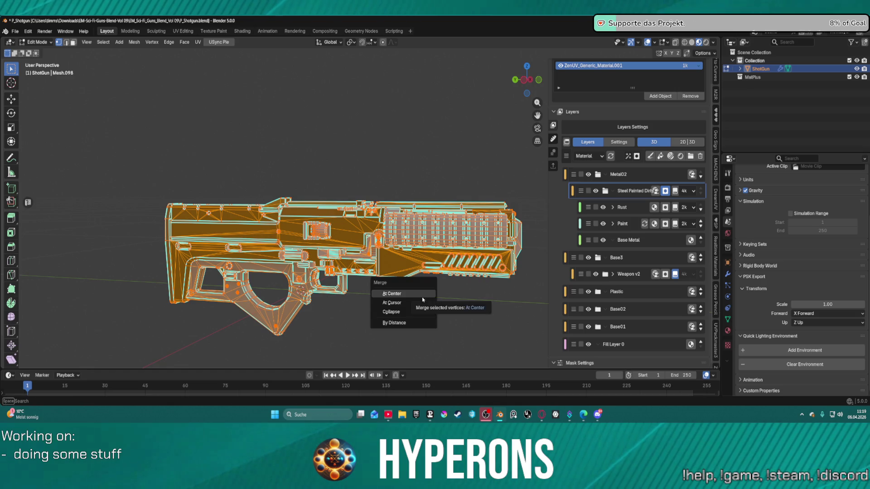
click(406, 323)
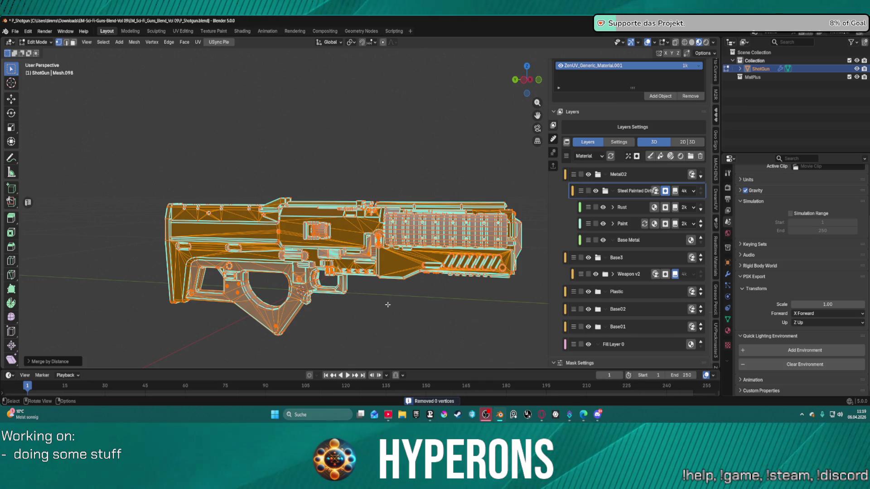
- Zoom, pan and orbit around the merged gun mesh to inspect its geometry
scroll(376, 262, up, 5)
scroll(376, 261, up, 5)
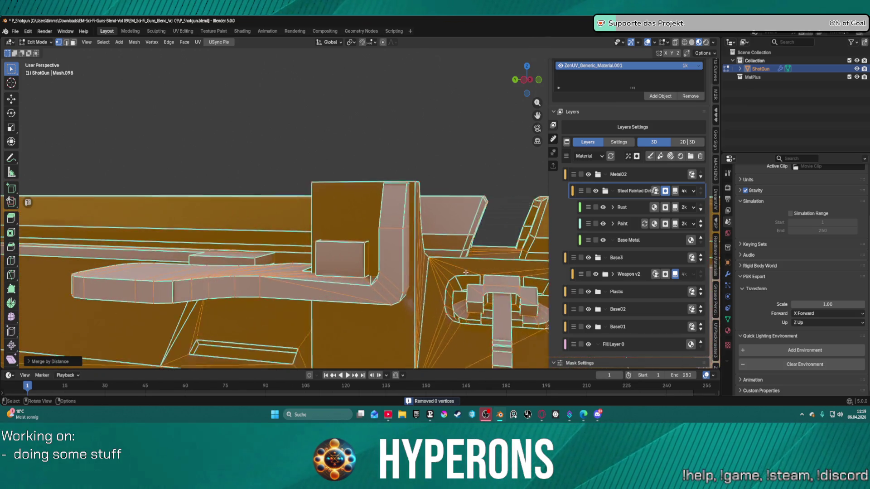
scroll(503, 308, up, 4)
drag(503, 307, 500, 298)
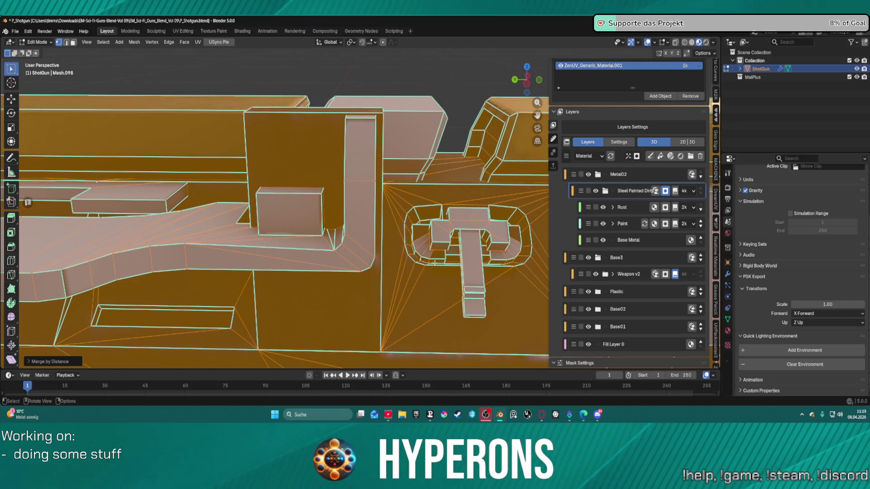
scroll(434, 261, up, 2)
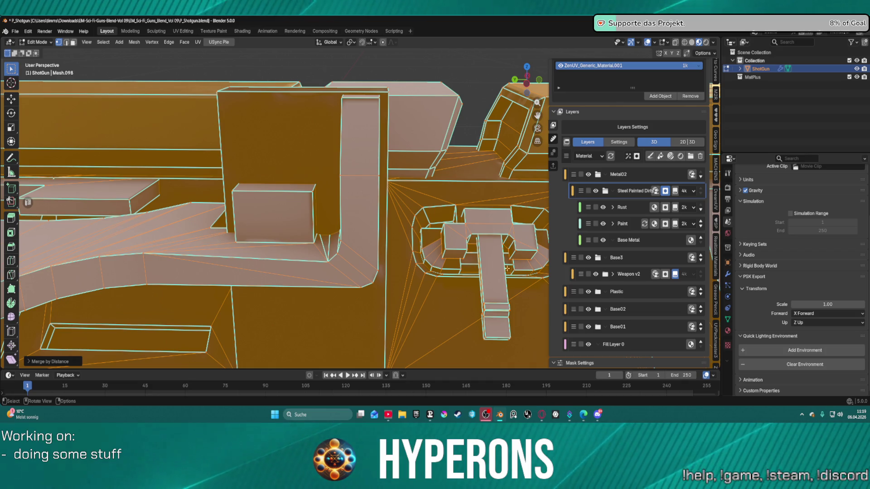
scroll(516, 266, down, 5)
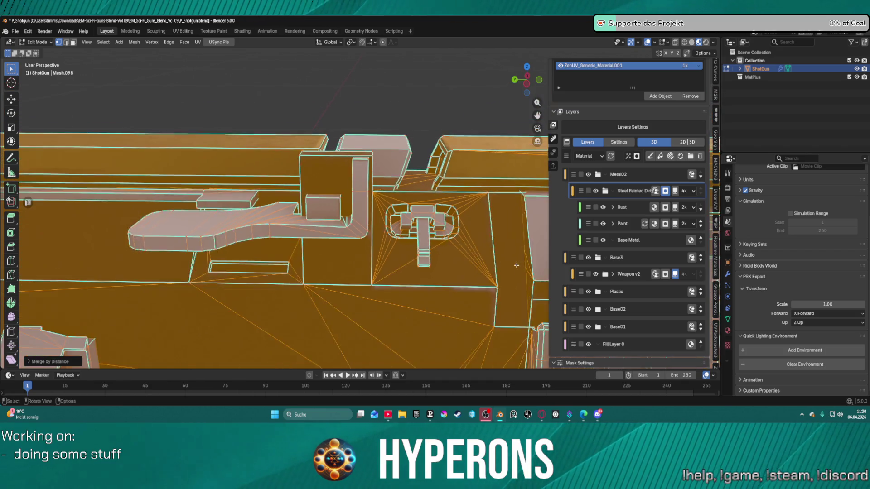
scroll(516, 265, down, 5)
scroll(517, 267, up, 5)
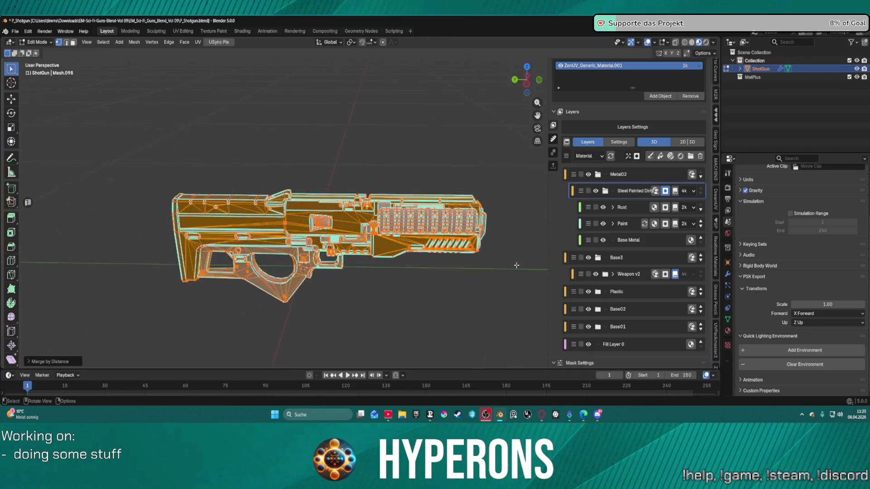
scroll(566, 269, up, 2)
mouse_move(477, 299)
mouse_down()
mouse_move(317, 253)
mouse_move(383, 281)
mouse_move(555, 280)
mouse_move(521, 265)
mouse_up()
- Deselect all geometry with Alt+A, then quit with Ctrl+Q, saving P_Shotgun.blend at the prompt
scroll(521, 265, up, 3)
key(alt+a)
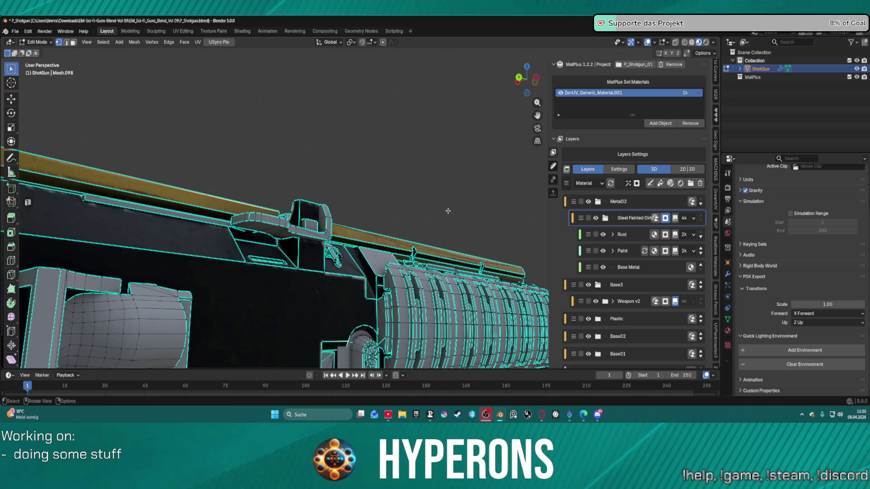
scroll(389, 208, down, 5)
drag(392, 206, 386, 209)
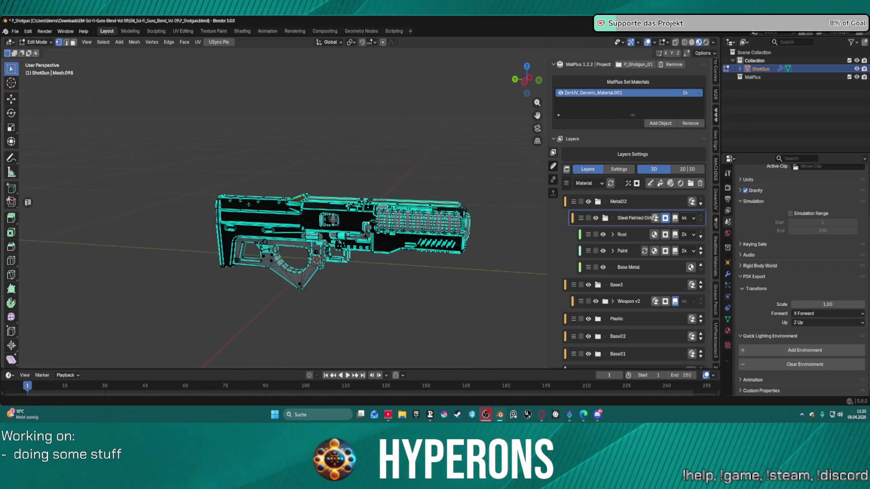
key(ctrl+q)
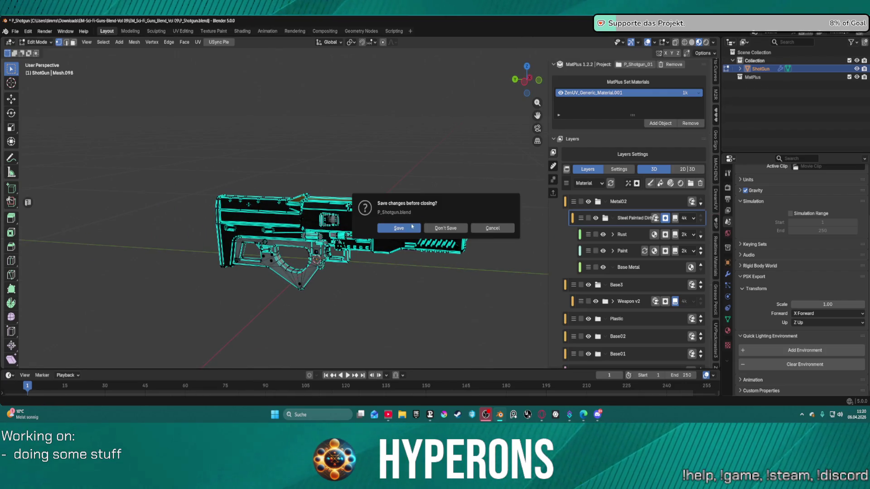
click(399, 228)
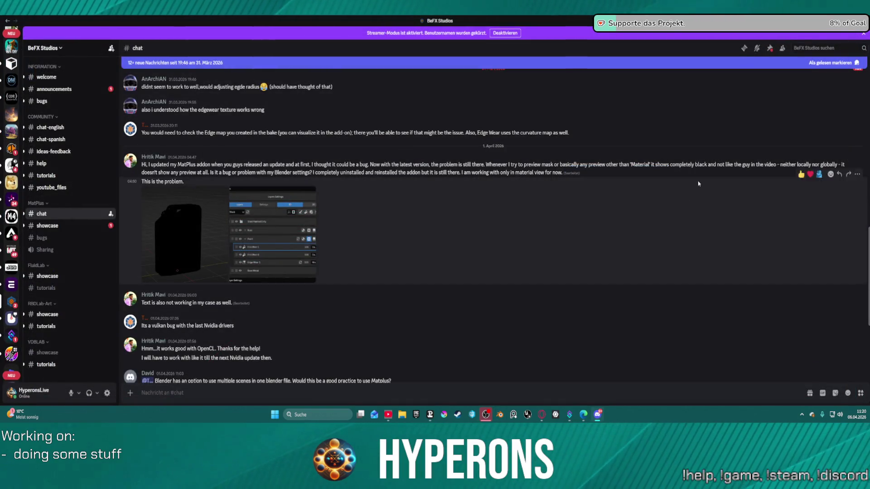
- Show the desktop with Win+D and launch the Hyperons 5.7 project shortcut
key(super+d)
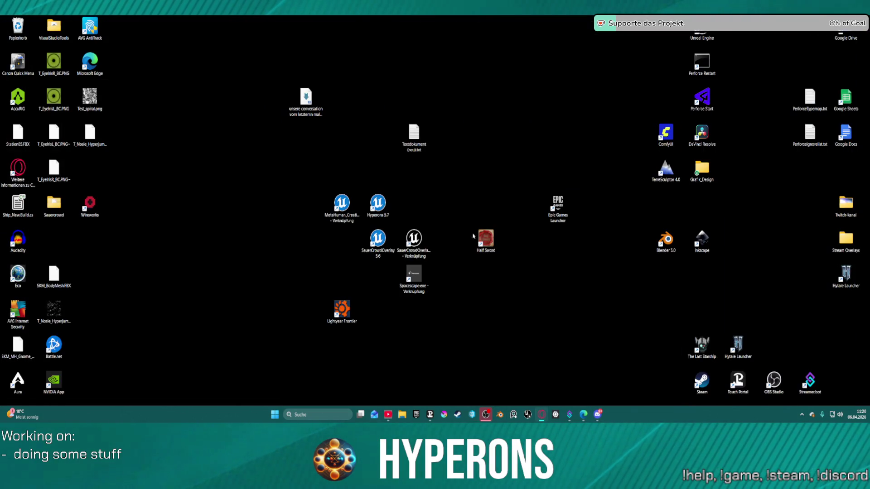
click(378, 204)
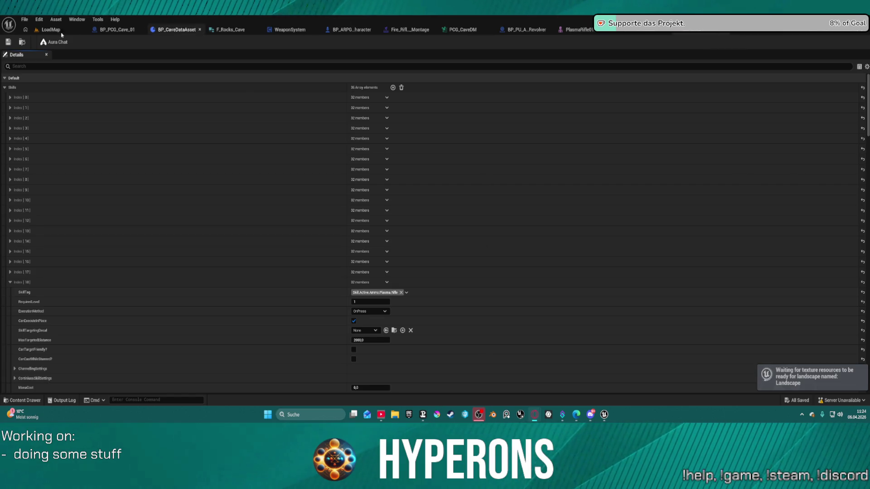
- In the LoadMap level, select every actor in the Outliner and load them all
click(57, 31)
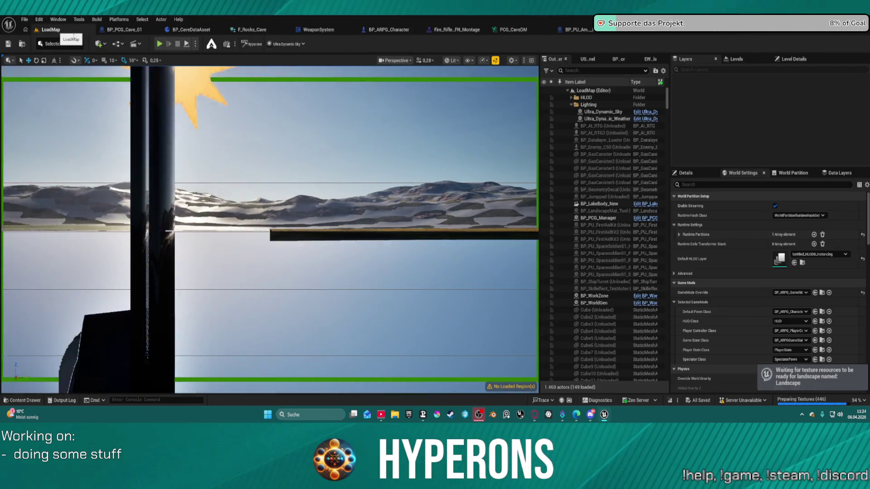
scroll(305, 136, up, 2)
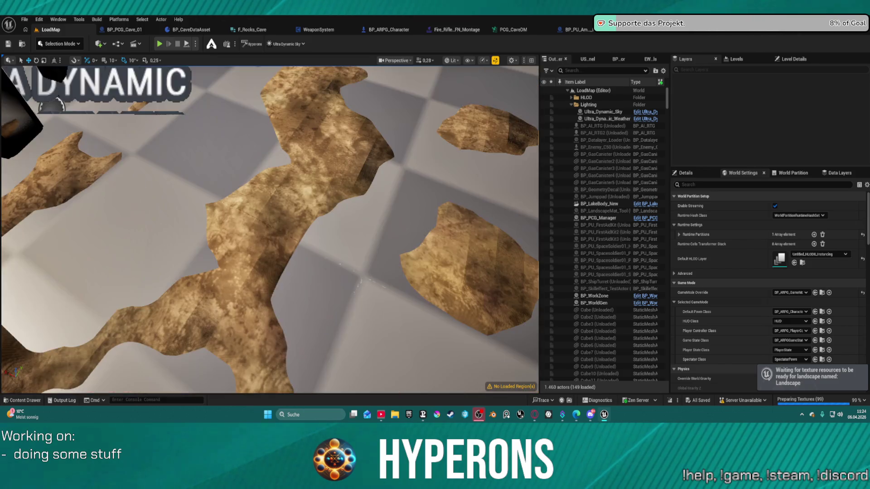
scroll(248, 243, up, 6)
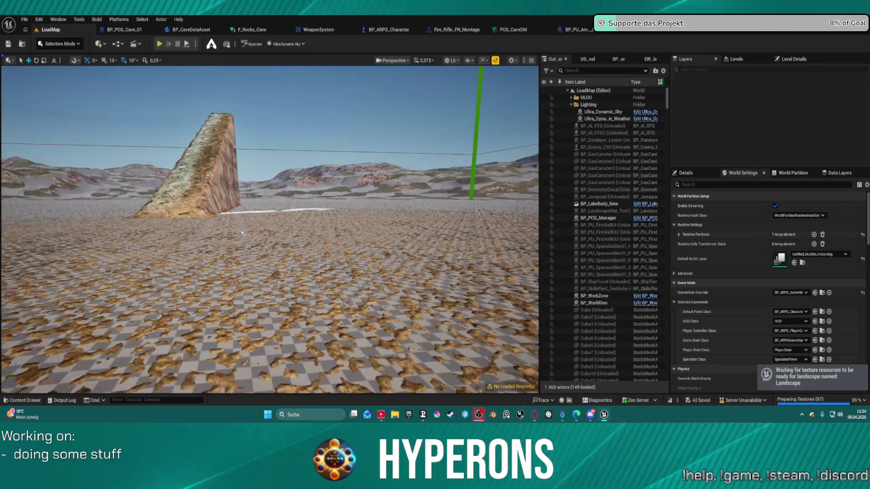
scroll(249, 242, up, 2)
click(566, 133)
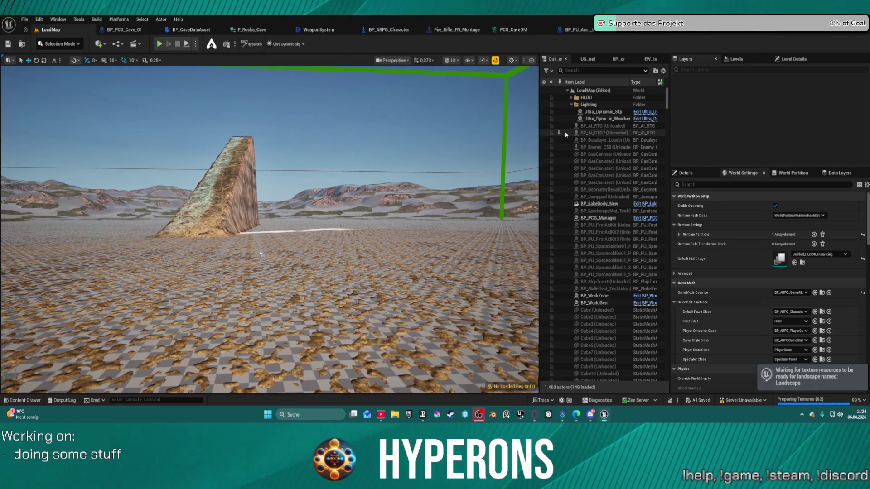
key(ctrl+a)
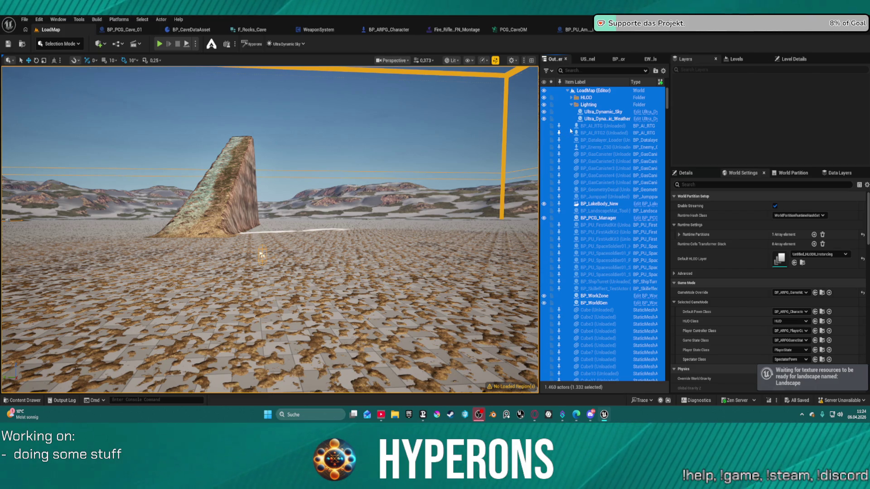
click(559, 133)
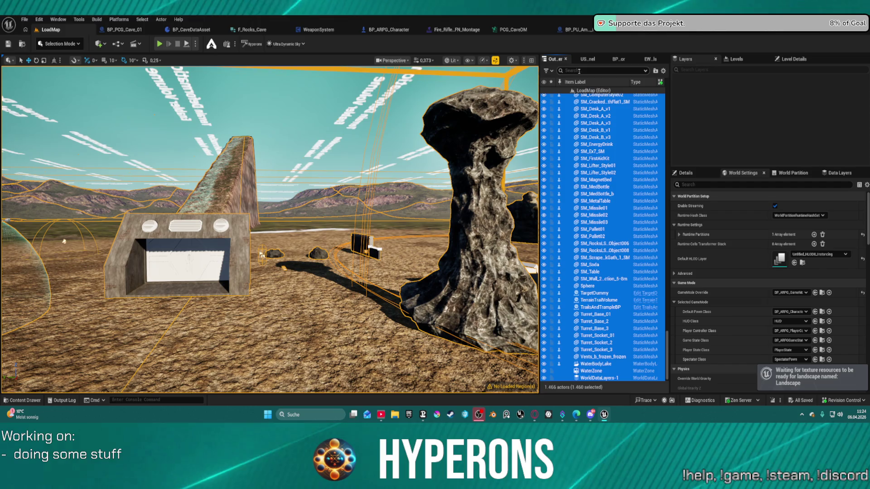
- Search the Outliner for 'editor' and delete both EditorHelperBP actors
click(569, 71)
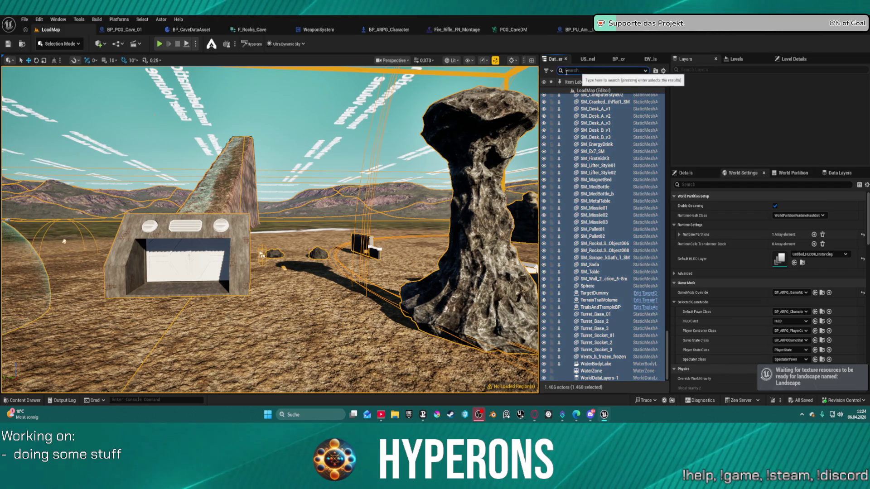
text(editor)
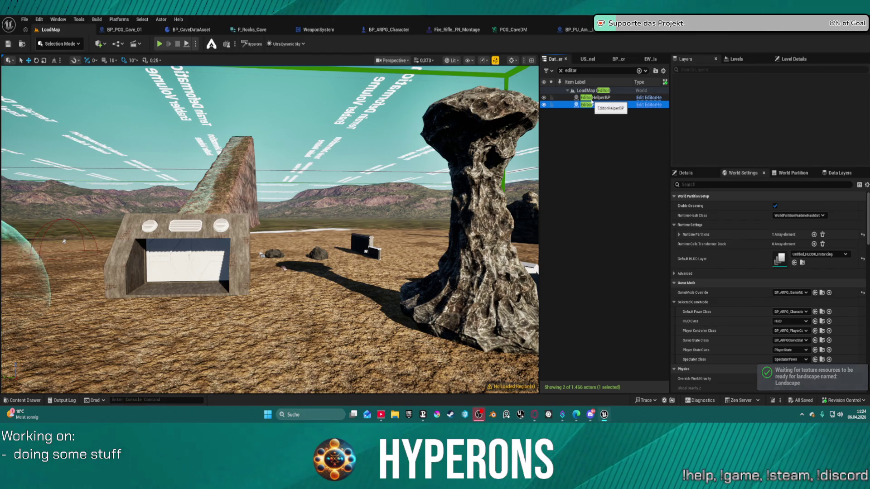
shift+click(647, 105)
key(Delete)
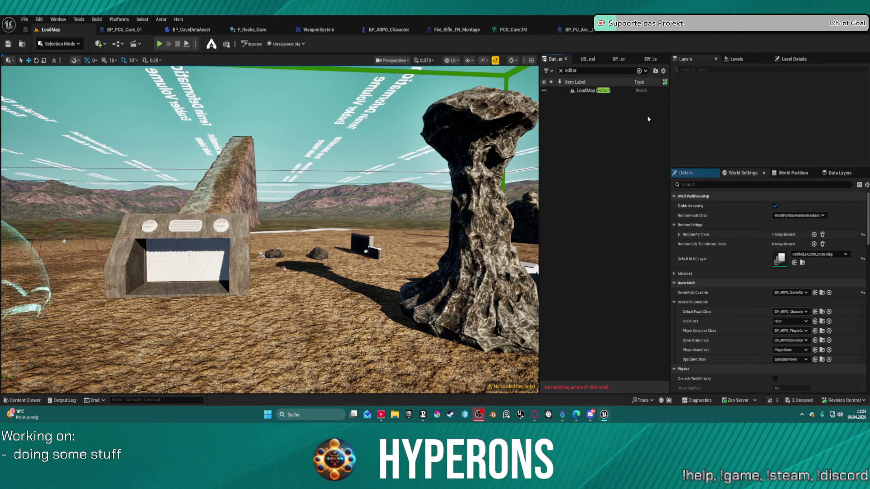
- Fly the camera over the desert map, then start Play in Editor despite the blueprint errors
key(s)
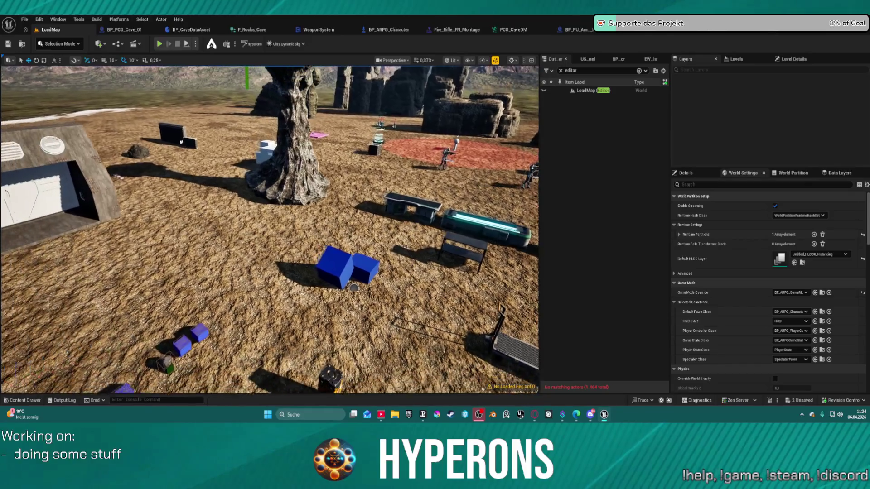
key(a)
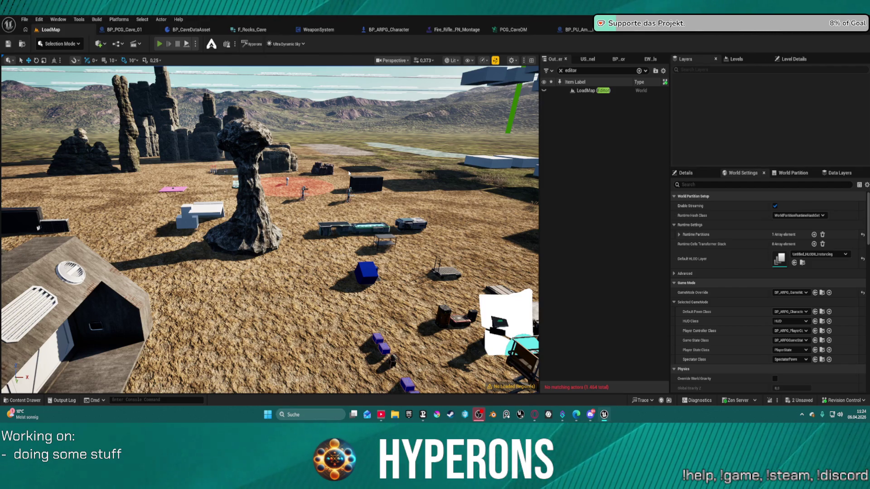
key(alt+p)
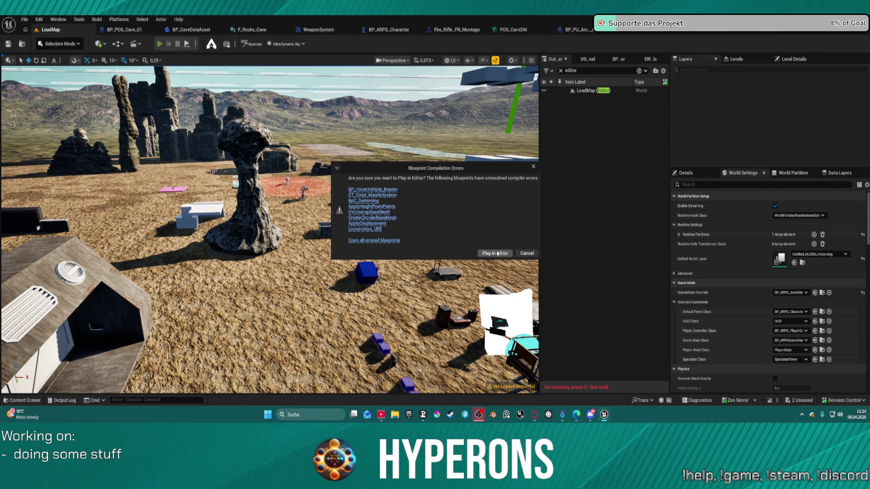
key(Escape)
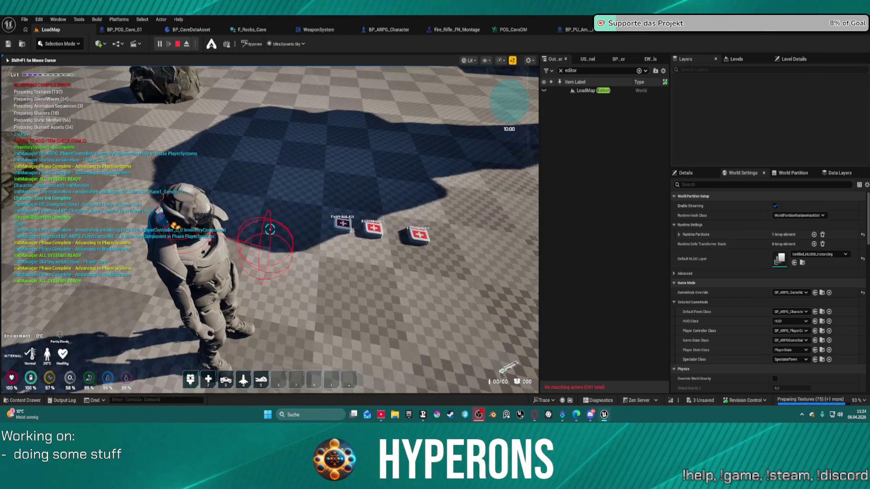
- Walk the character past the building, bunker and rock pillars, then over the wall onto the walkway
key(w)
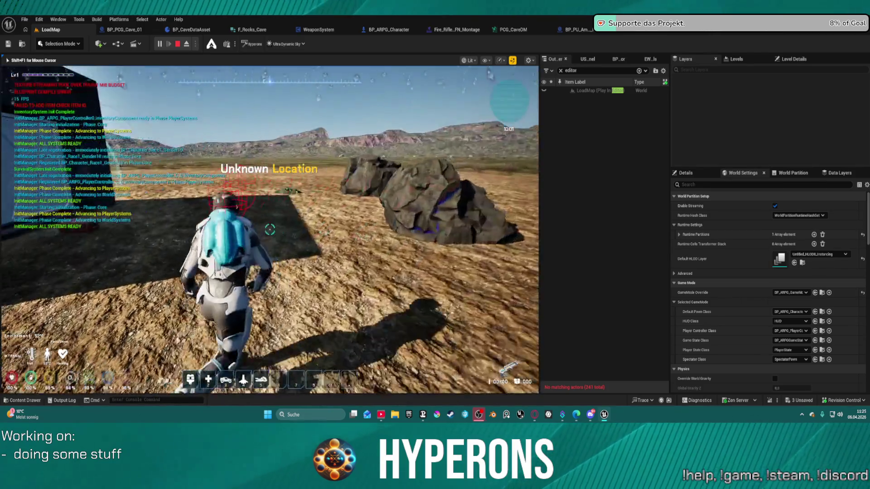
key(w)
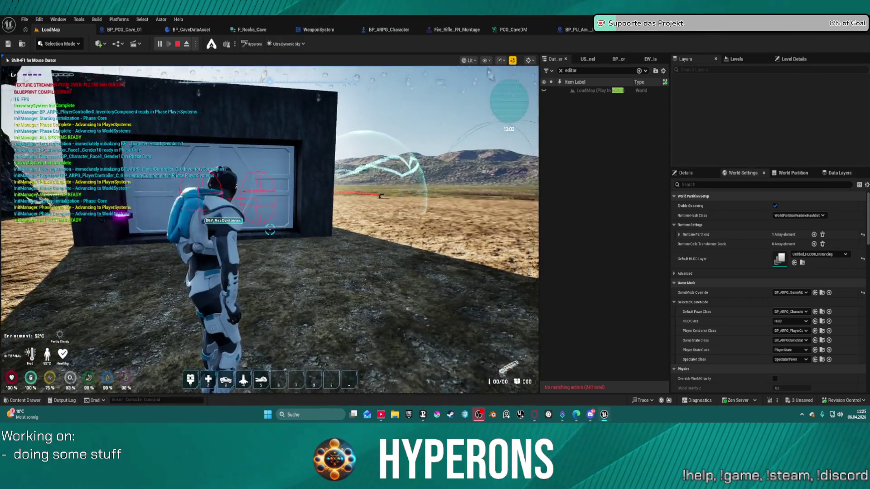
key(w)
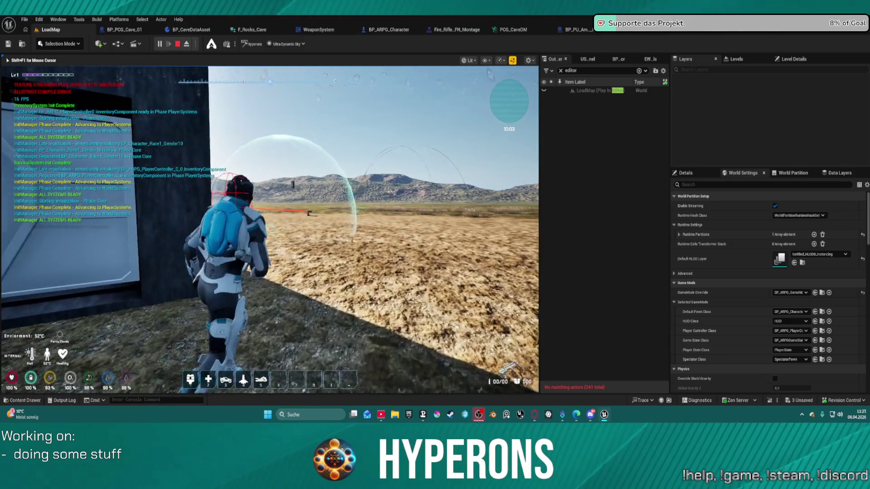
key(w)
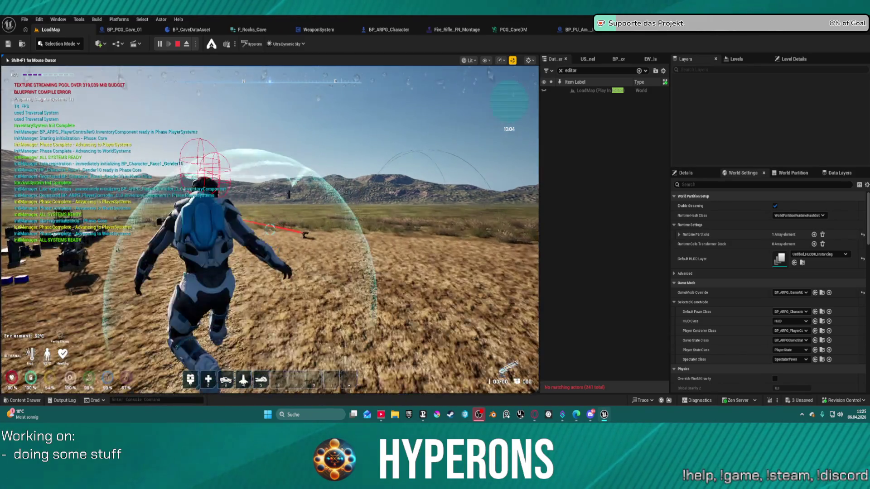
key(w)
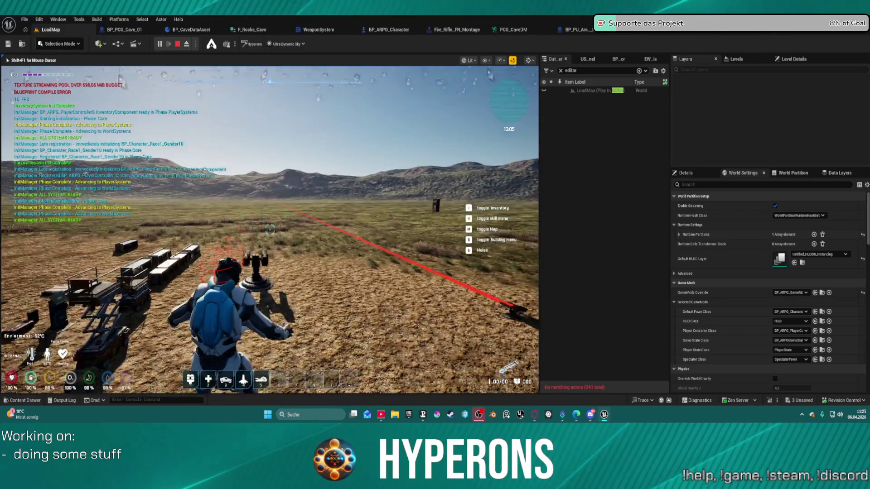
key(w)
key(w)
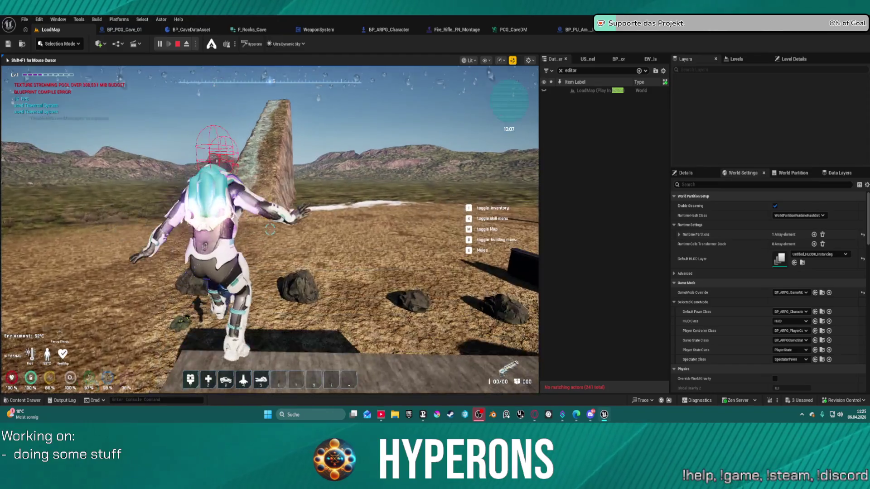
key(w)
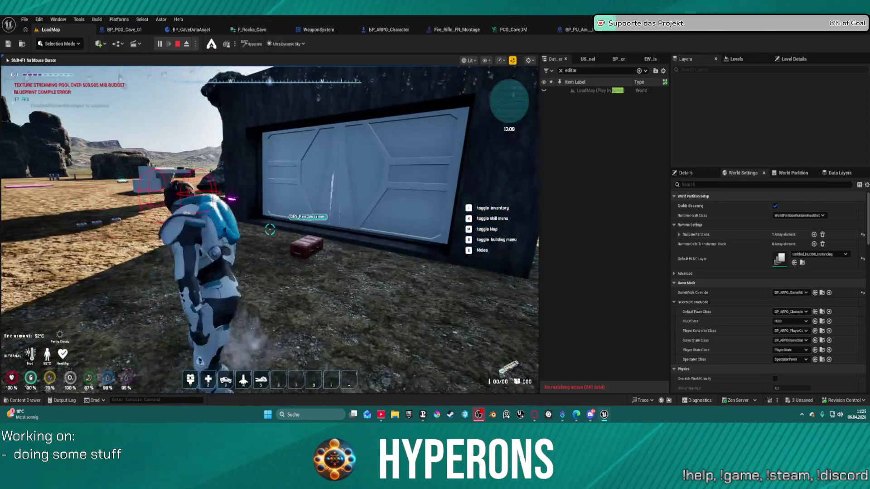
key(w)
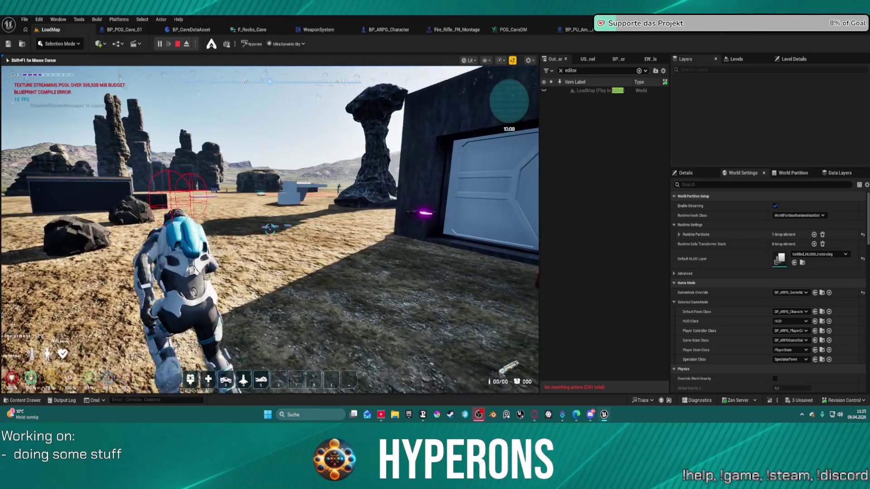
key(w)
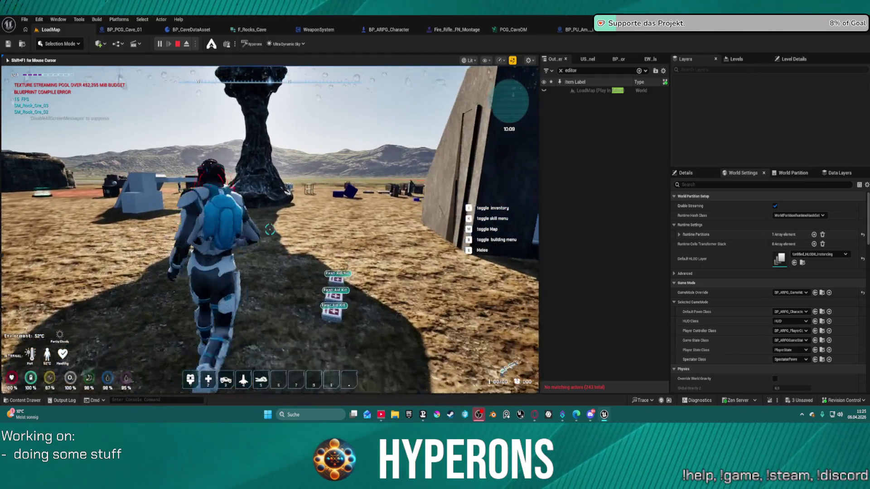
key(w)
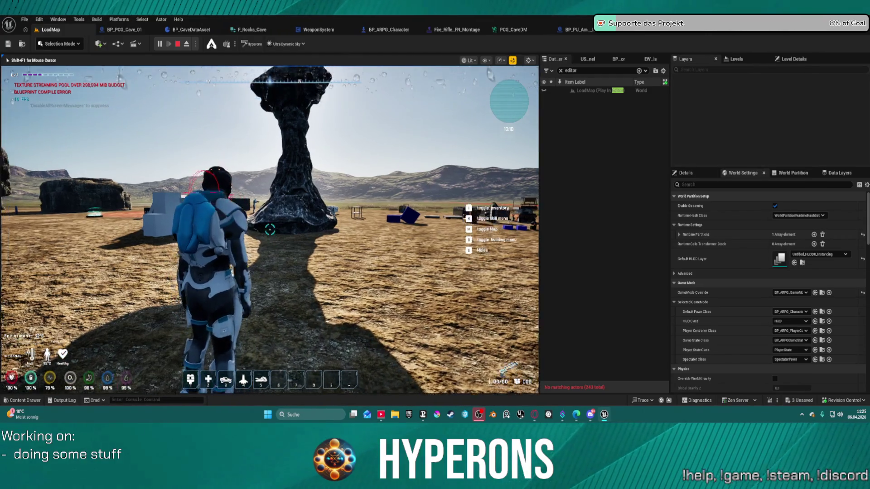
key(w)
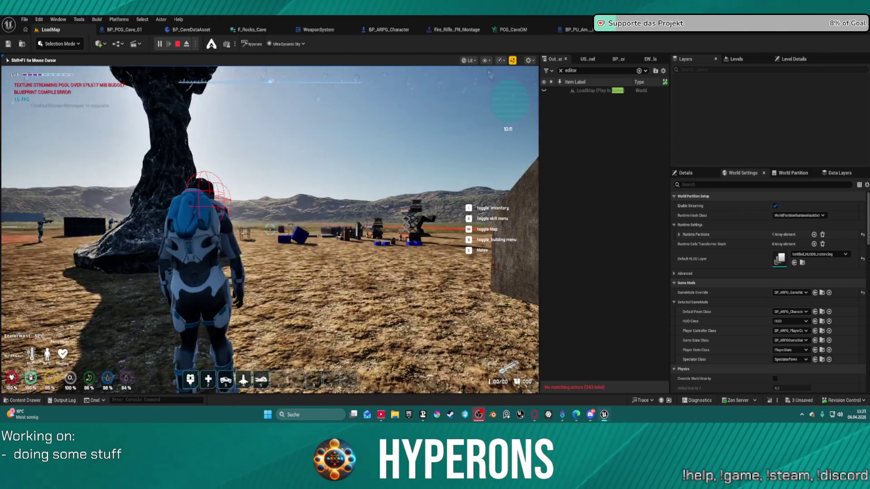
key(w)
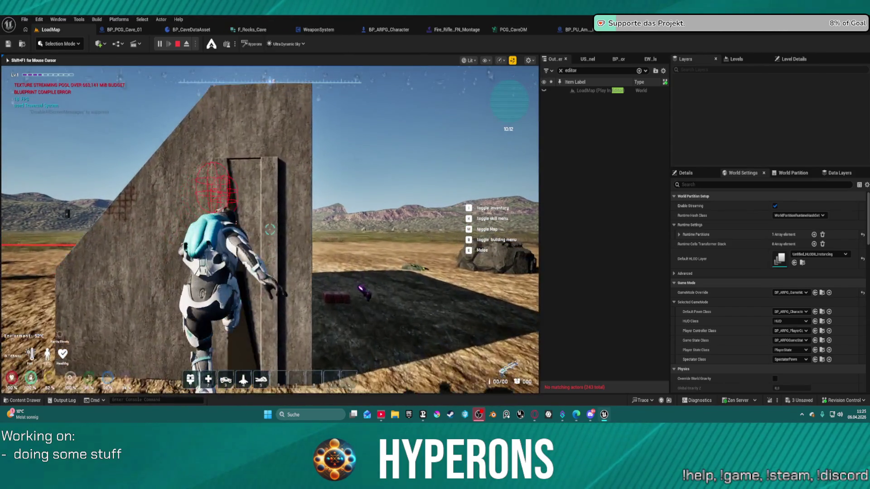
key(w)
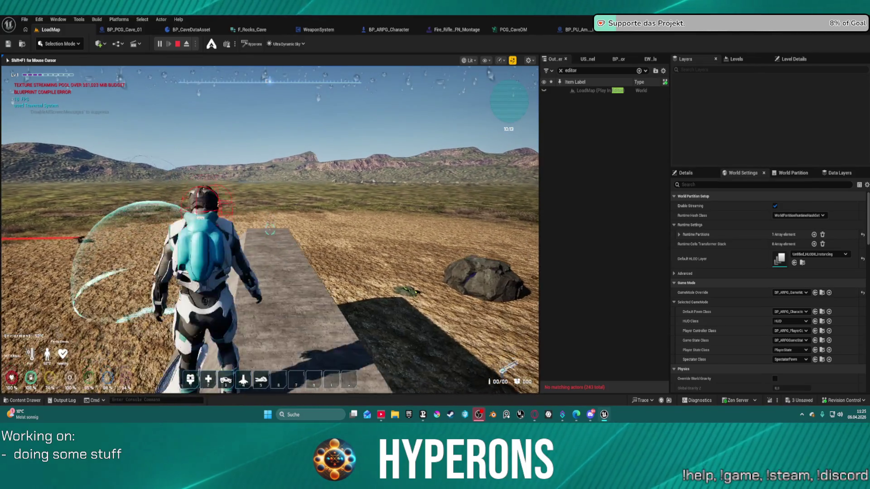
key(w)
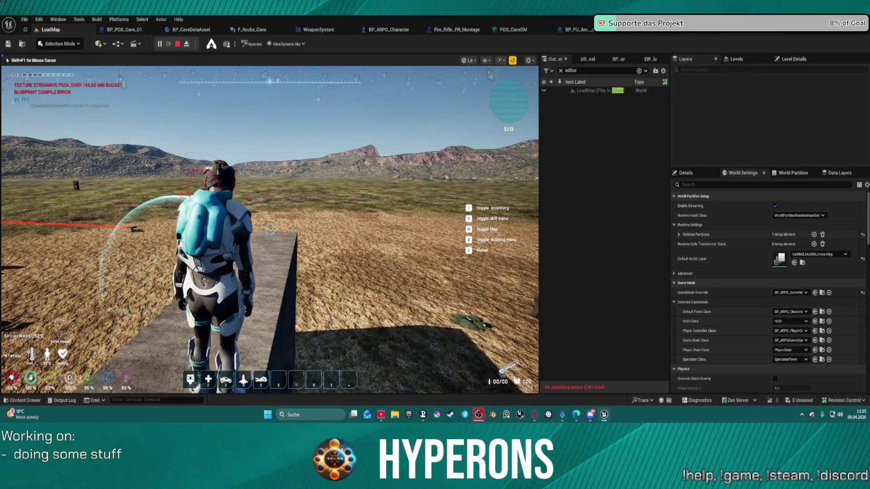
- Run t.MaxFPS 0 from the console history to uncap the frame rate
key(super)
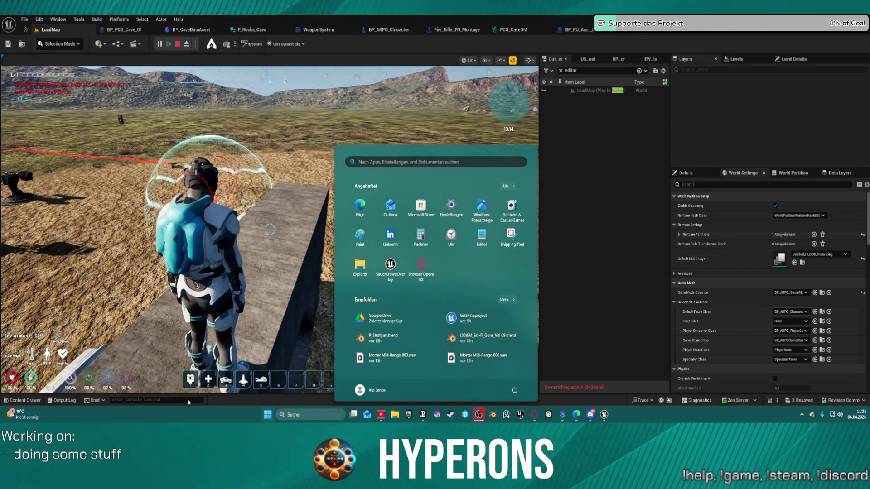
click(186, 401)
key(Up)
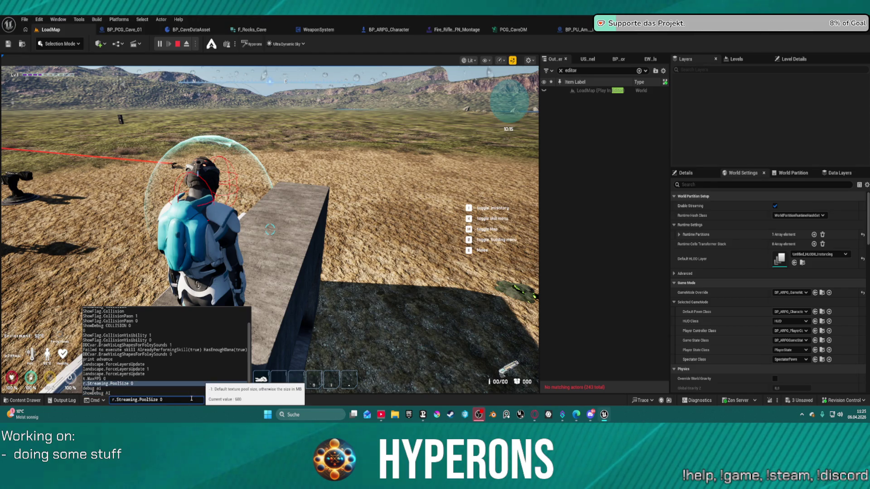
key(Up)
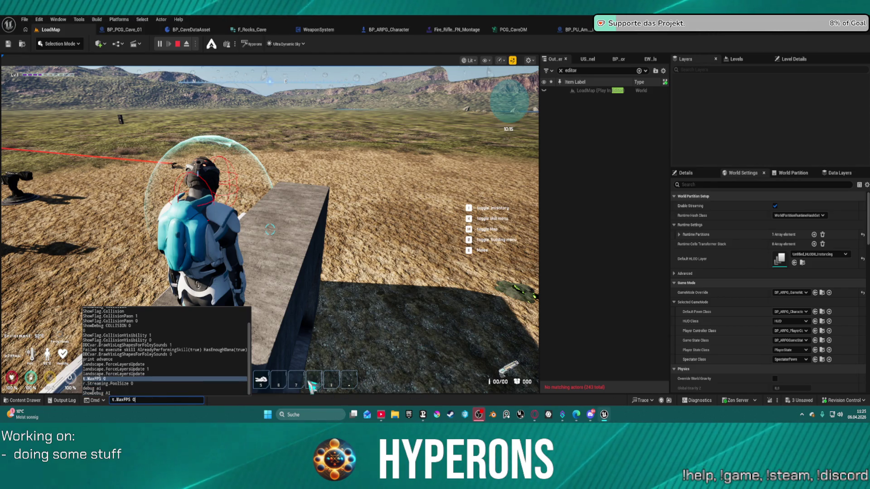
key(Return)
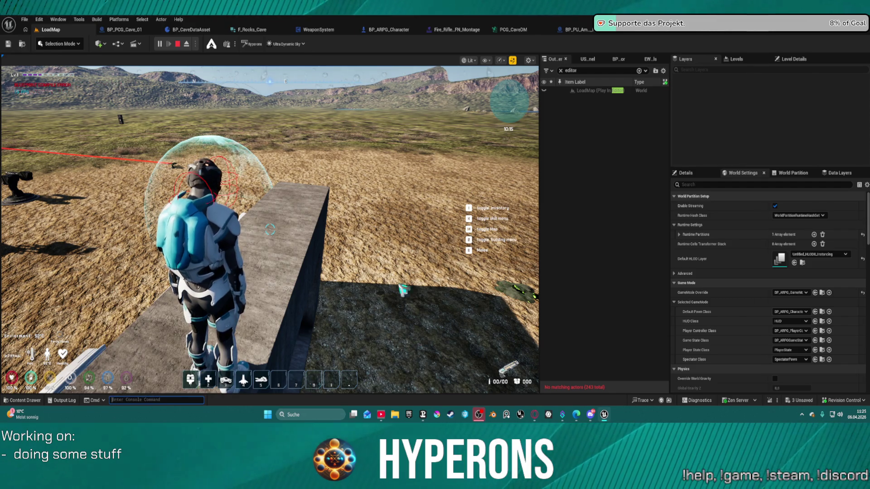
click(399, 288)
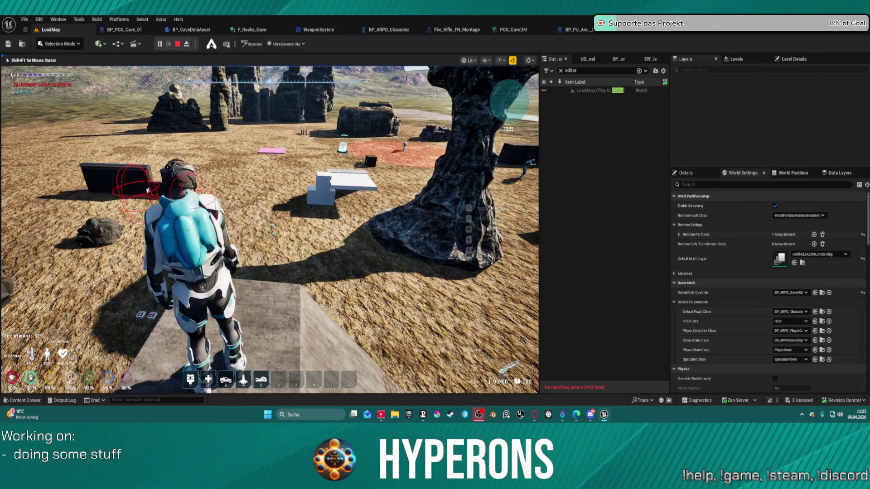
- Return to the game briefly, then stop the Play-in-Editor session with Esc
key(super)
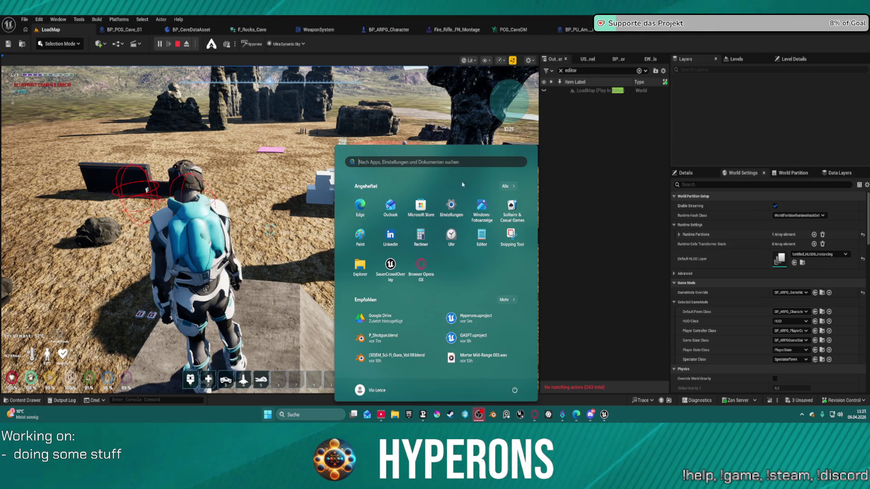
click(385, 110)
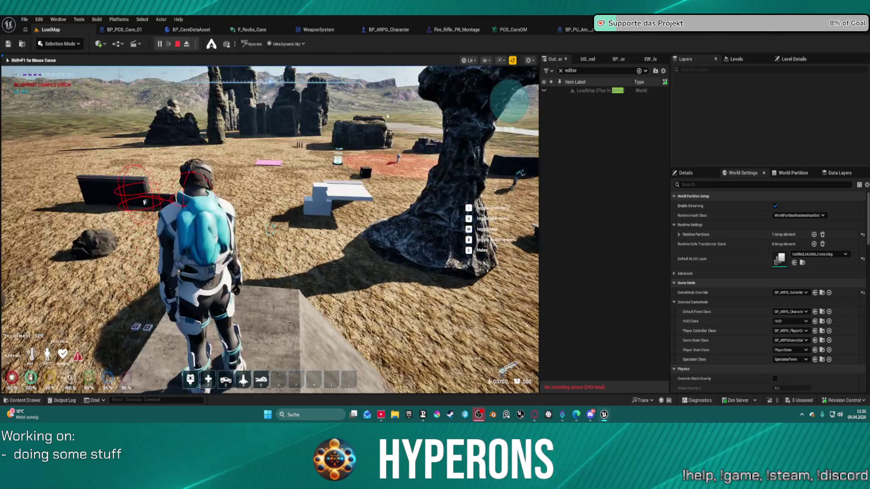
key(Escape)
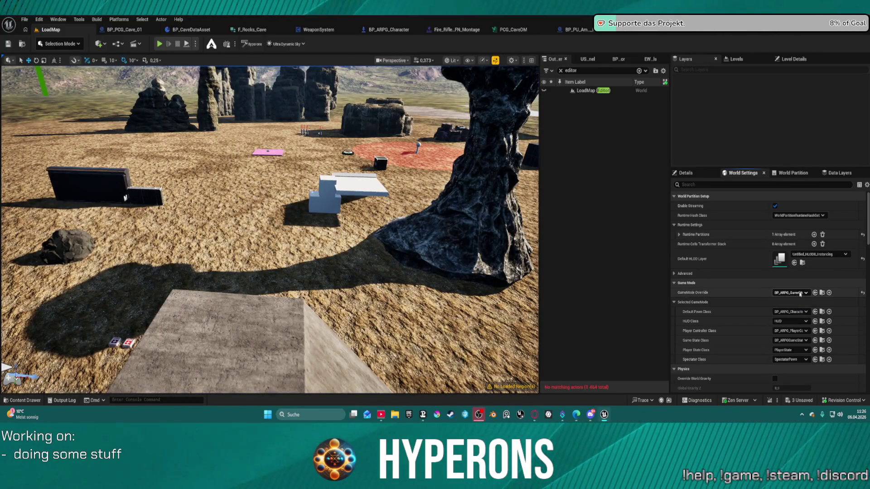
- Set the World Settings GameMode Override to FunctionalTestGameMode and start Play in Editor
click(800, 293)
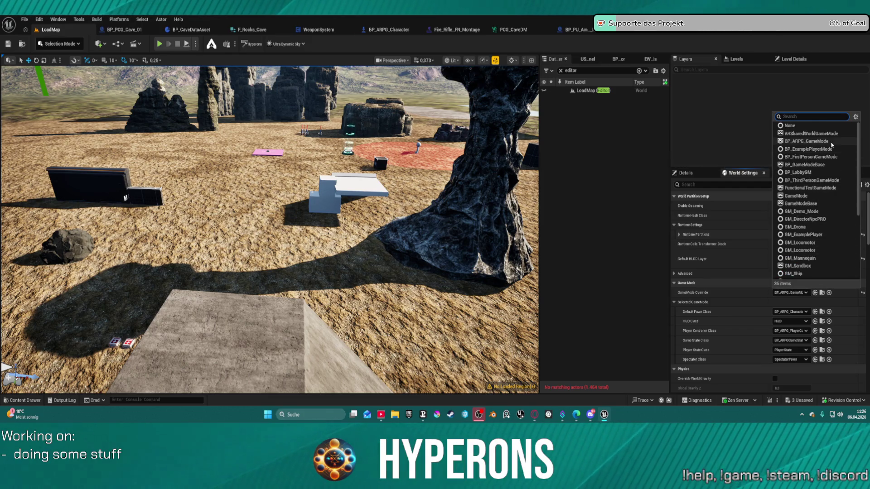
click(823, 188)
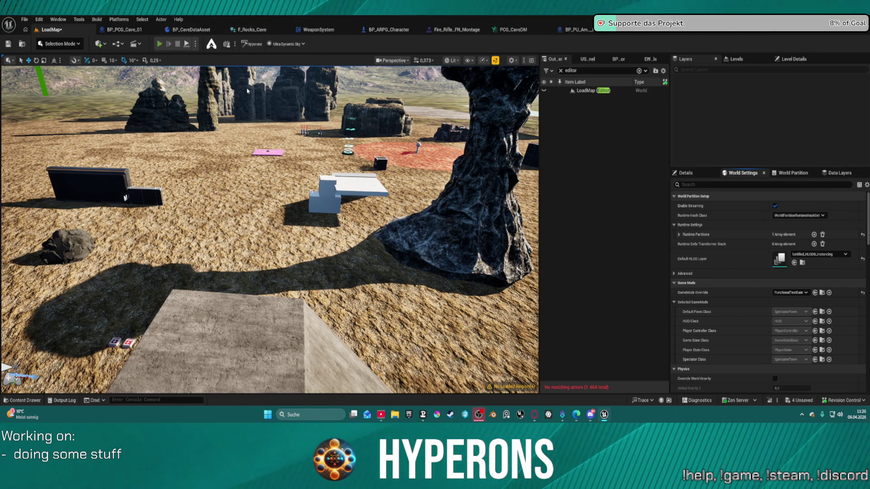
key(alt+p)
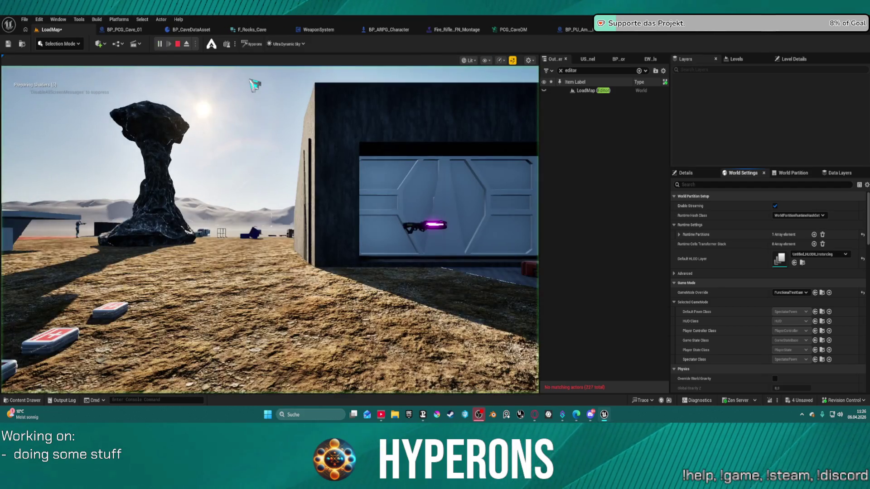
- Fly past the red circle toward the rock pillars, then stop the session with Esc
click(297, 138)
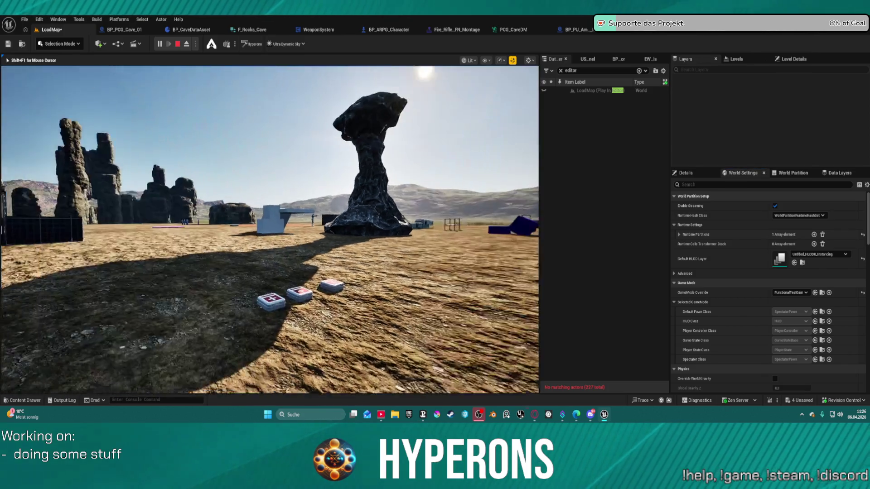
key(w)
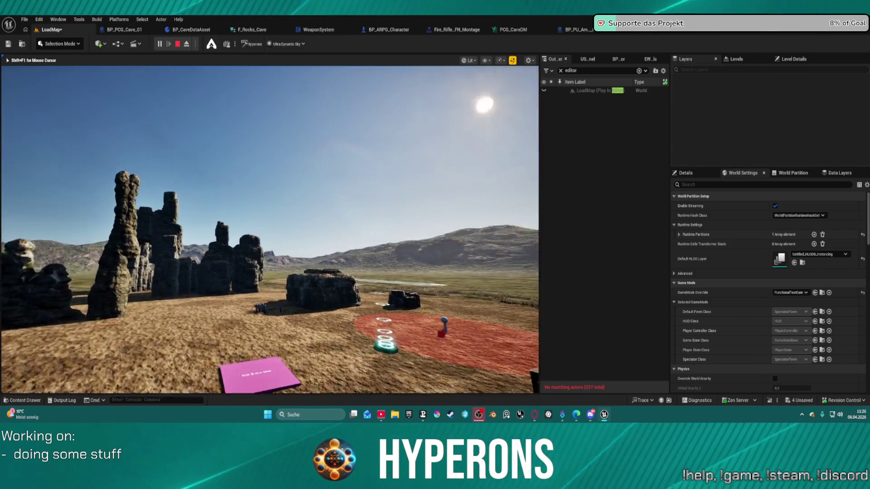
key(w)
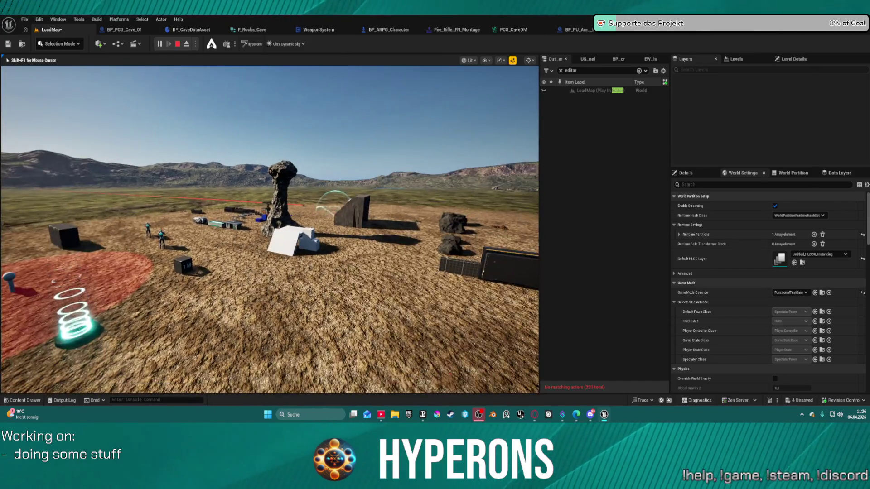
key(w)
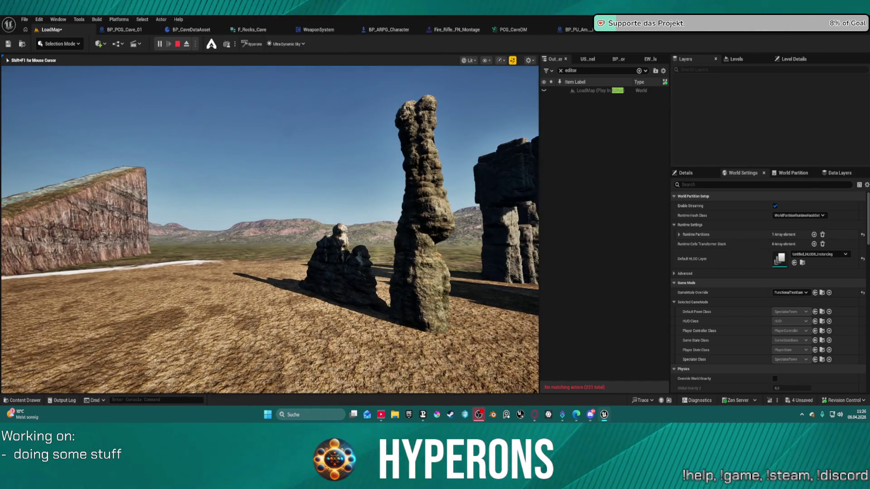
key(Escape)
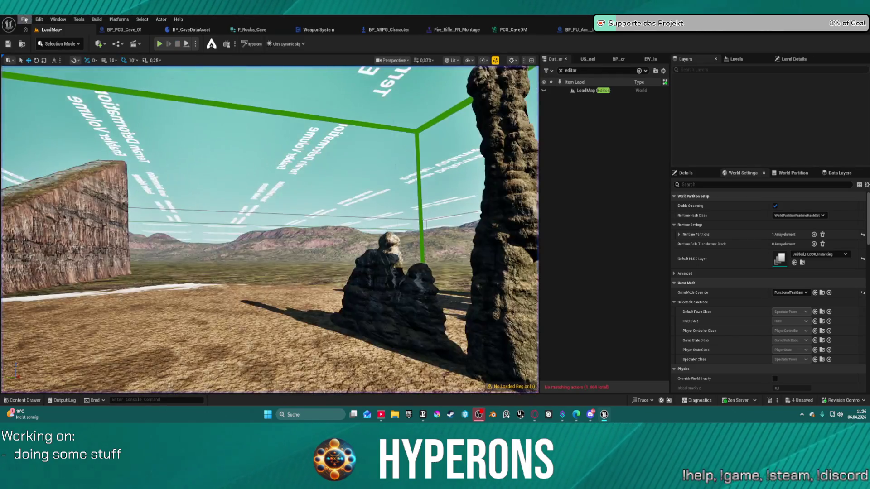
- Create a new level from the Basic template, saving LoadMap's three unsaved assets first
click(25, 20)
mouse_move(91, 71)
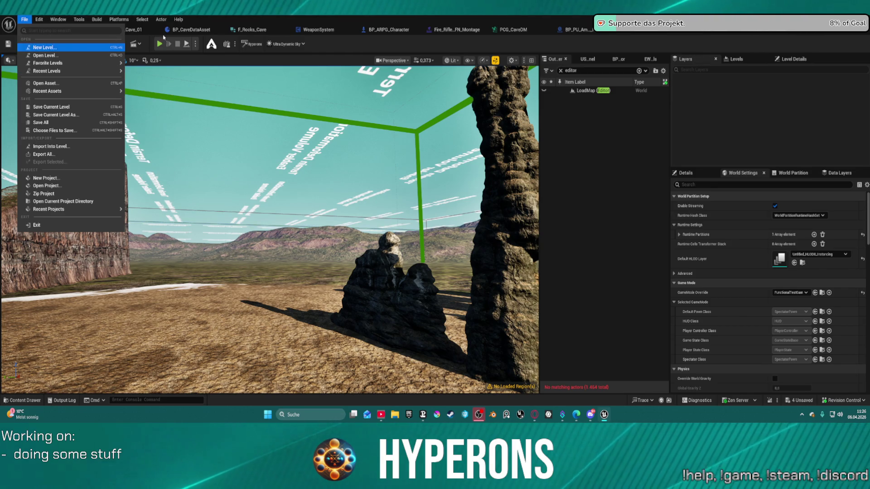
click(25, 20)
click(28, 22)
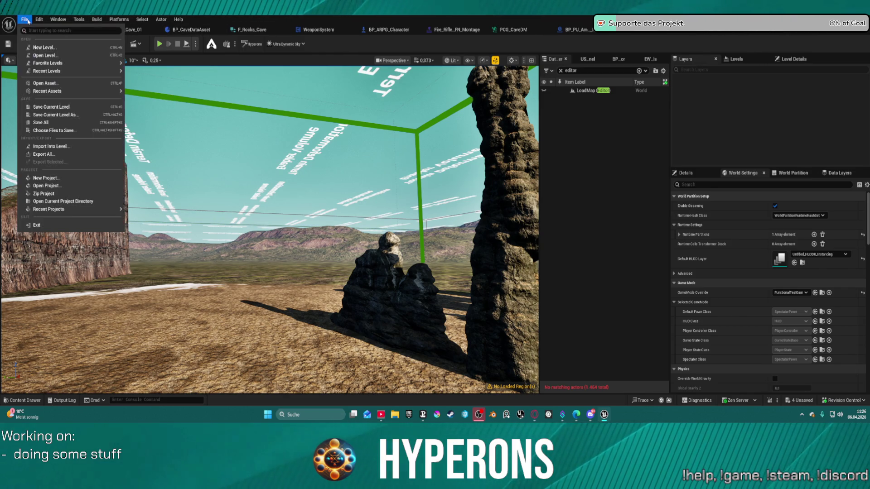
click(437, 79)
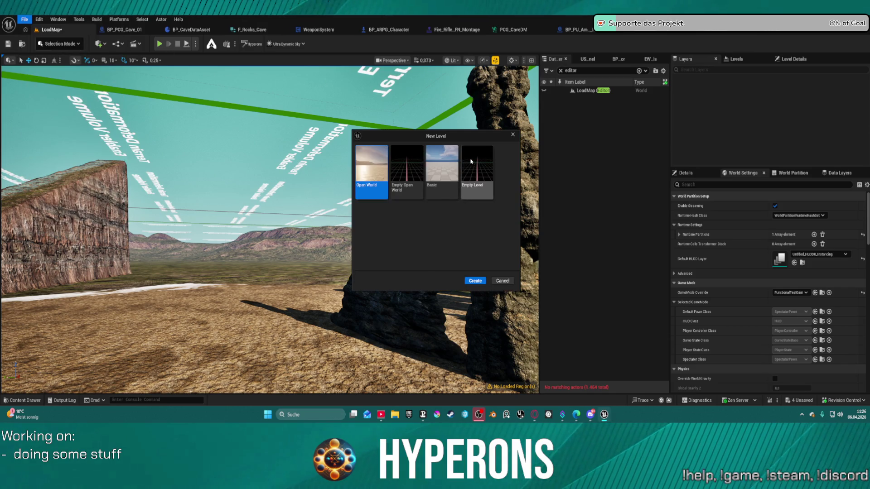
click(442, 169)
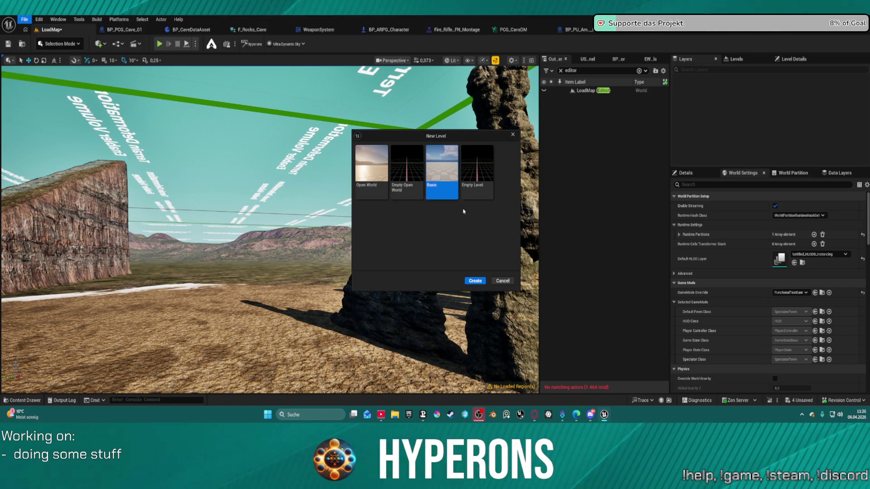
click(474, 281)
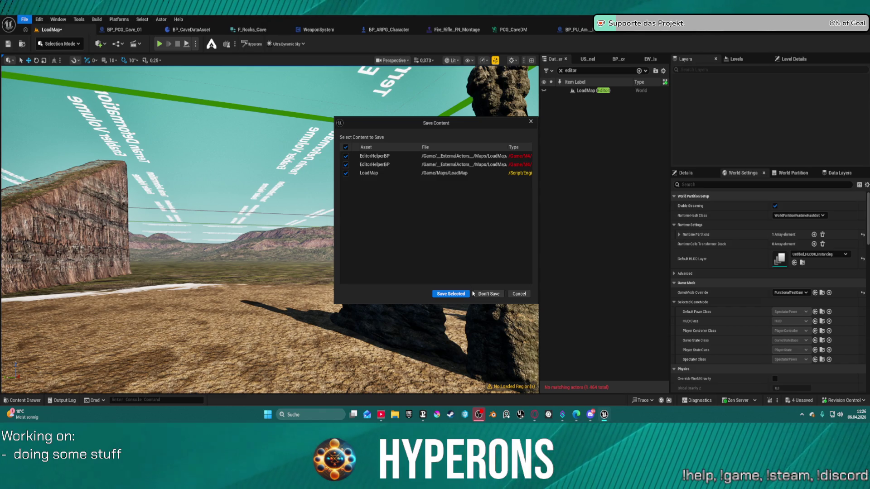
click(462, 294)
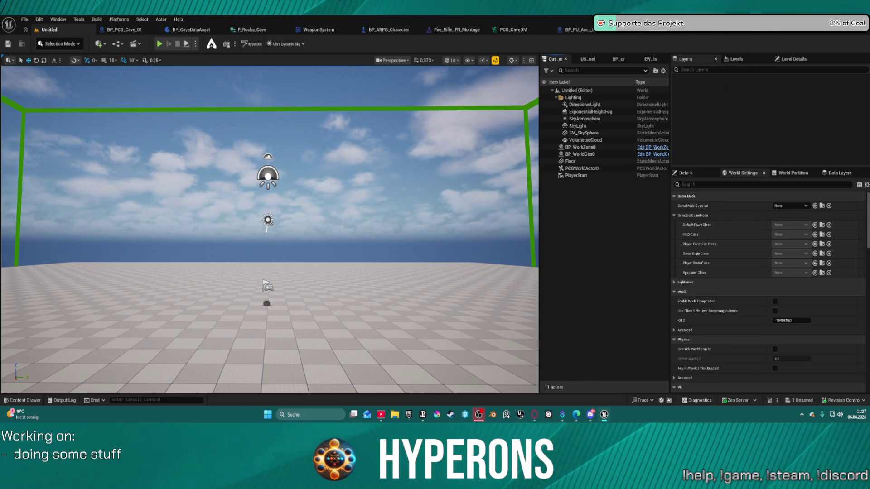
- Fly over the new level's floor toward the lighting actors, then bring up Recent Levels
mouse_move(272, 227)
mouse_down()
mouse_move(245, 182)
mouse_move(276, 226)
mouse_move(308, 222)
mouse_up()
scroll(276, 226, up, 3)
drag(345, 127, 327, 124)
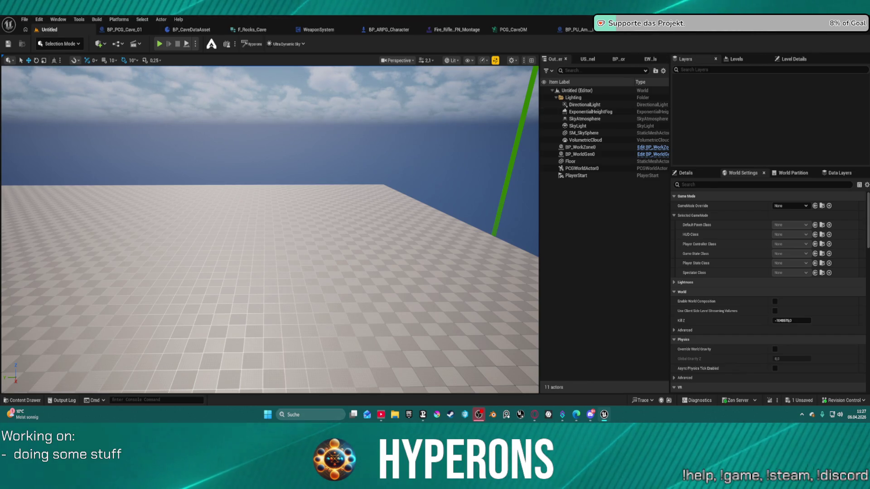
mouse_move(427, 114)
mouse_down()
mouse_move(399, 122)
mouse_move(426, 114)
mouse_up()
mouse_move(322, 209)
mouse_down()
mouse_move(308, 211)
mouse_move(322, 210)
mouse_up()
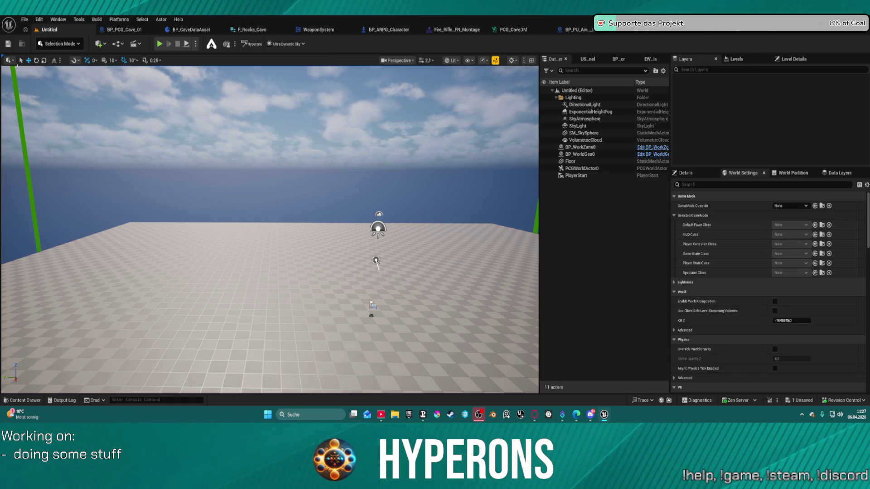
click(24, 19)
- Reopen LoadMap and switch its GameMode Override from FunctionalTestGameMode to BP_ARPG_GameMode
mouse_move(68, 63)
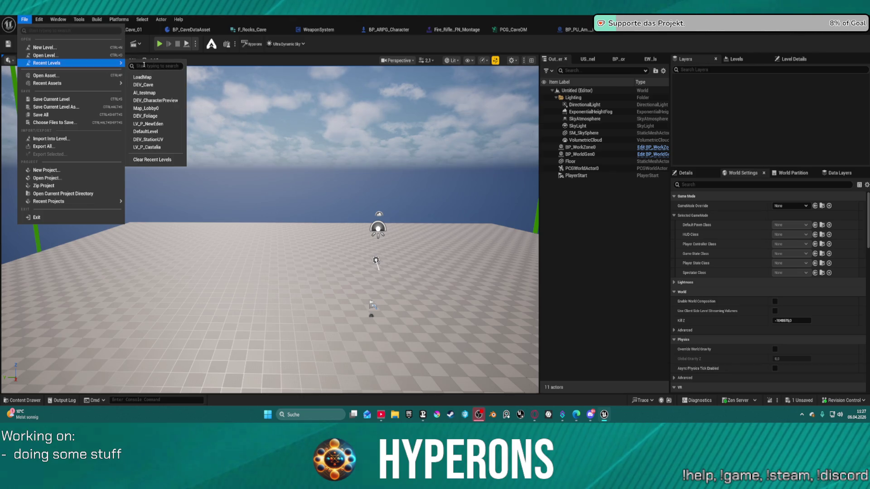
click(144, 85)
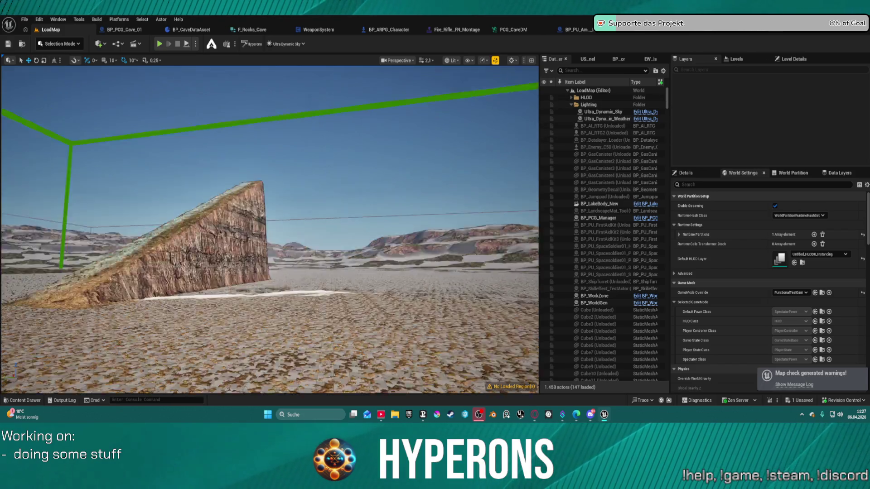
mouse_move(272, 236)
mouse_down()
mouse_move(190, 292)
mouse_move(254, 254)
mouse_up()
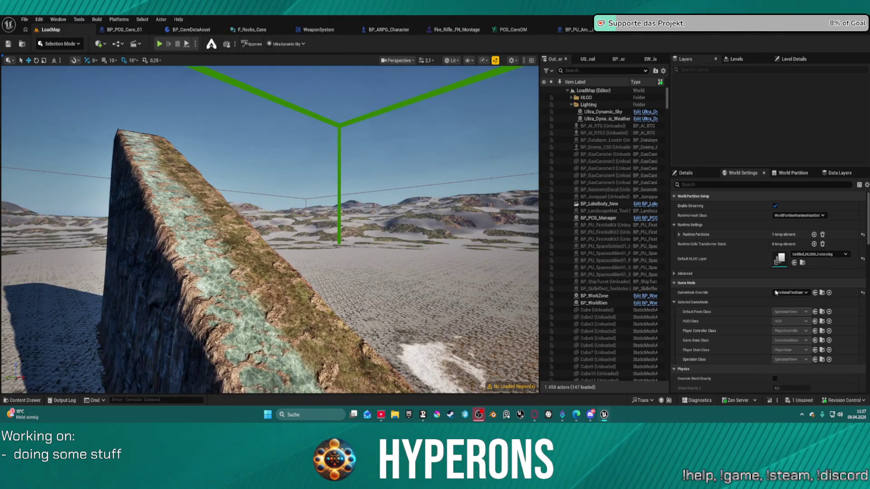
click(791, 293)
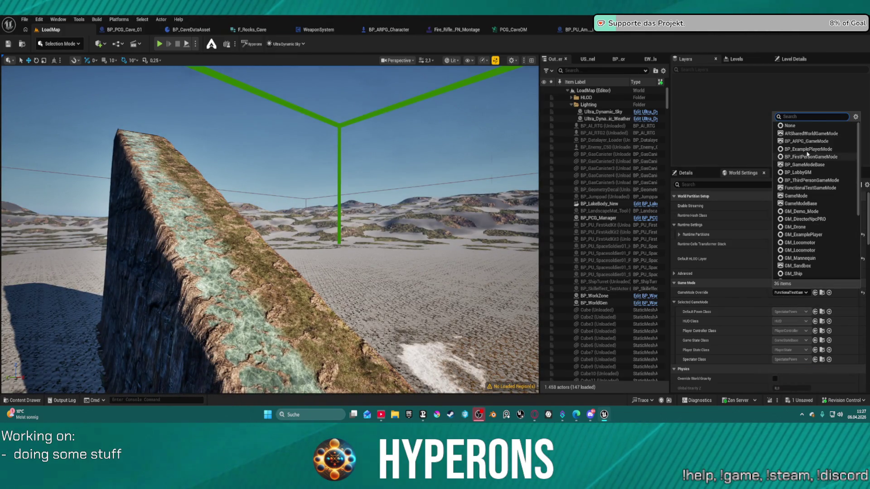
click(791, 141)
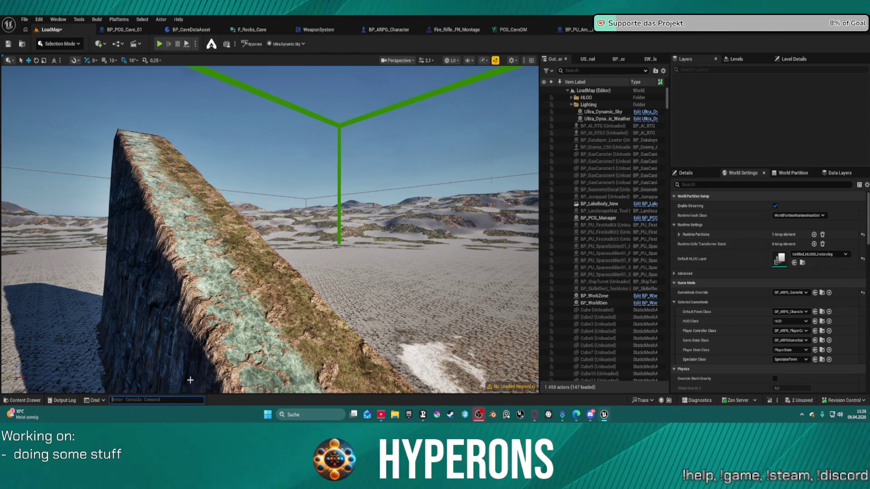
- Recall the r.Streaming.PoolSize 0 command in the Cmd field
key(Up)
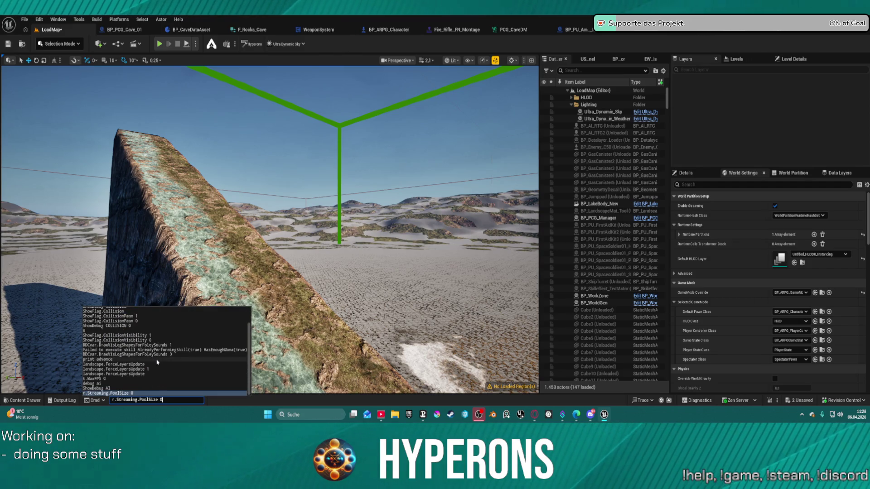
scroll(157, 363, up, 2)
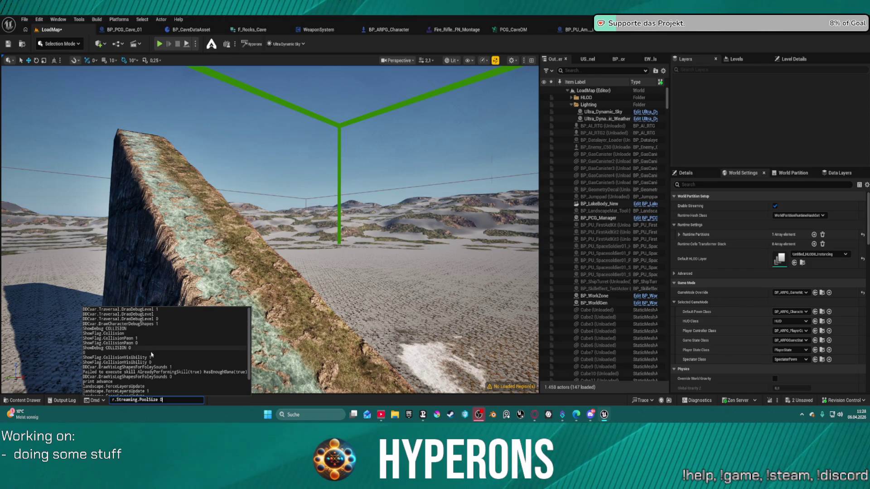
scroll(150, 353, down, 2)
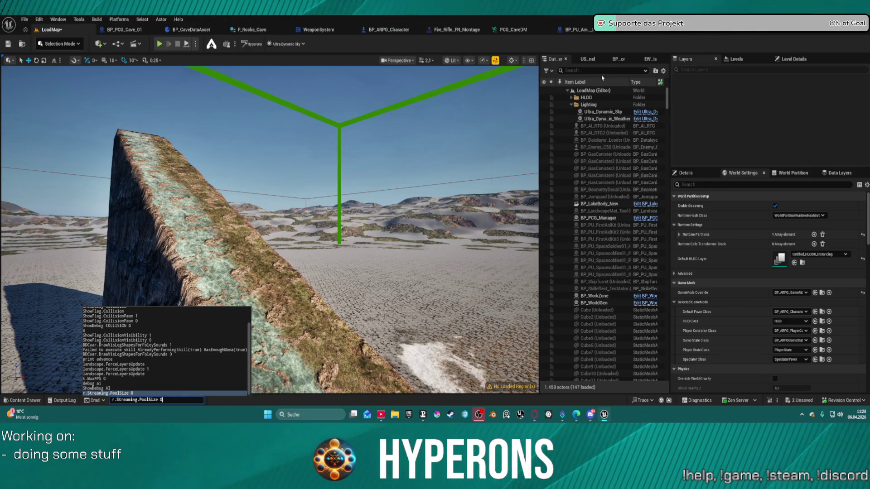
- Check the world generator's Landscape and Detail tools, then select an HLOD actor in the Outliner
click(623, 59)
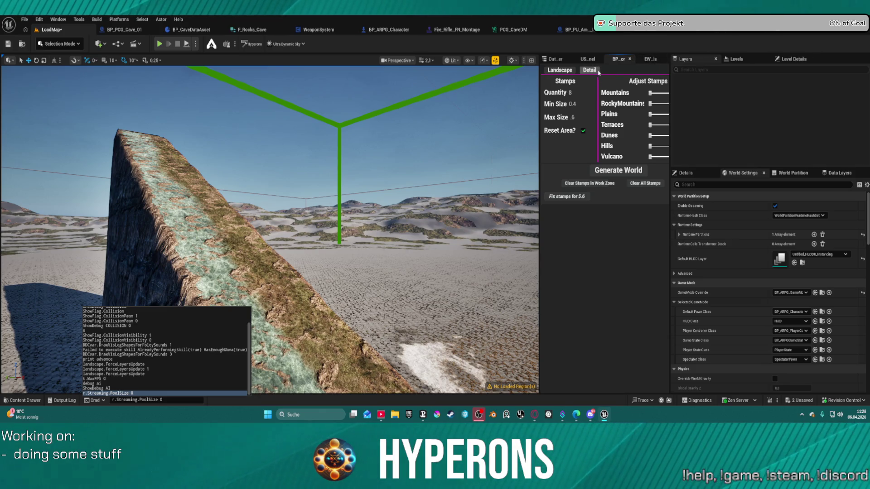
click(597, 71)
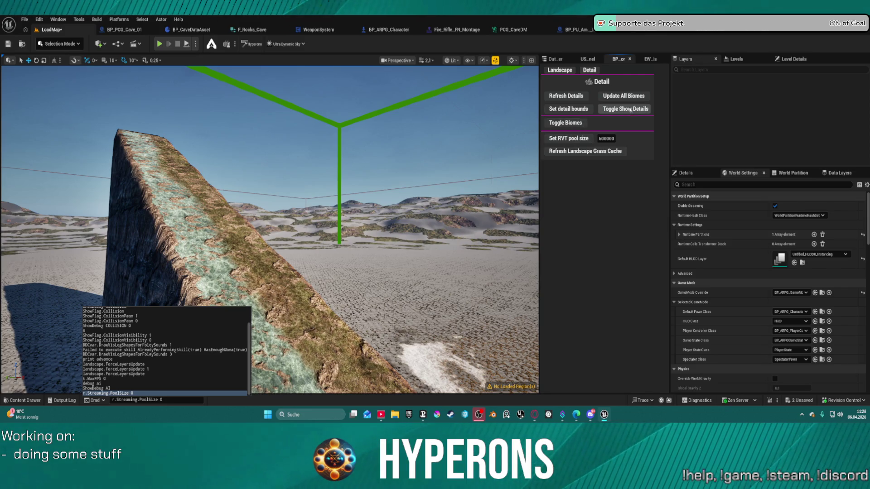
click(588, 59)
click(554, 59)
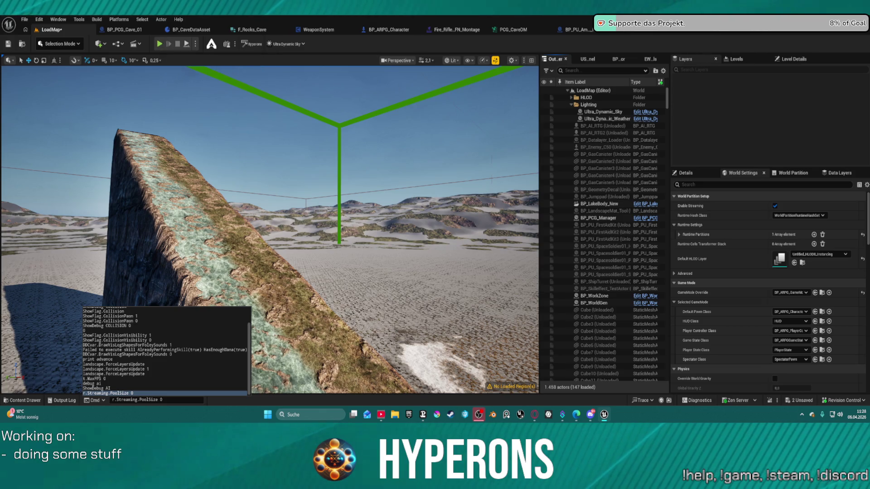
click(355, 221)
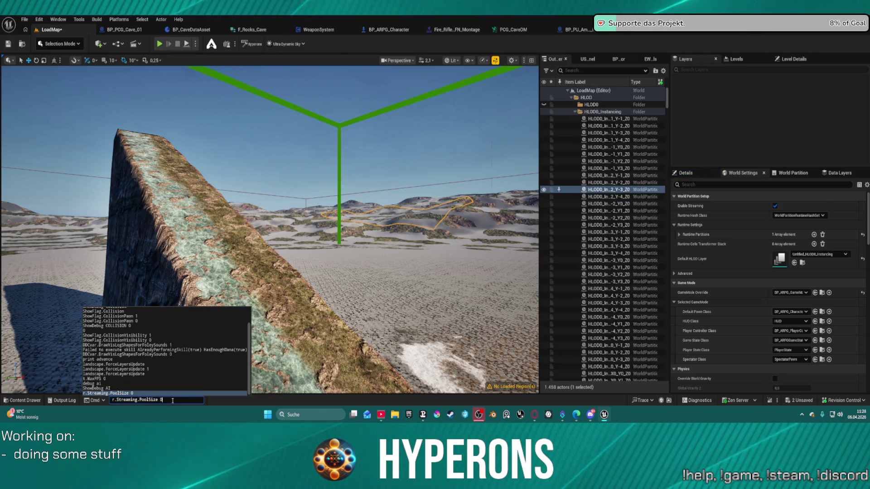
- Run r.Streaming.PoolSize 0, then save LoadMap to /Game/Maps/LoadMap via Recent Levels
key(Return)
key(w)
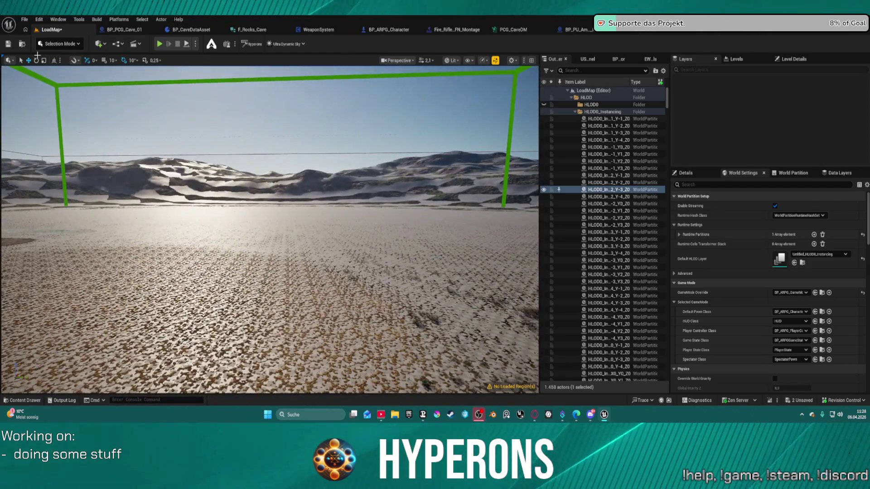
click(25, 19)
mouse_move(68, 71)
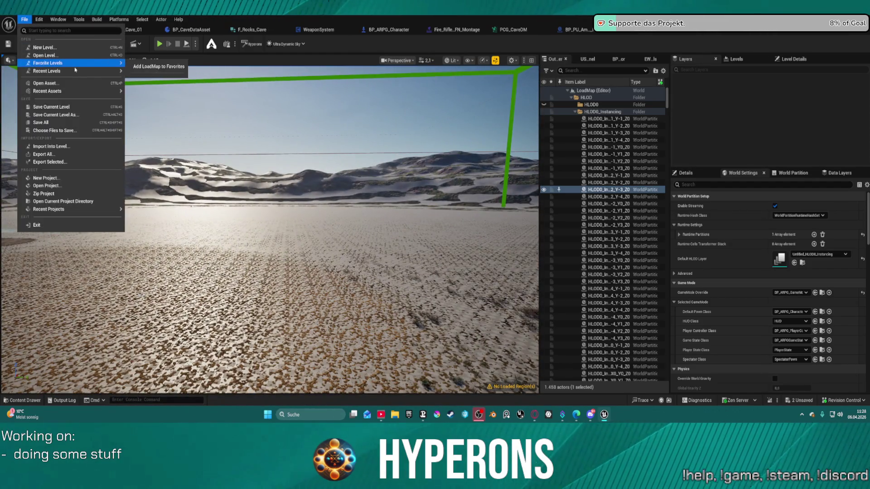
click(163, 95)
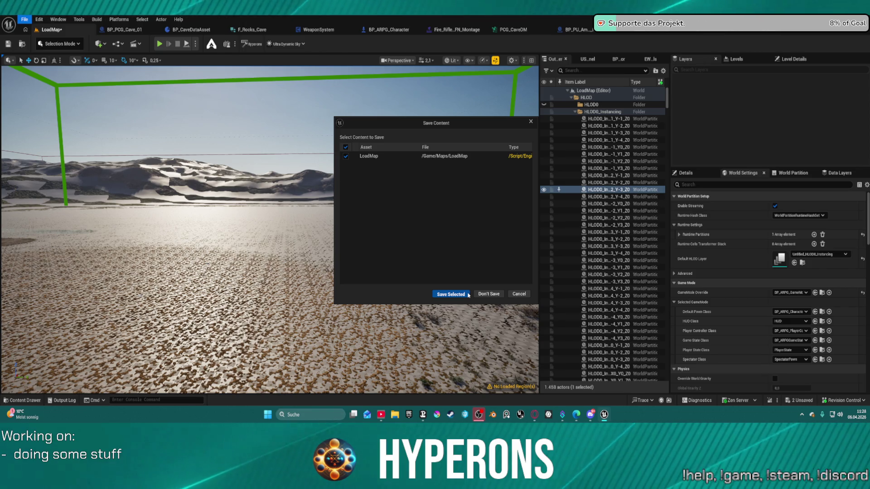
click(469, 295)
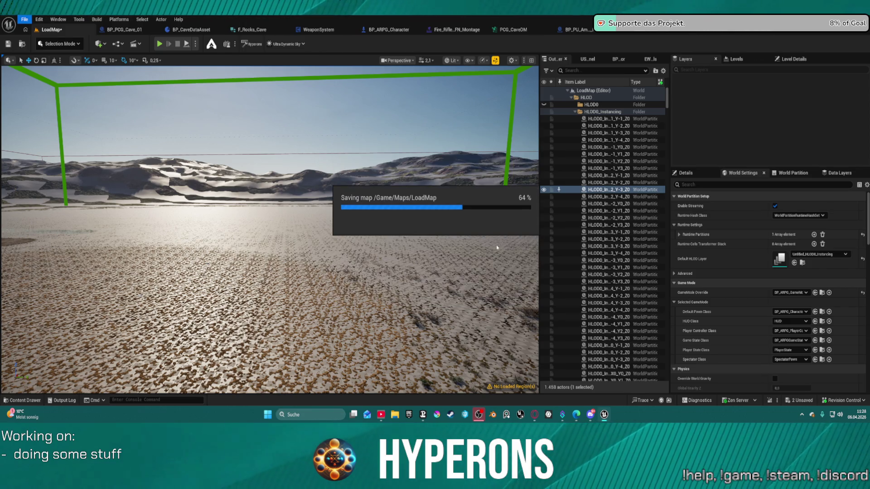
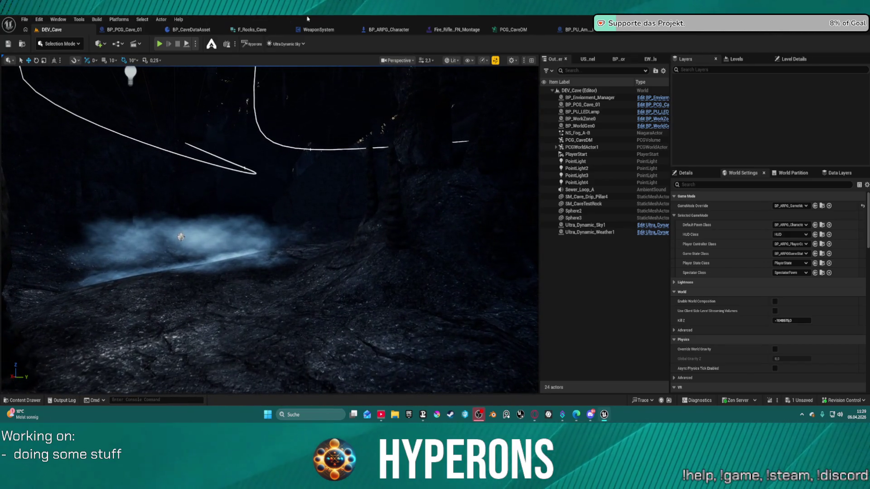
- Bring up the PCG_CaveDM graph and maximize it to fill the screen
drag(520, 26, 520, 39)
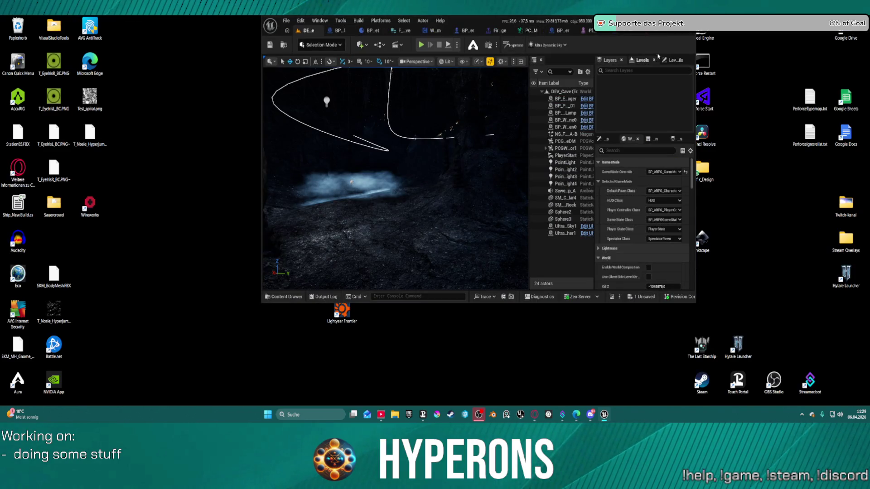
click(528, 30)
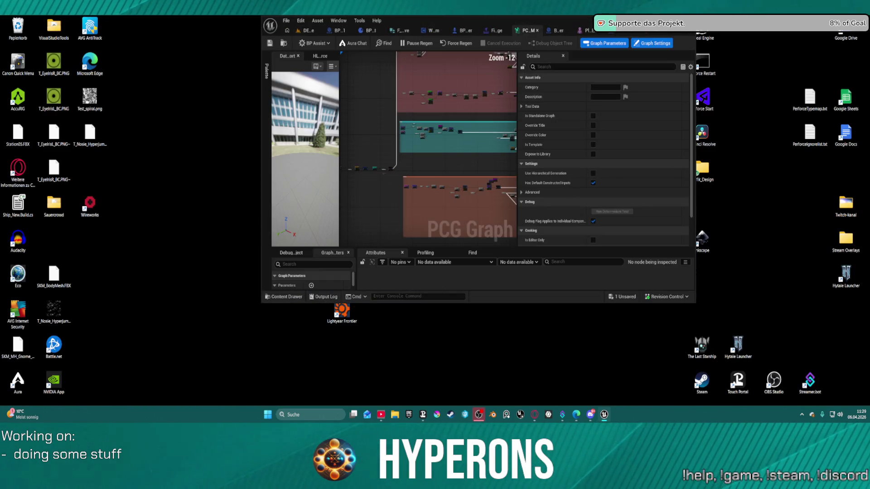
key(super+Up)
- Add a new empty comment box to the PCG_CaveDM graph
right_click(262, 277)
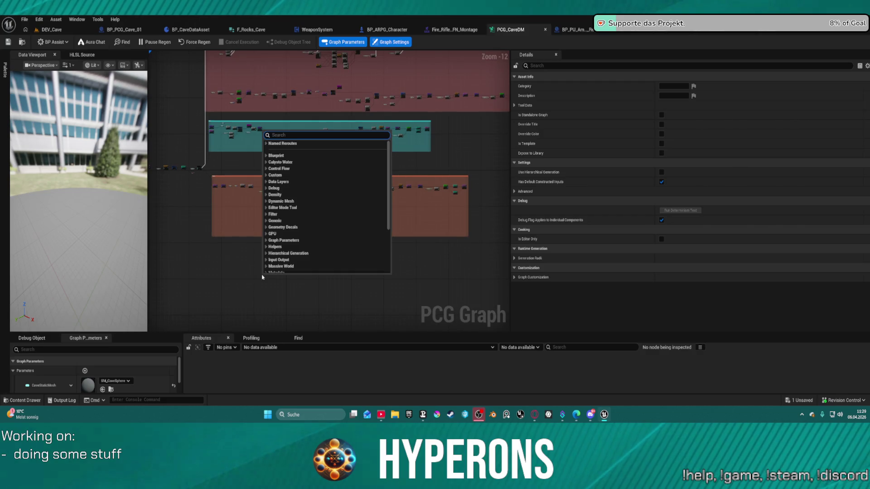
click(215, 277)
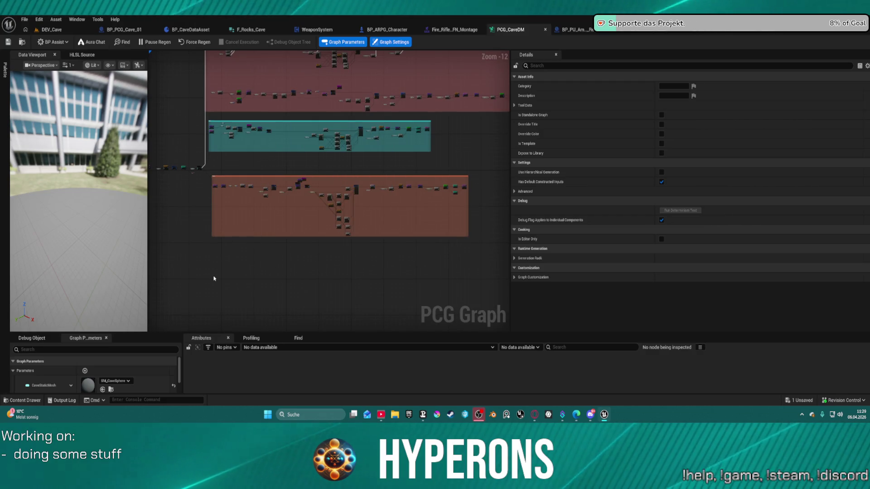
key(c)
scroll(229, 278, up, 9)
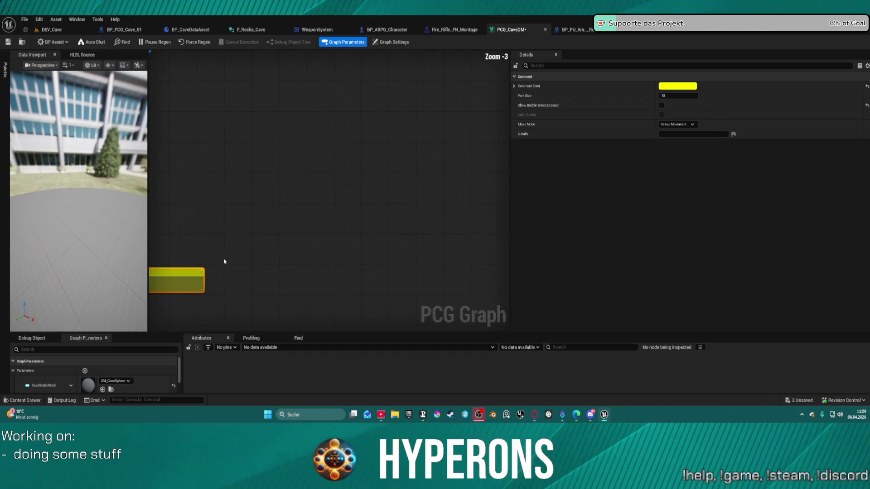
- Title the new comment 'Ore / Minerals'
drag(226, 261, 395, 152)
double_click(319, 165)
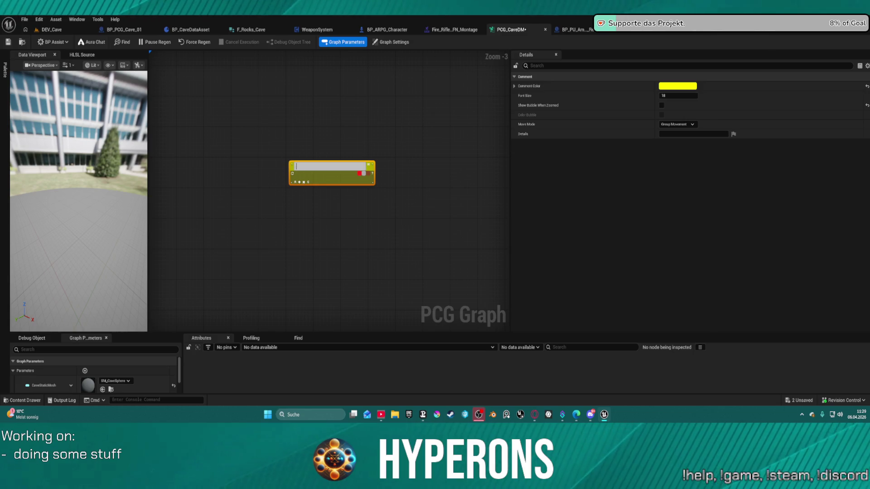
text(Ore)
key(Return)
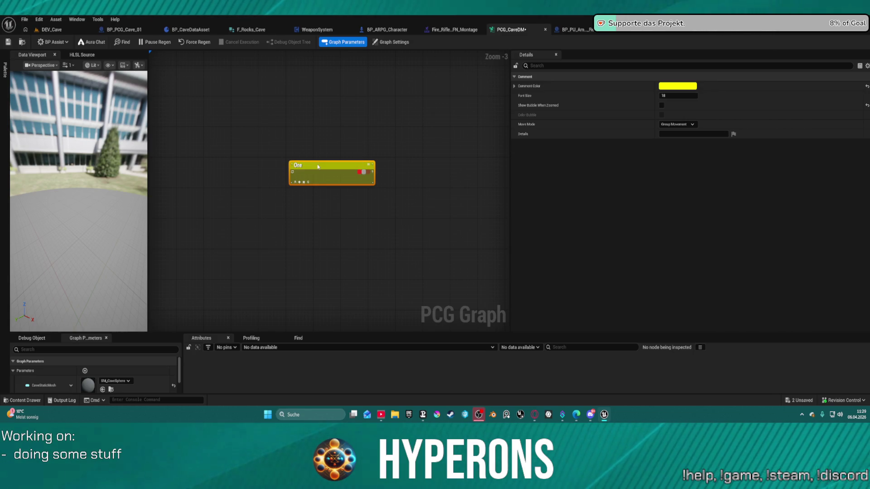
double_click(319, 166)
text(Ore Minerals)
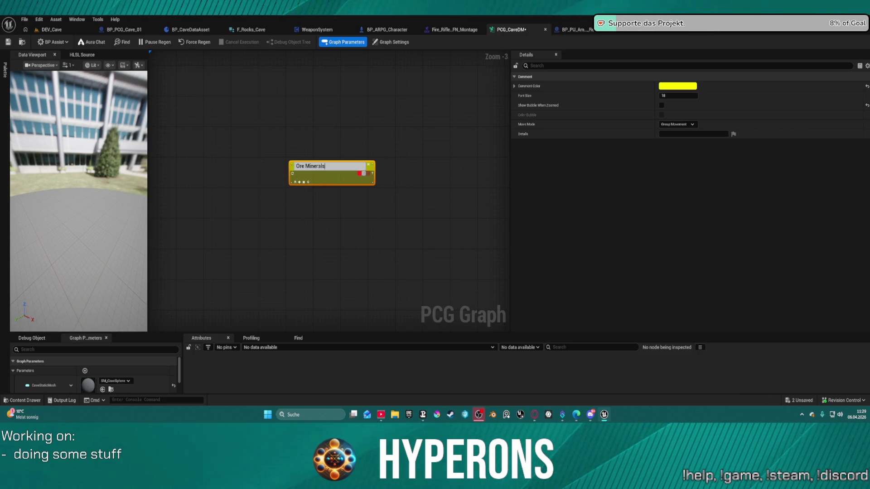
key(Return)
double_click(308, 166)
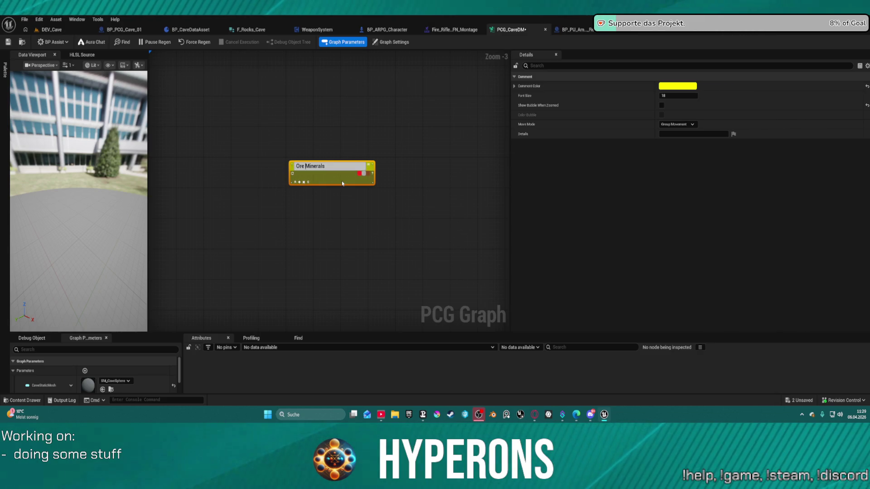
text(/)
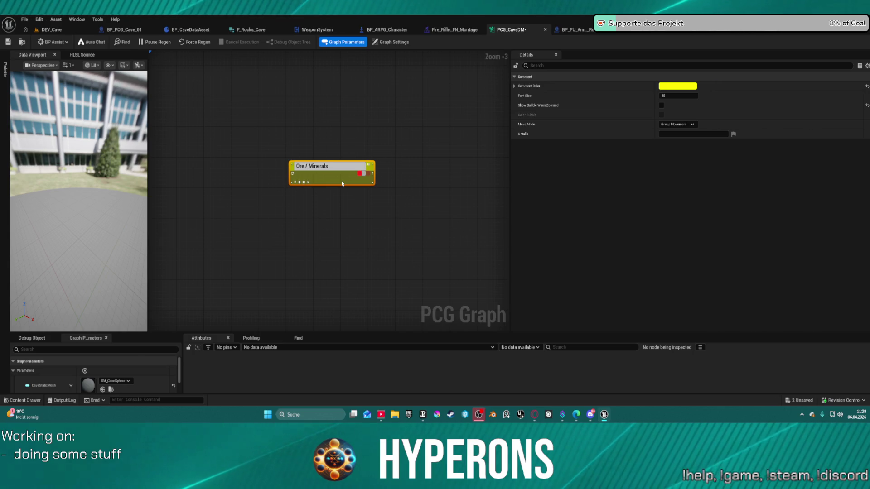
key(Return)
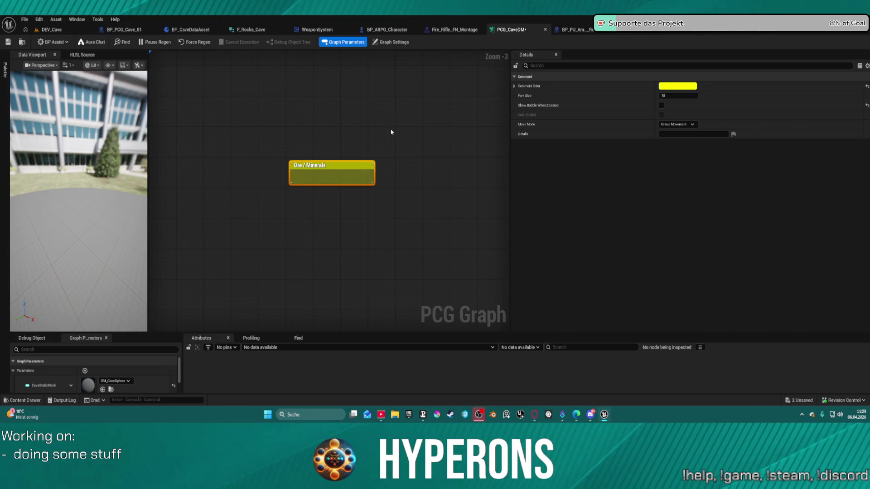
- Move the Ore / Minerals comment lower, paste a duplicate, and switch to the web browser
scroll(357, 190, down, 2)
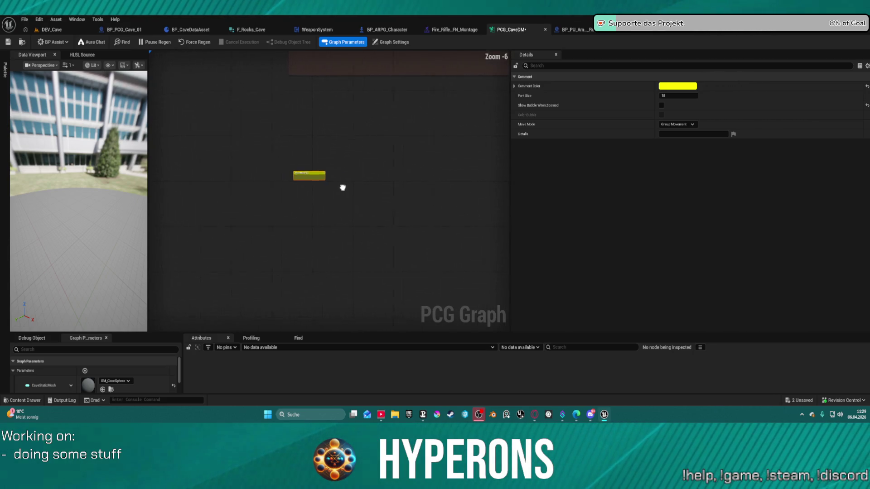
scroll(305, 177, up, 2)
scroll(312, 161, up, 2)
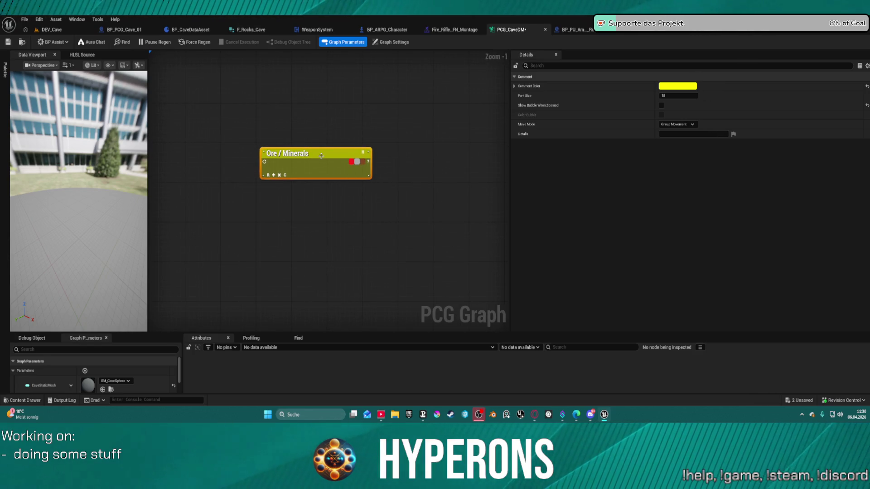
drag(321, 156, 374, 256)
click(335, 181)
key(ctrl+v)
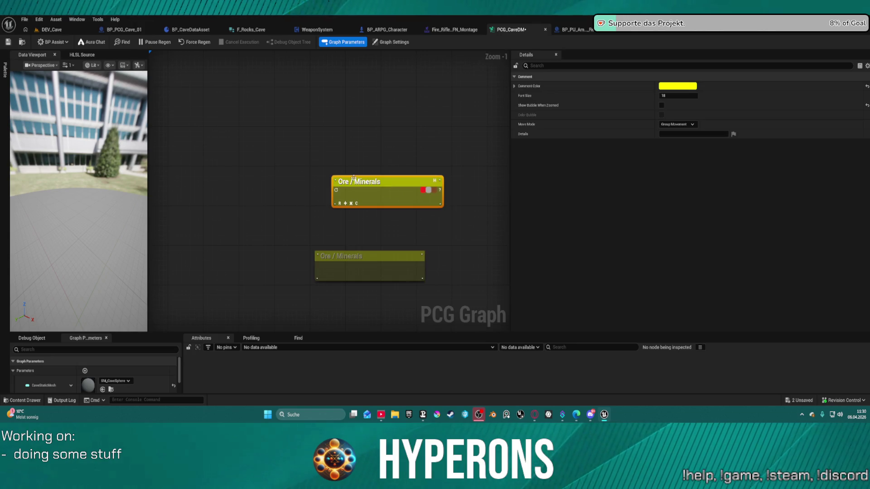
double_click(379, 183)
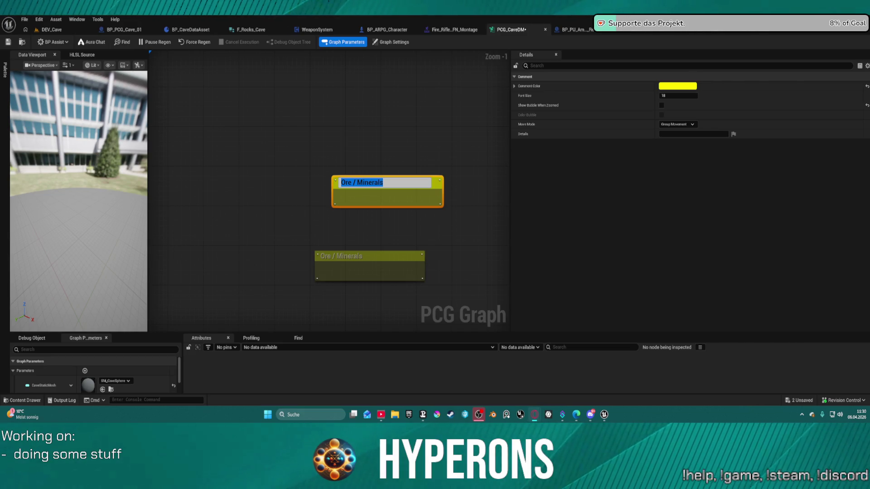
key(alt+Tab)
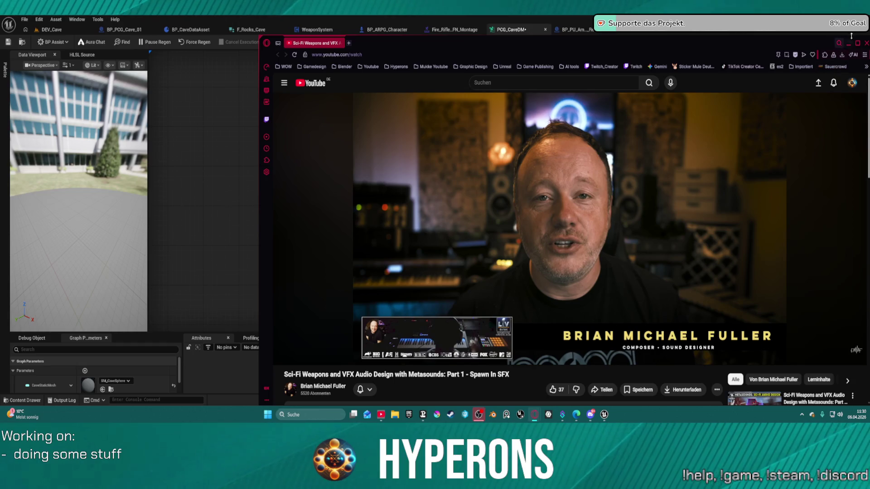
- Google 'höhle' in the maximized browser and preview the lit cave-arch photo
click(858, 44)
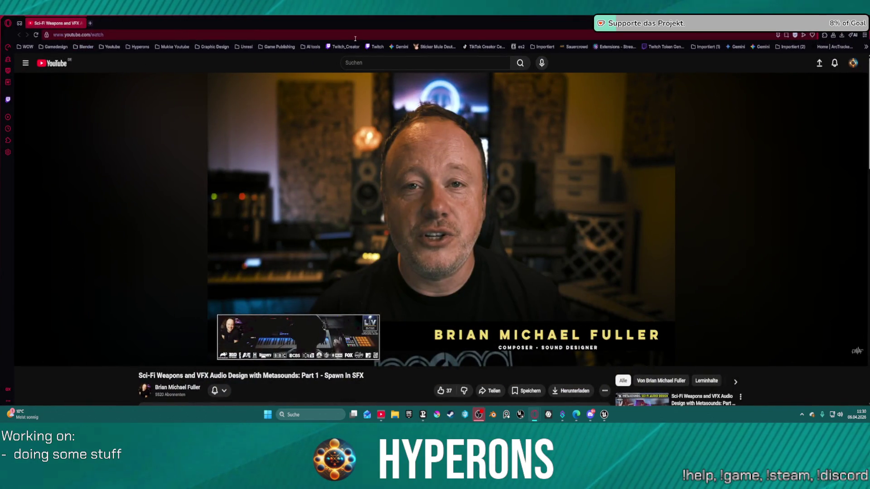
click(237, 37)
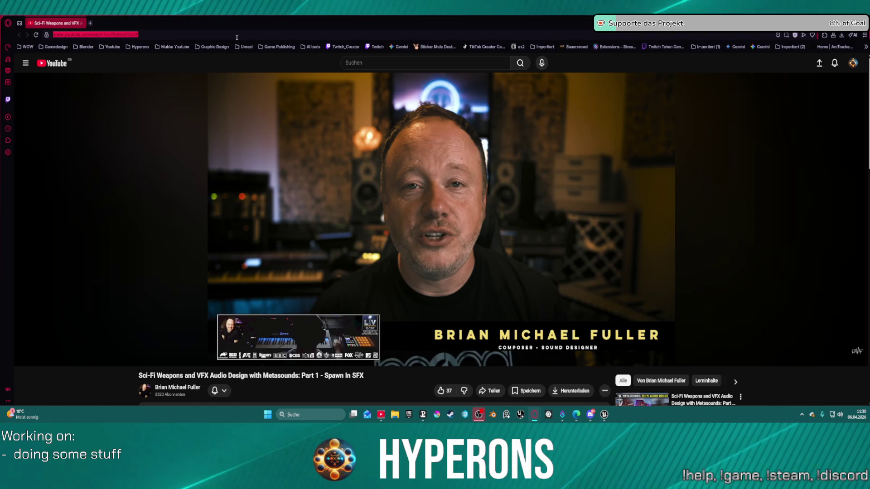
text(höhle)
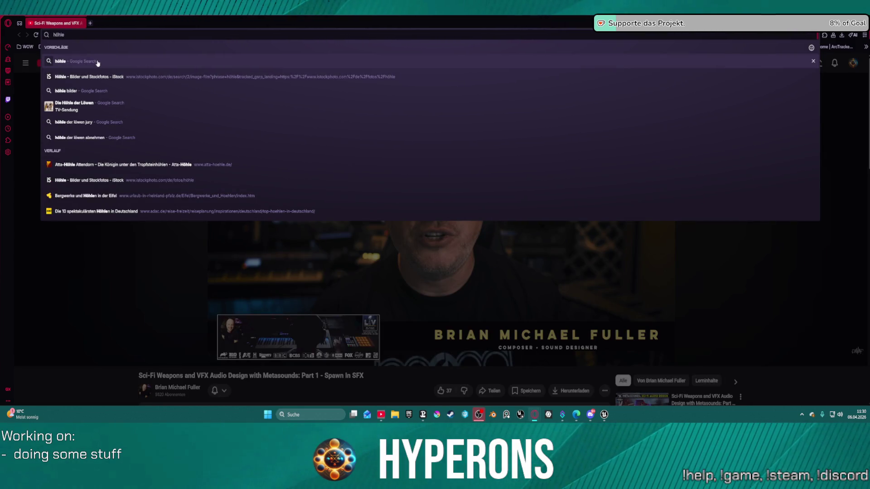
click(97, 62)
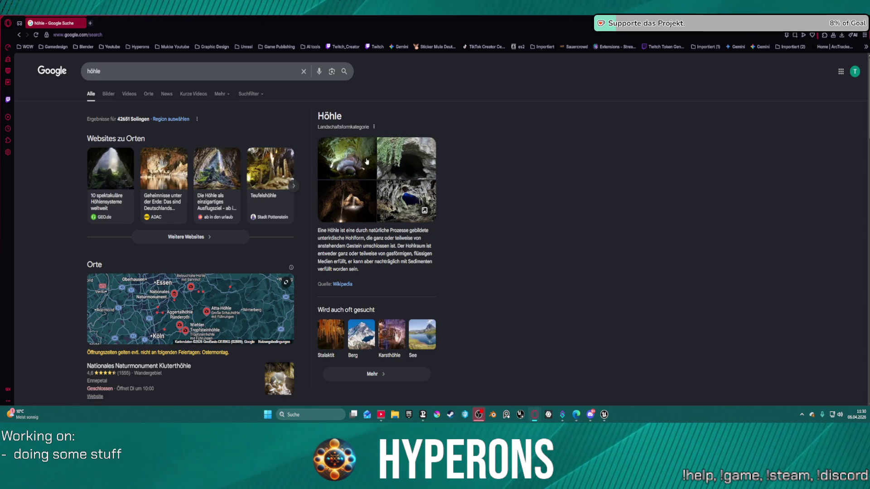
click(405, 200)
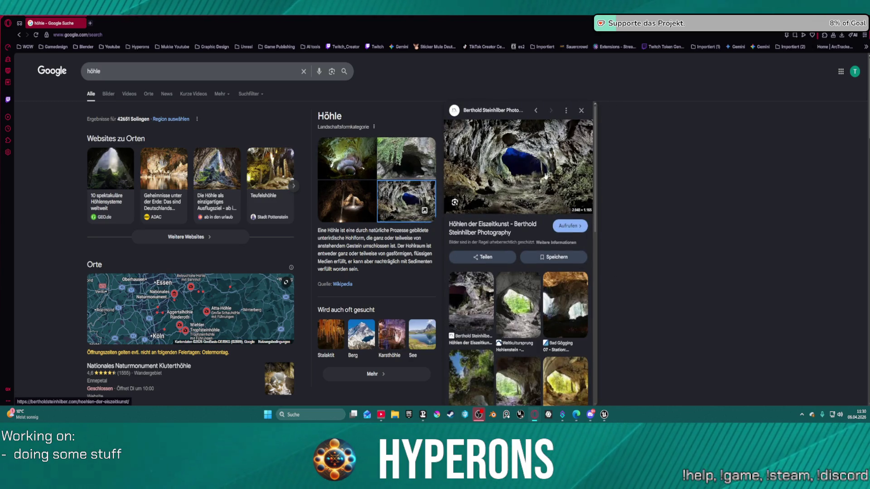
click(525, 158)
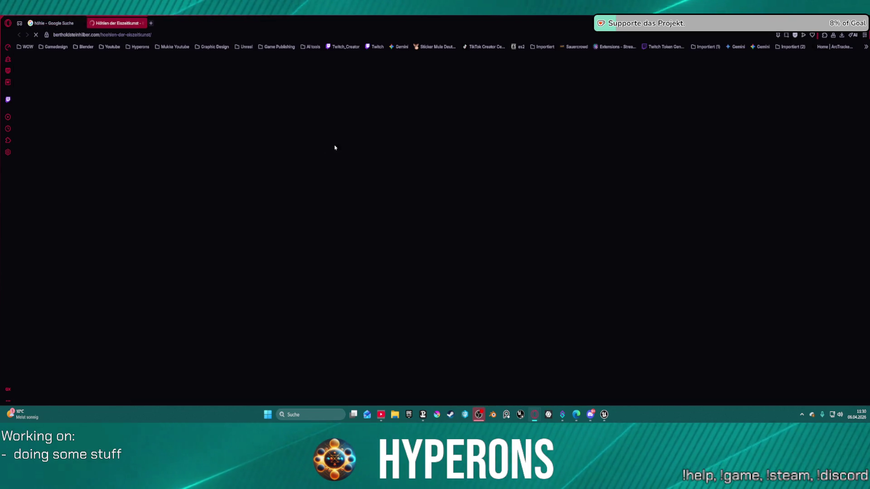
scroll(436, 237, down, 5)
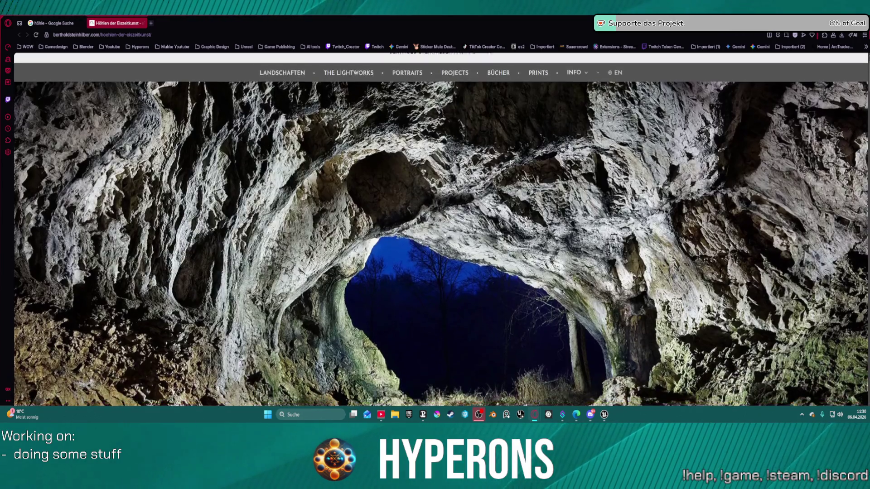
scroll(450, 236, up, 2)
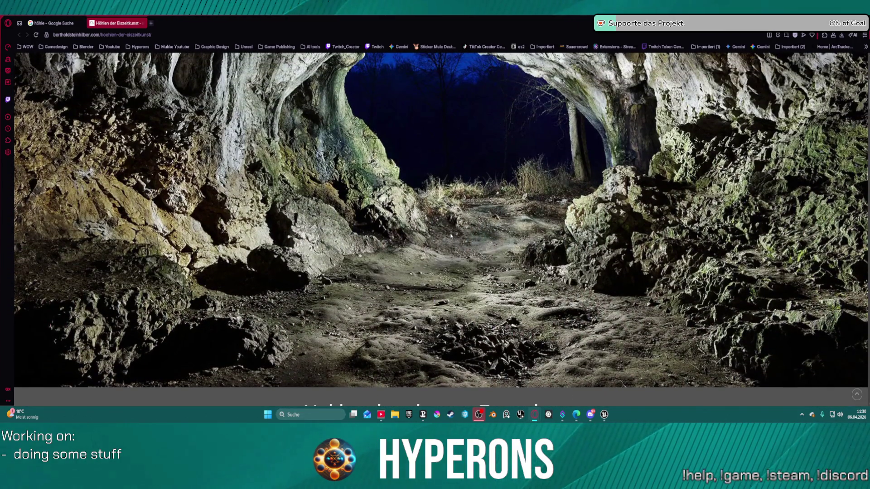
scroll(451, 236, up, 3)
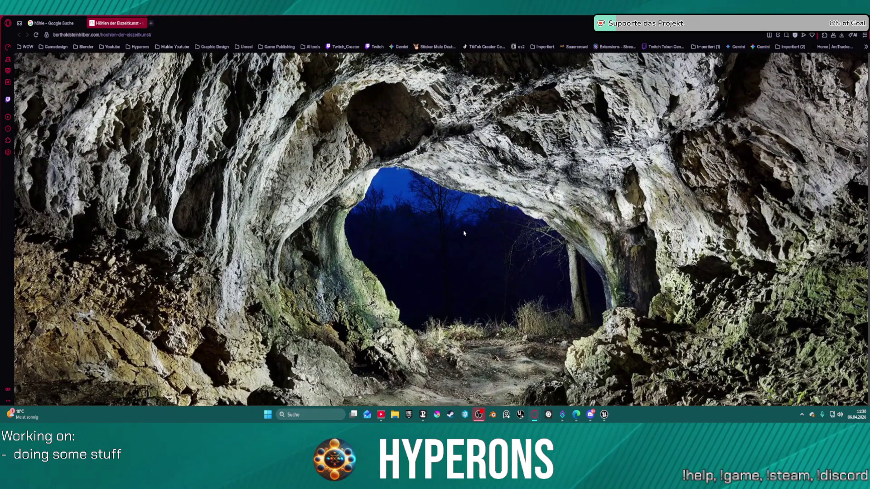
scroll(464, 233, down, 4)
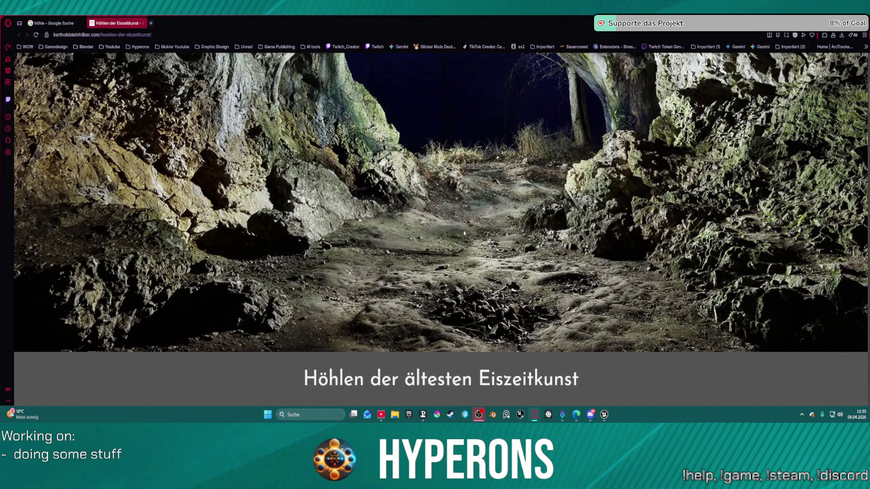
scroll(464, 234, down, 8)
scroll(468, 229, up, 1)
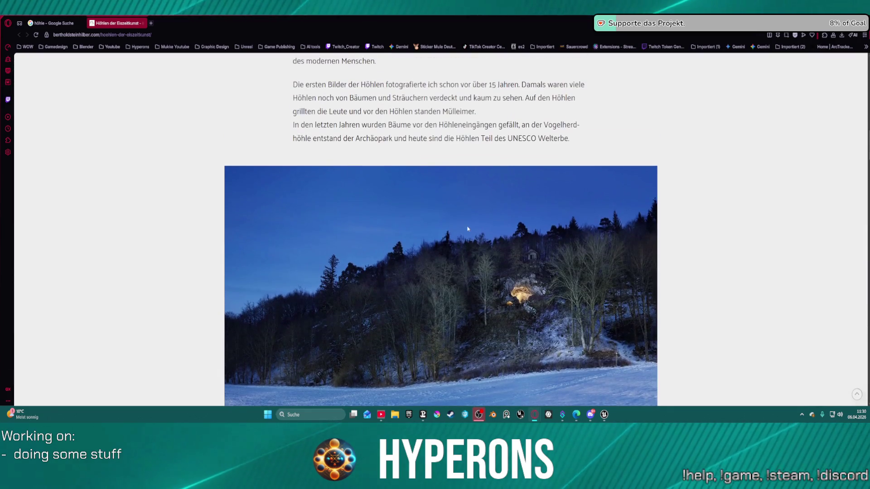
scroll(468, 229, down, 15)
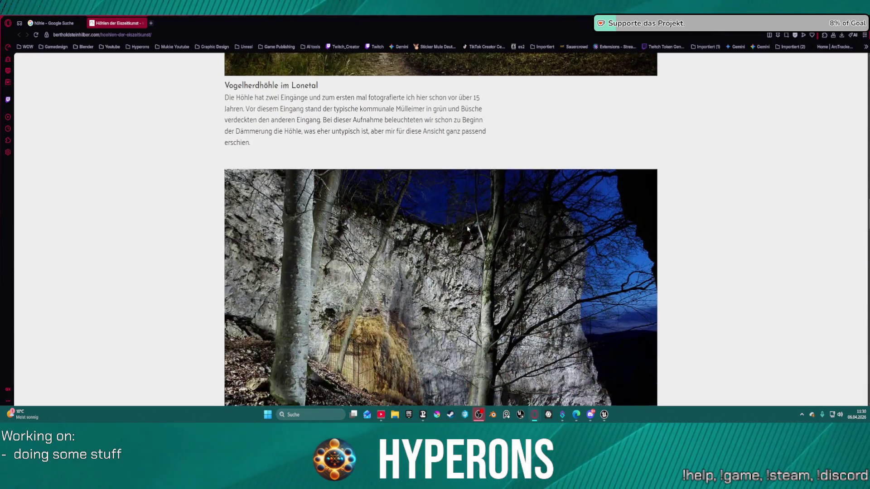
scroll(468, 229, down, 15)
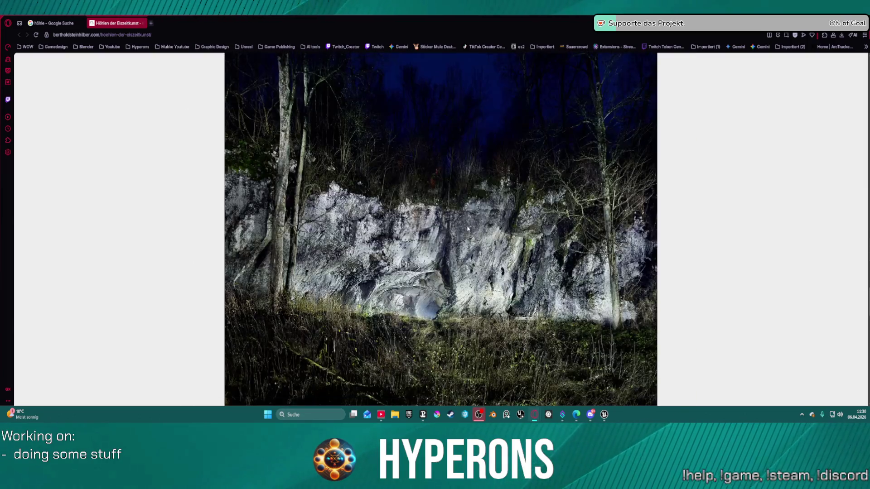
scroll(468, 229, down, 10)
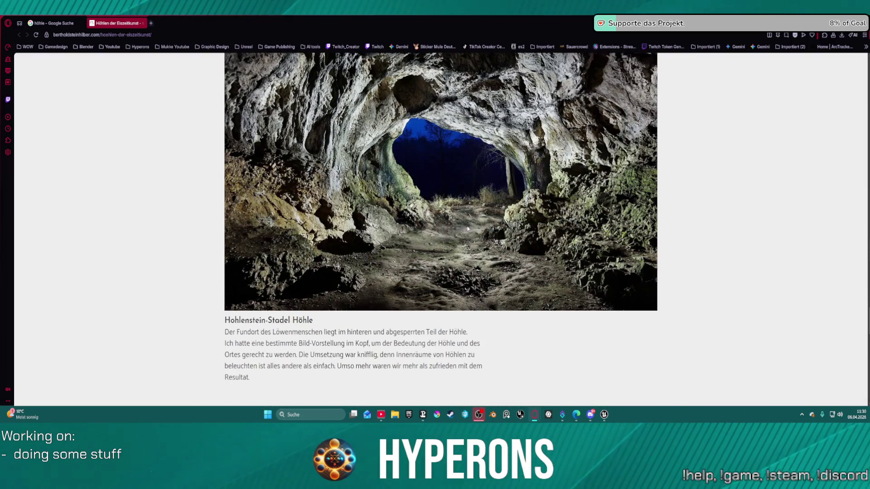
scroll(493, 201, down, 8)
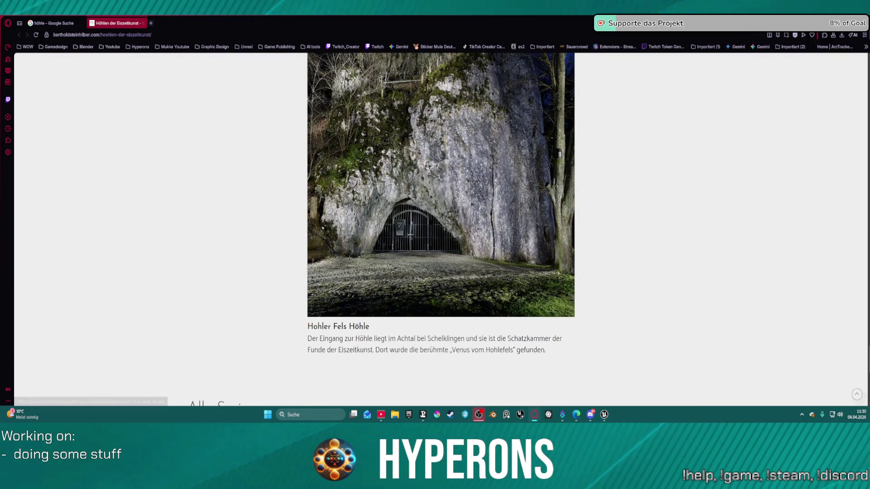
- From the höhle results, expand the Orte map and open Stadt Pottenstein's Teufelshöhle page
click(51, 23)
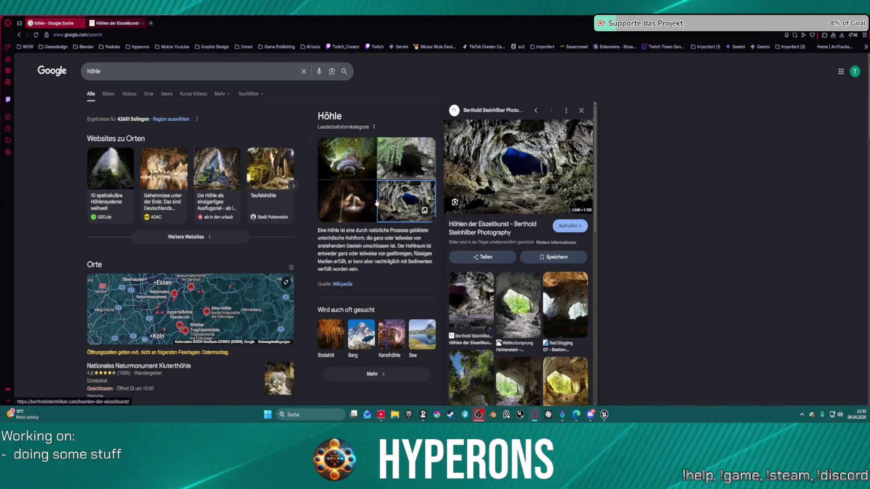
scroll(599, 230, down, 3)
scroll(539, 309, down, 7)
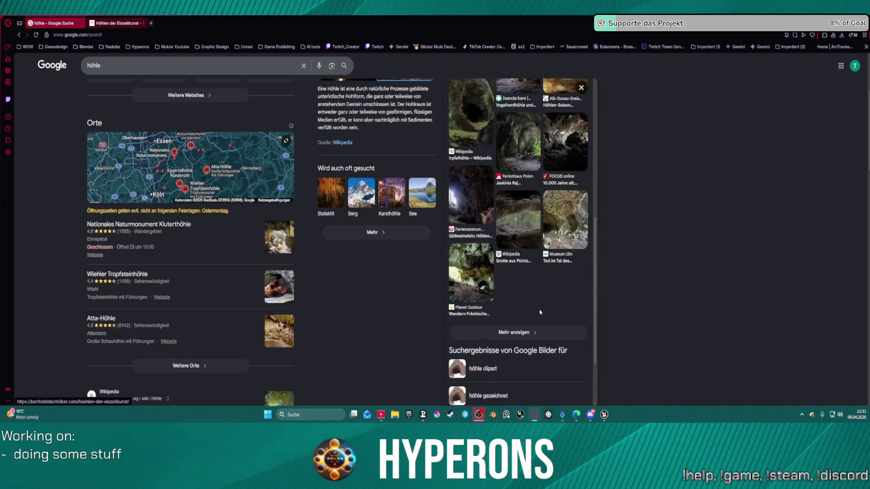
scroll(562, 200, down, 2)
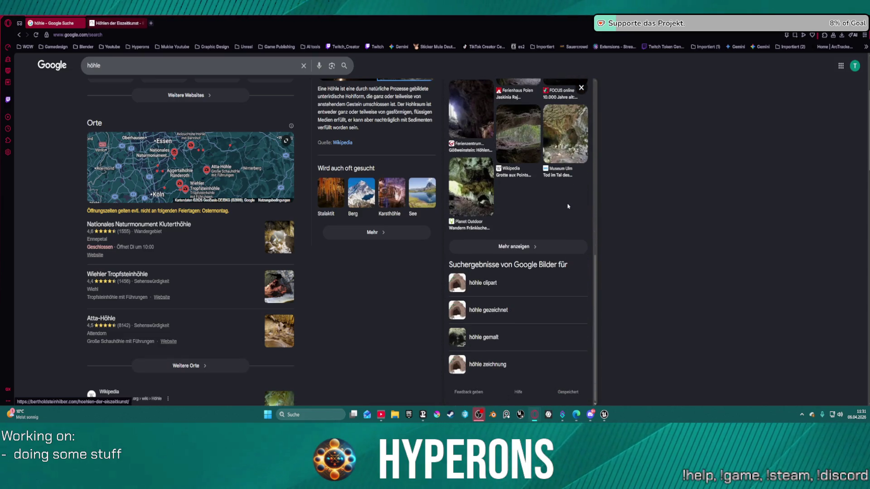
scroll(534, 223, up, 3)
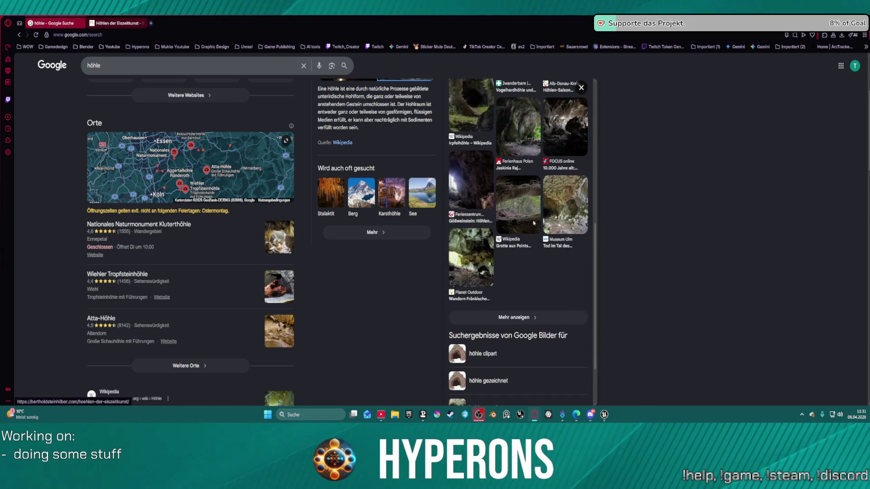
click(195, 183)
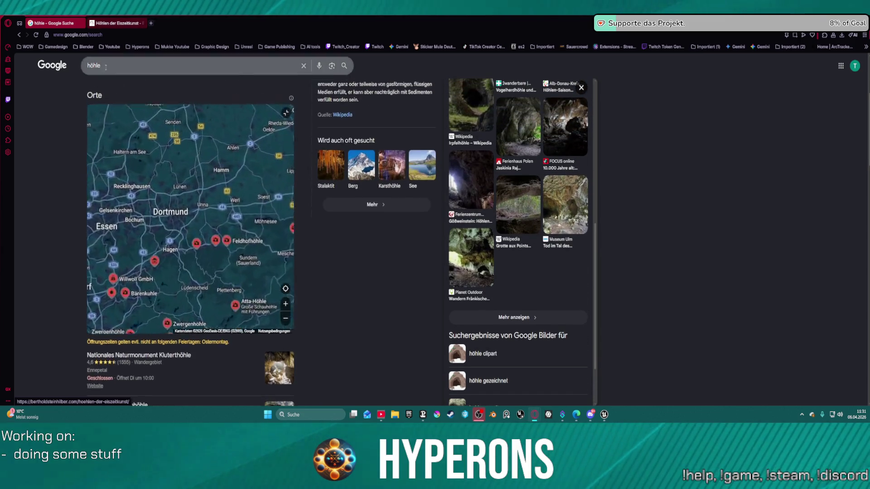
scroll(118, 118, up, 5)
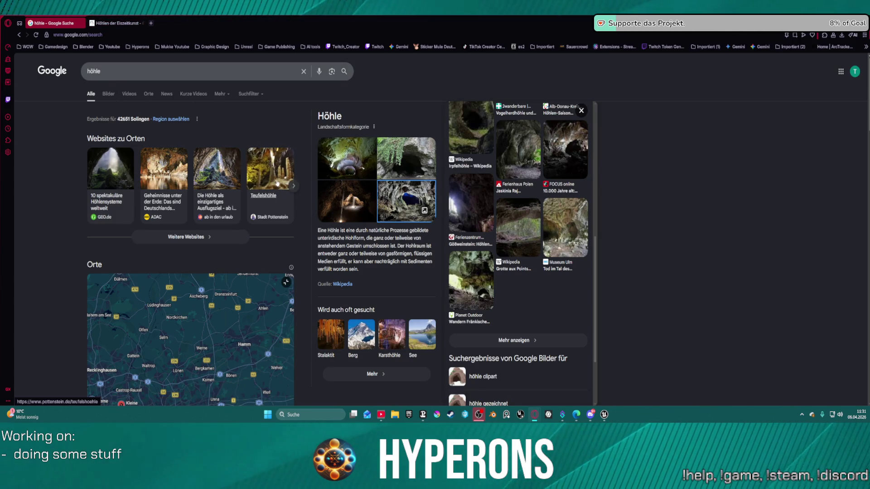
click(280, 183)
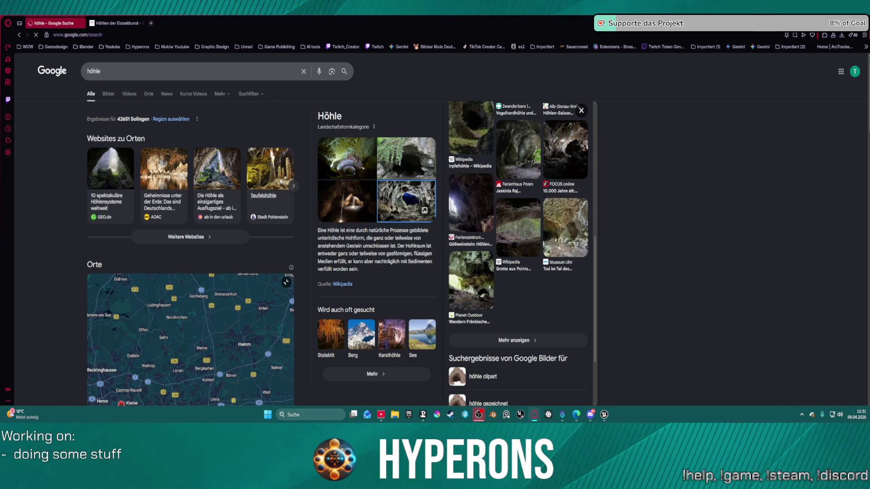
scroll(469, 234, down, 5)
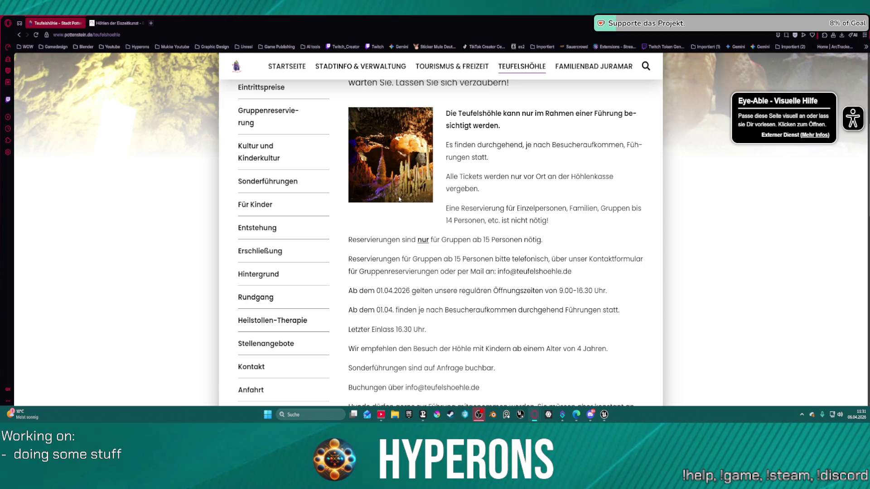
- Read the Teufelshöhle tour and opening-hours details, then return to Unreal Engine
scroll(486, 314, down, 8)
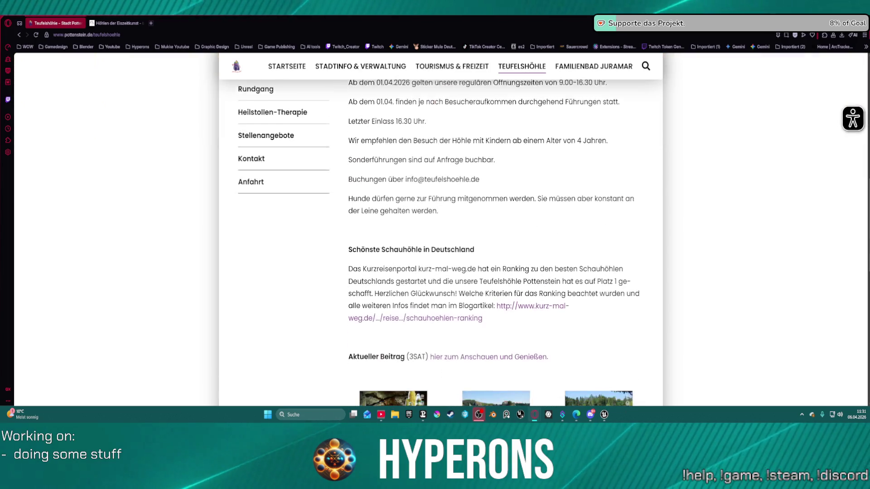
scroll(485, 314, down, 1)
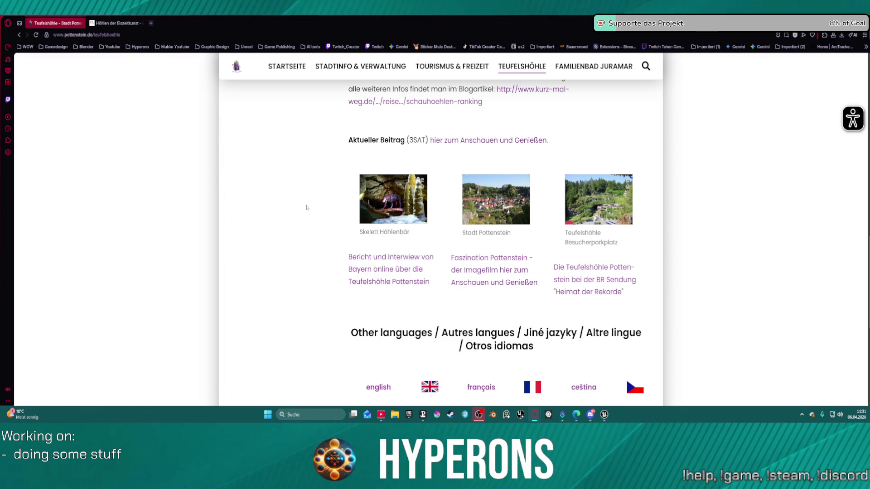
scroll(307, 208, down, 4)
scroll(529, 204, up, 15)
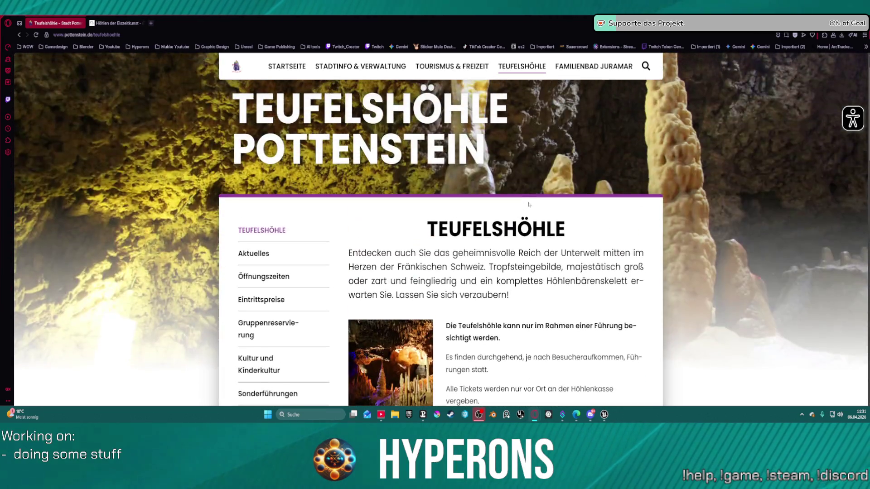
scroll(529, 204, down, 9)
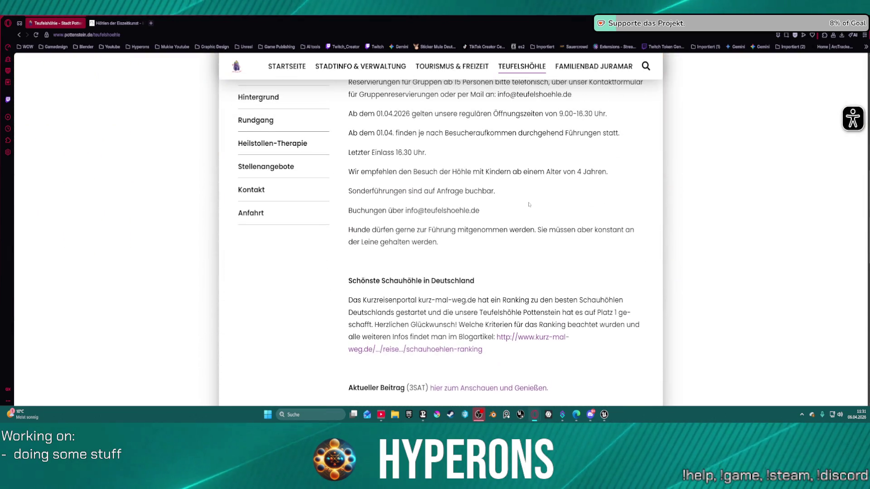
scroll(447, 117, up, 9)
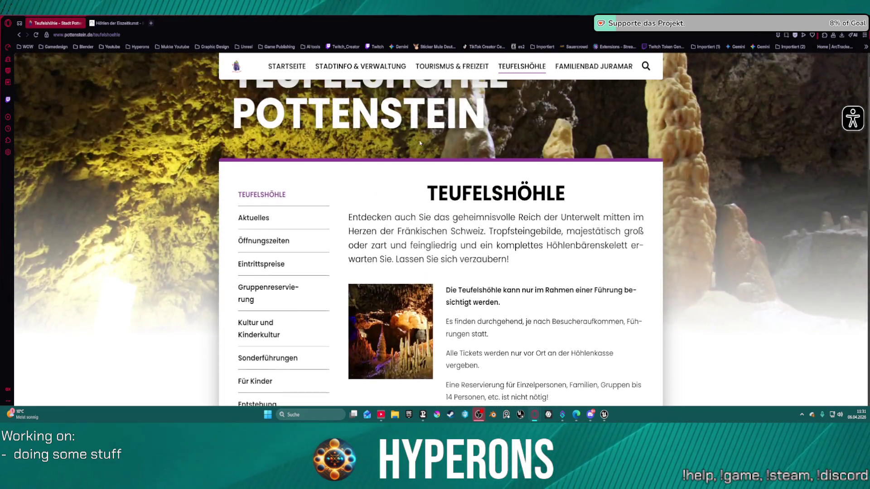
scroll(413, 161, down, 5)
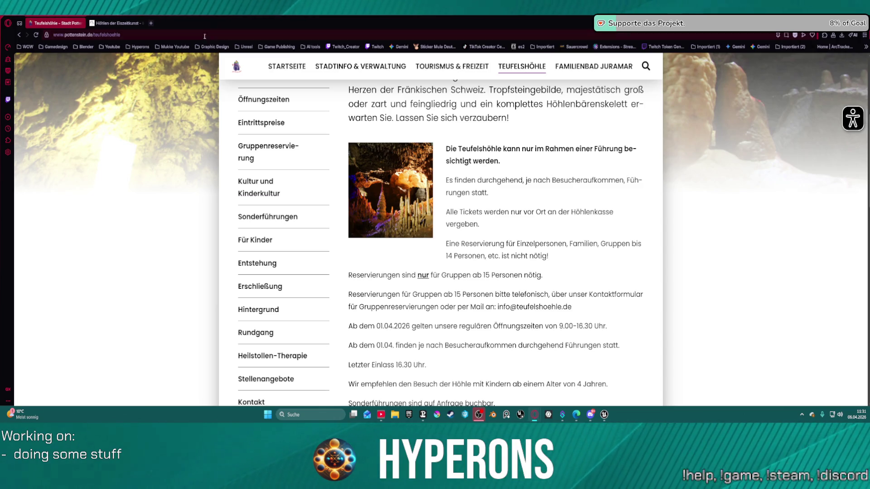
click(605, 416)
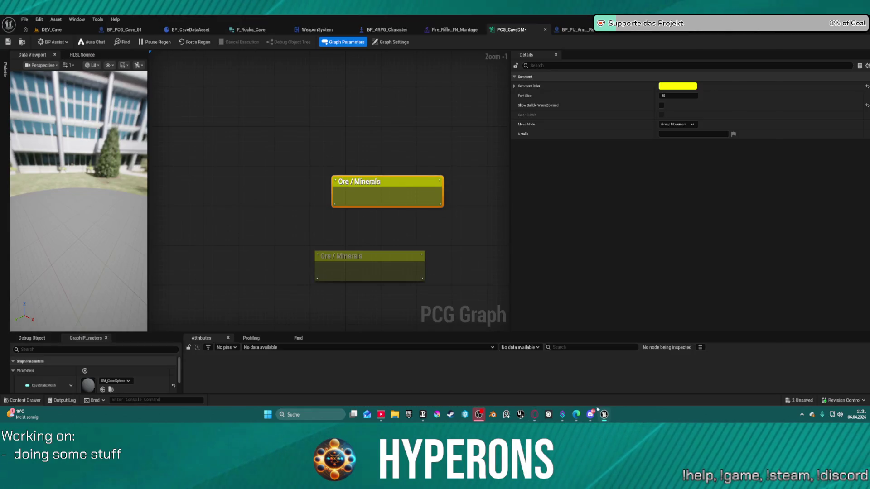
- Fly the camera through the DEV_Cave level to inspect its rock walls and splines
click(51, 29)
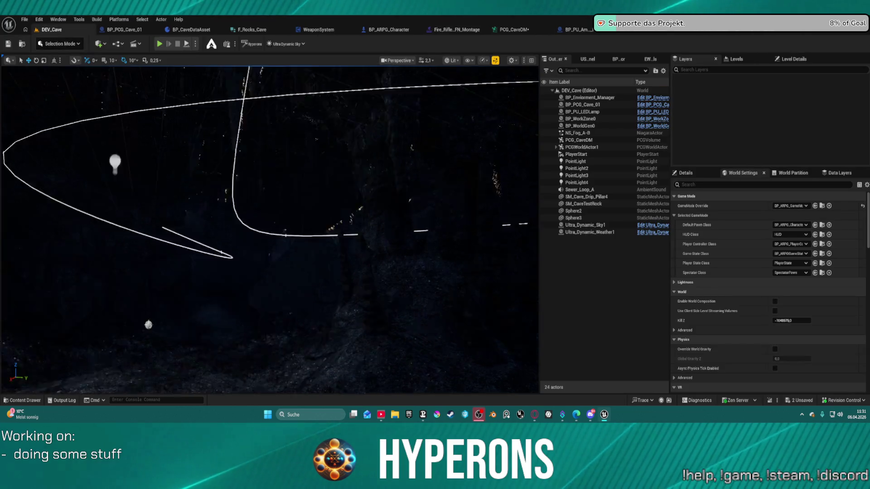
key(s)
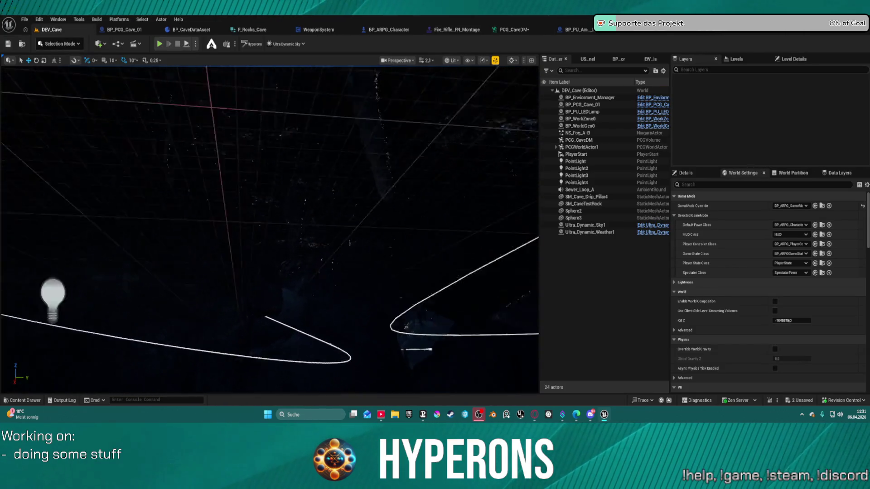
key(s)
key(s)
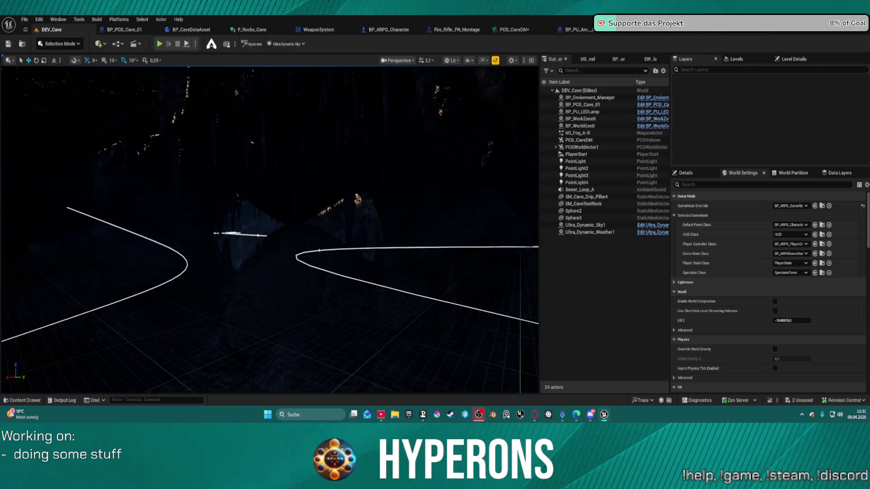
key(s)
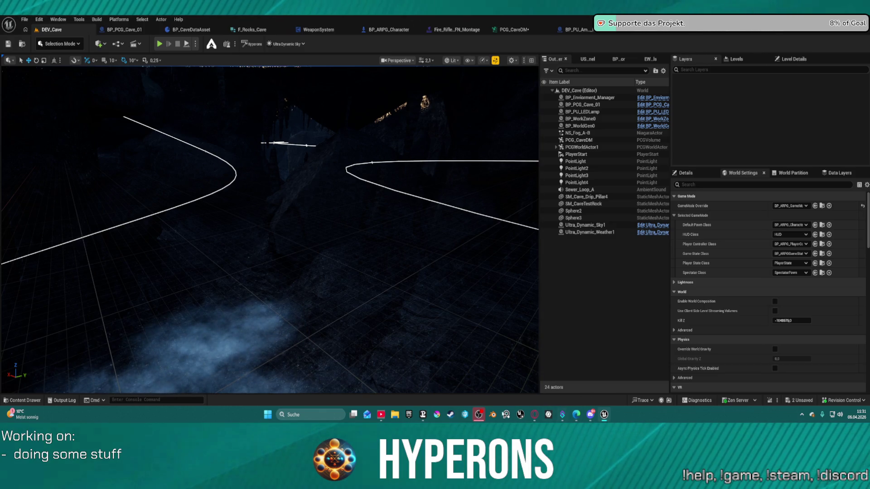
mouse_move(535, 414)
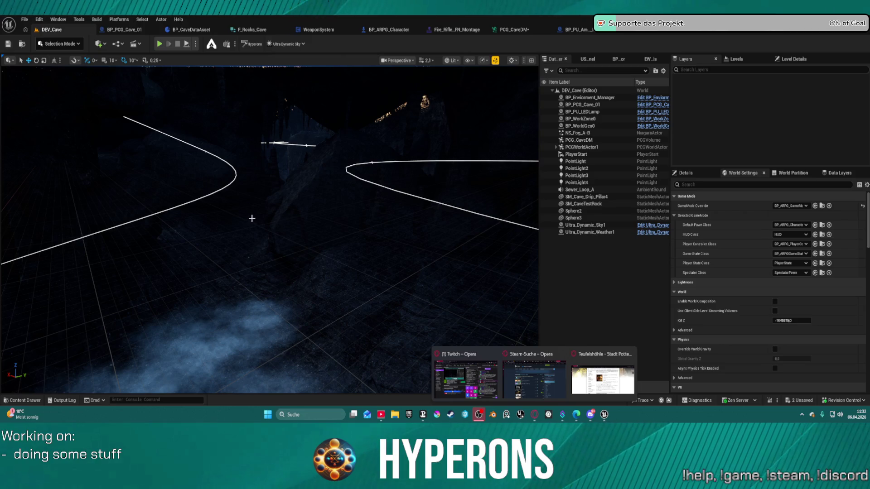
mouse_move(252, 218)
mouse_down()
mouse_move(209, 195)
mouse_move(305, 186)
mouse_move(195, 132)
mouse_up()
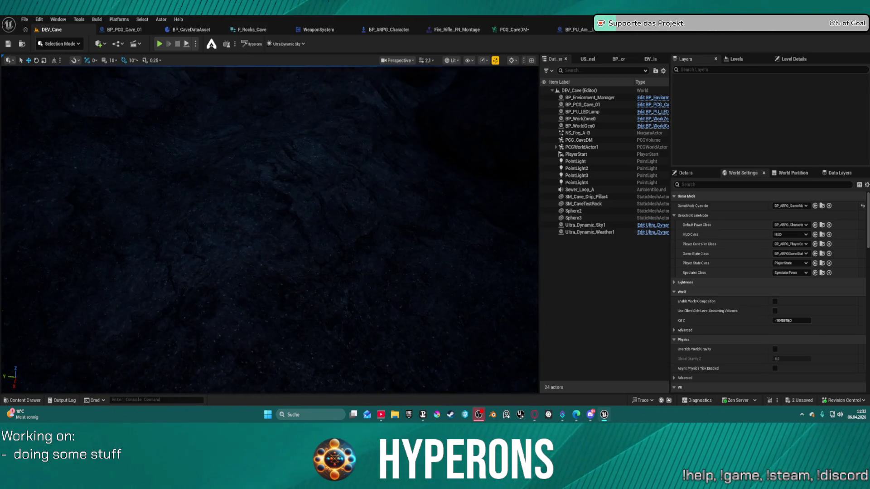
mouse_move(195, 132)
mouse_down()
mouse_move(136, 107)
mouse_move(311, 326)
mouse_up()
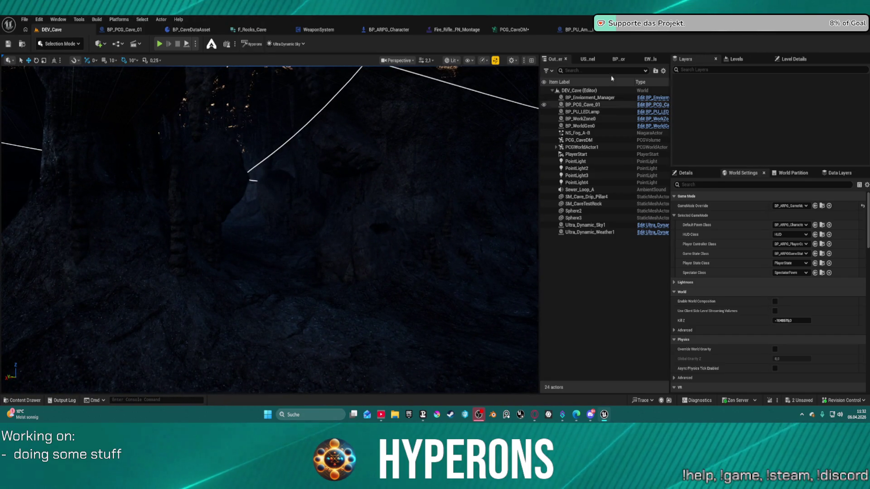
click(511, 29)
- Move the small Debug node down and right in PCG_CaveDM and save the graph
scroll(280, 249, down, 5)
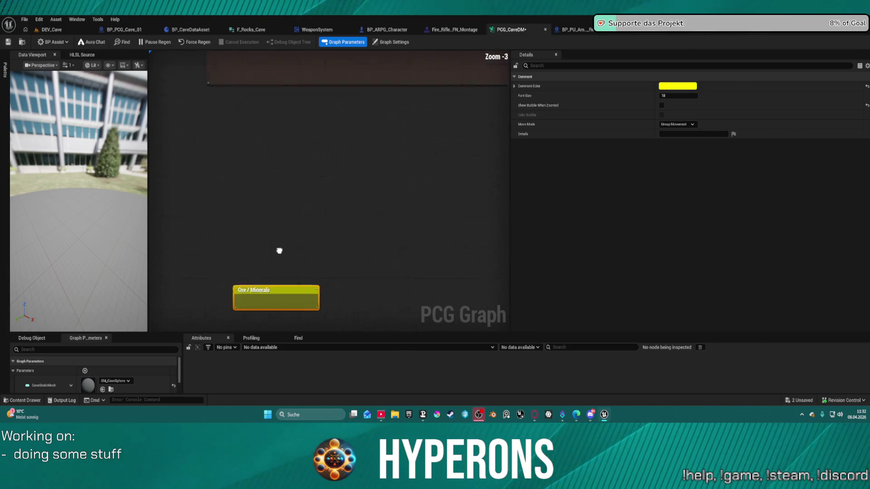
mouse_move(323, 143)
mouse_down()
mouse_move(297, 216)
mouse_move(316, 227)
mouse_move(152, 164)
mouse_up()
scroll(362, 188, up, 6)
click(414, 185)
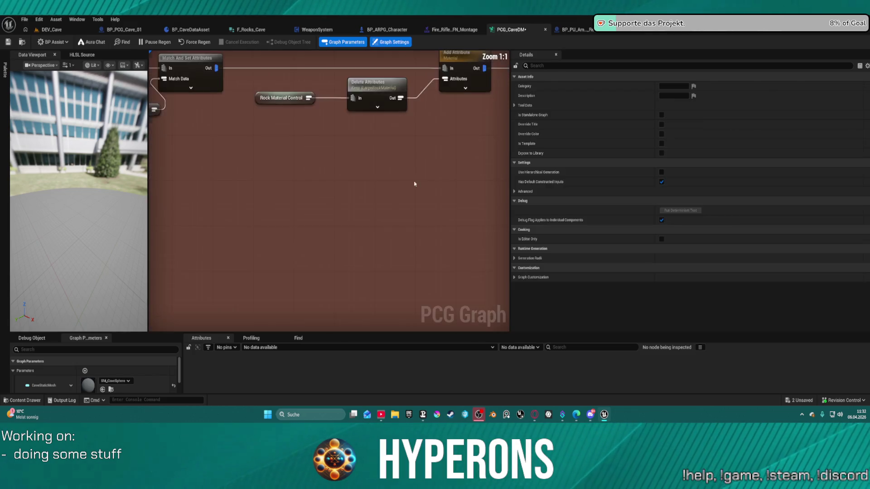
scroll(303, 167, down, 4)
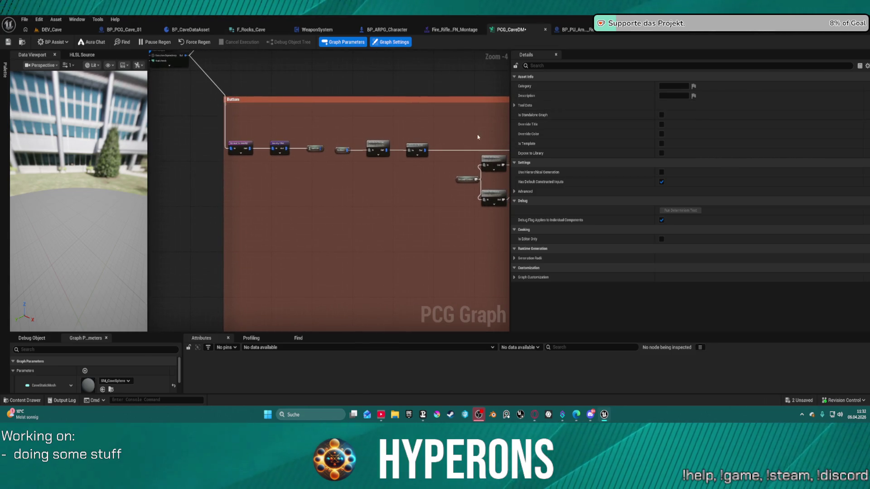
drag(218, 105, 255, 134)
click(243, 140)
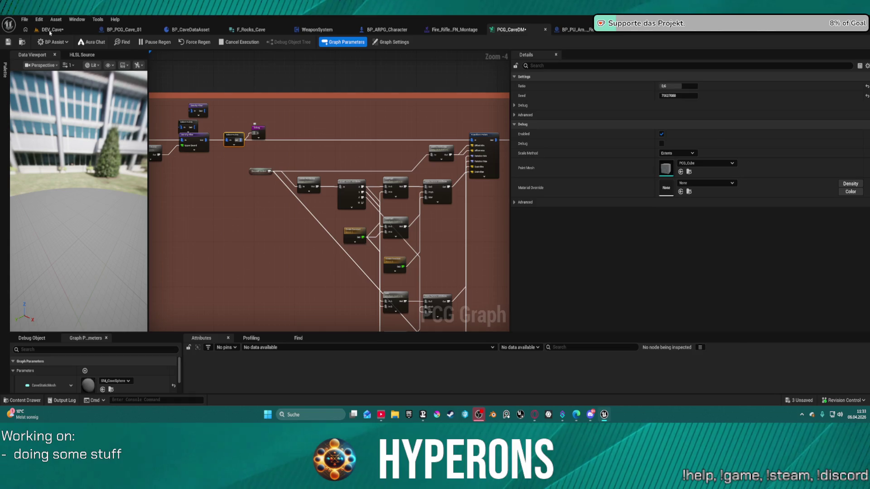
key(ctrl+s)
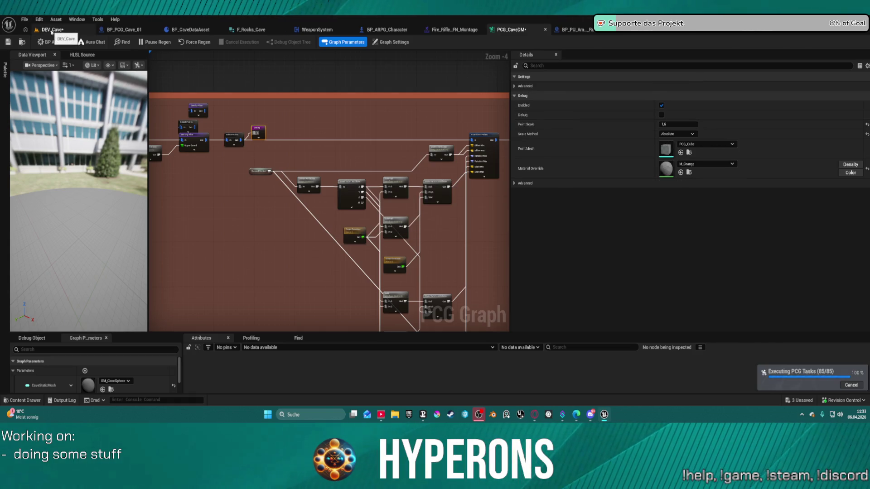
click(51, 30)
key(w)
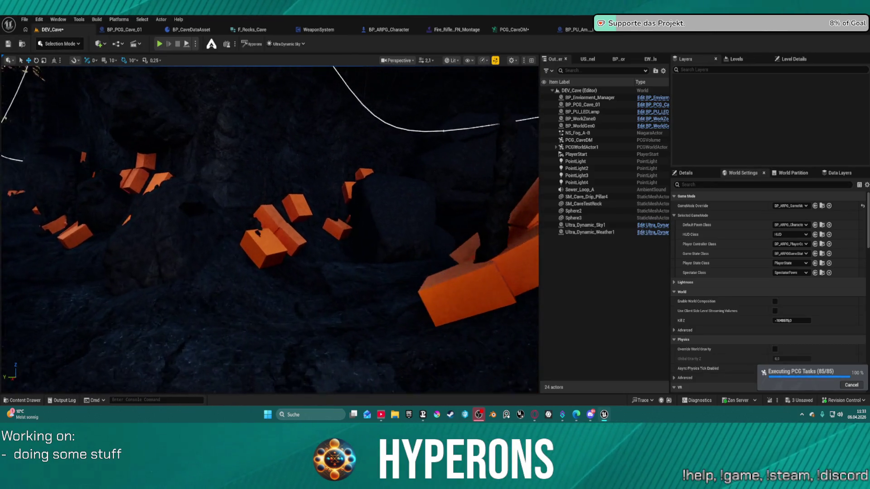
key(s)
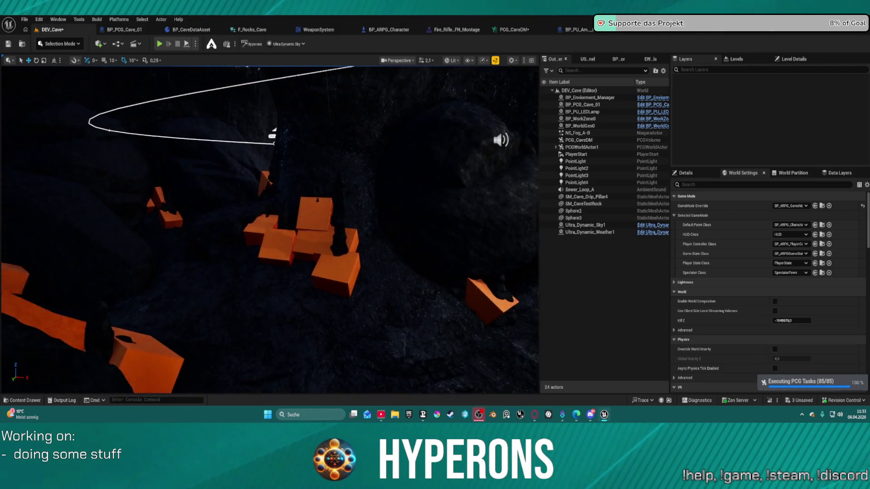
key(w)
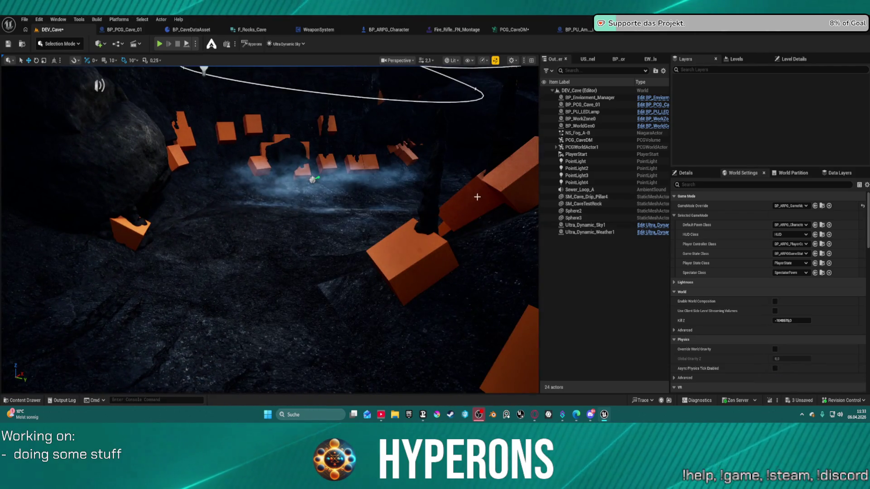
key(w)
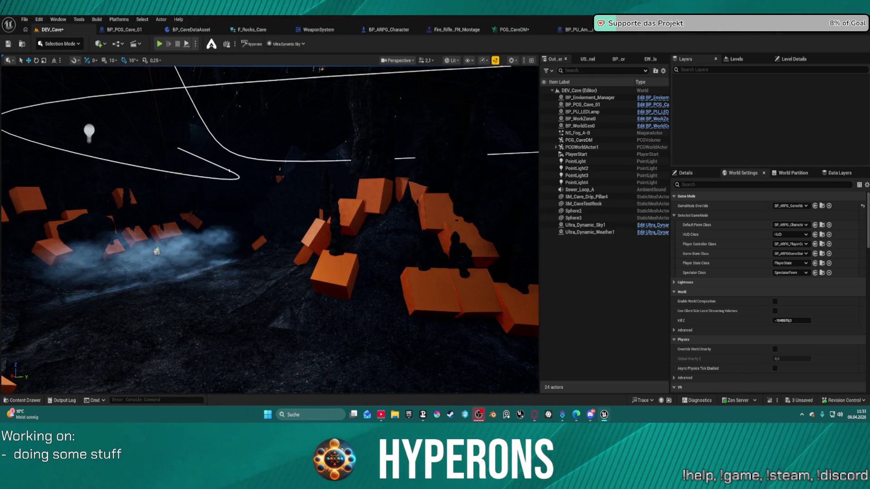
key(s)
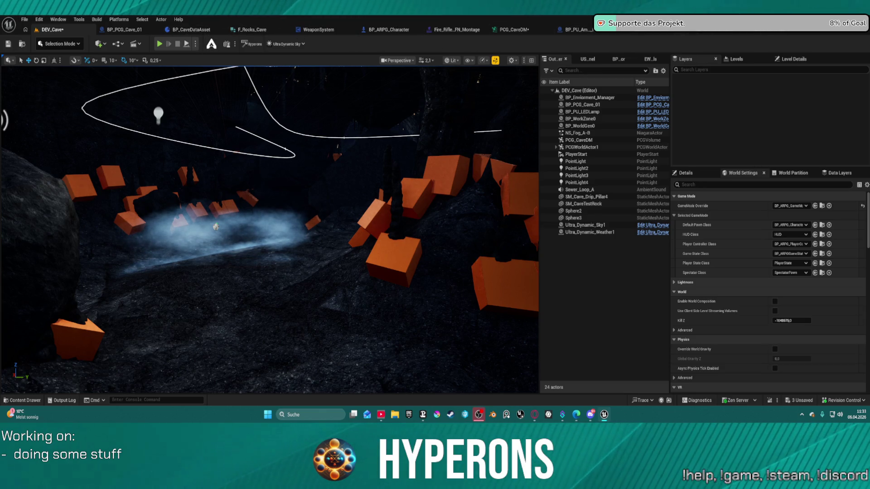
click(512, 30)
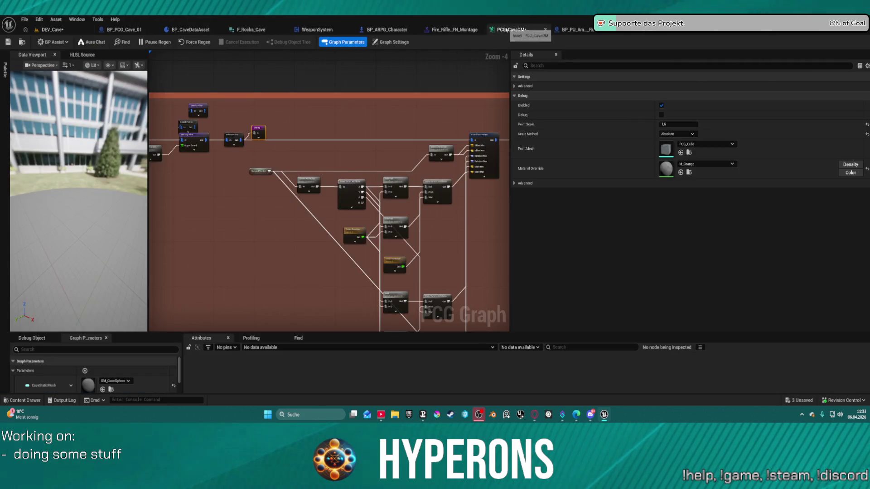
- Snap the PCG_CaveDM graph into its own right-half window, main editor on the left
drag(512, 30, 318, 91)
key(super+Right)
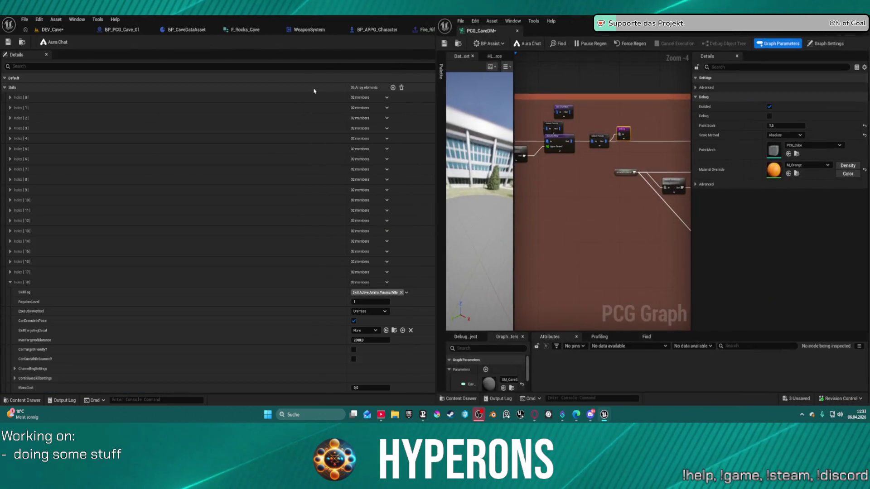
click(159, 117)
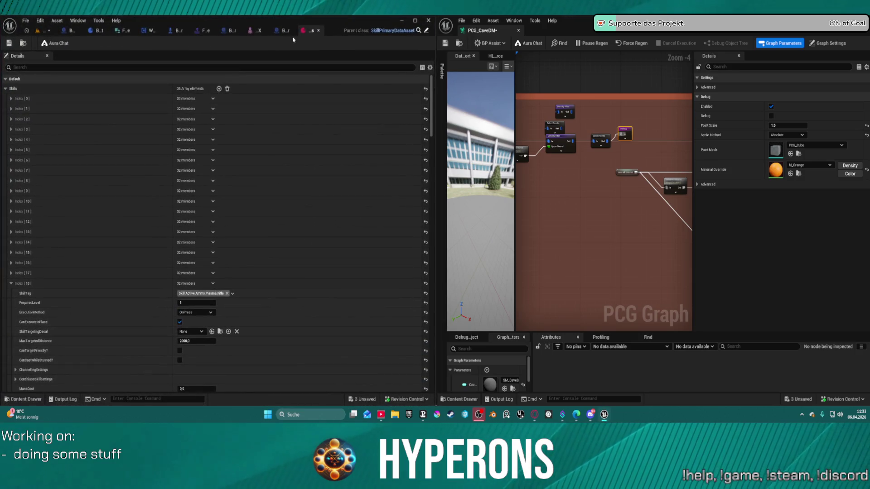
- Browse the main editor's asset tabs and open Fire_Rifle_FN_Montage
click(310, 32)
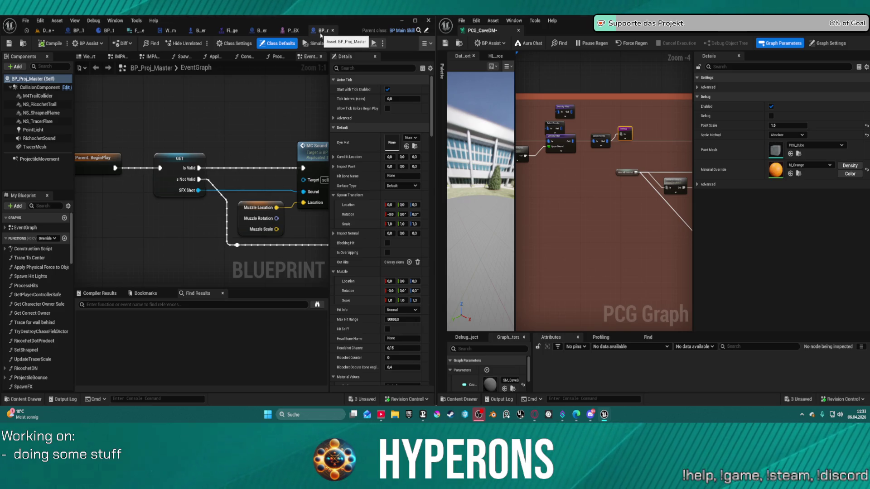
click(347, 31)
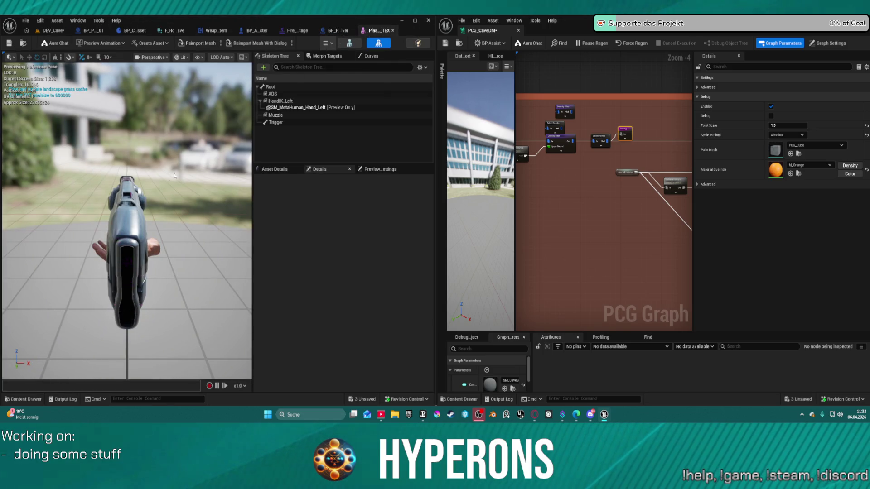
mouse_move(174, 176)
mouse_down()
mouse_move(132, 180)
mouse_move(172, 178)
mouse_up()
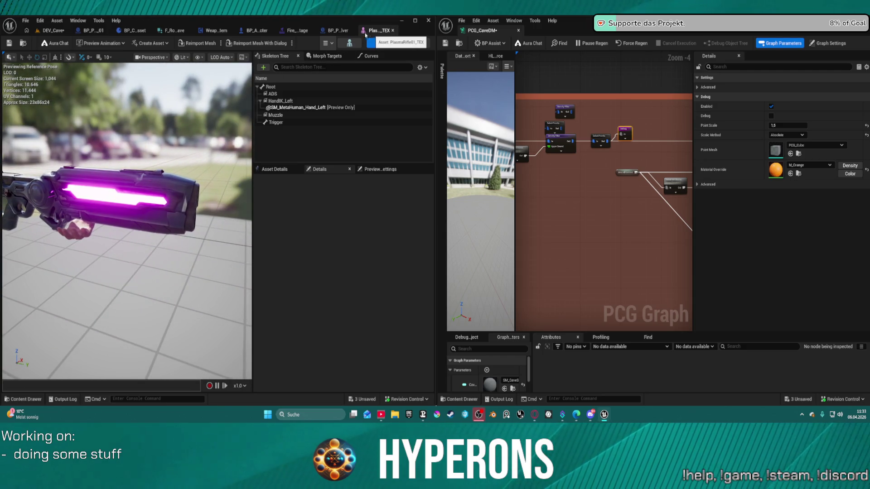
click(338, 31)
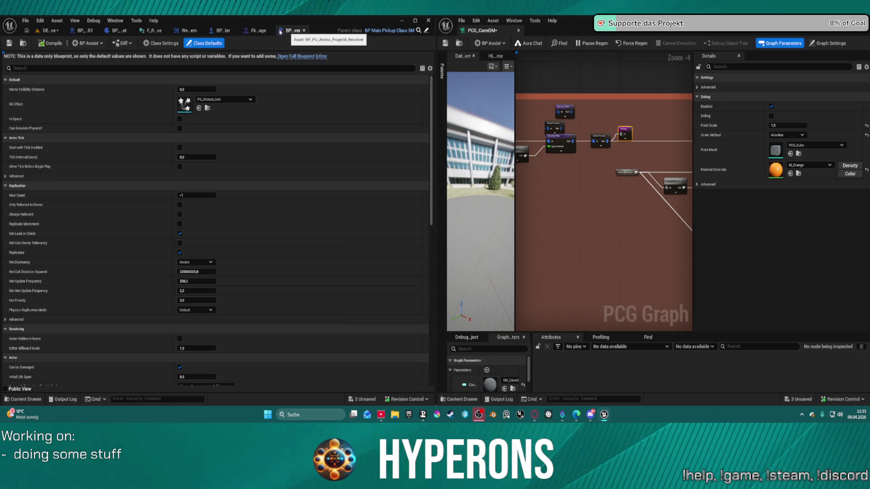
click(261, 31)
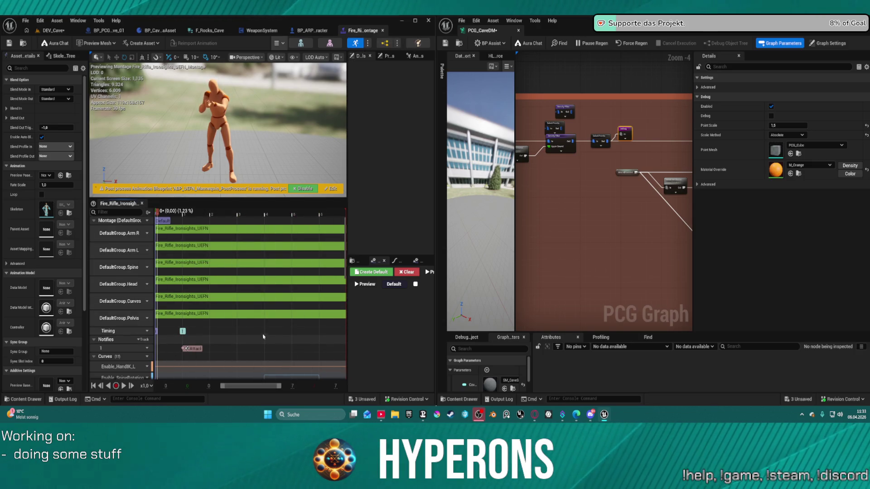
- Pause the preview, move the Default section to frame 0, and widen the montage window
click(168, 216)
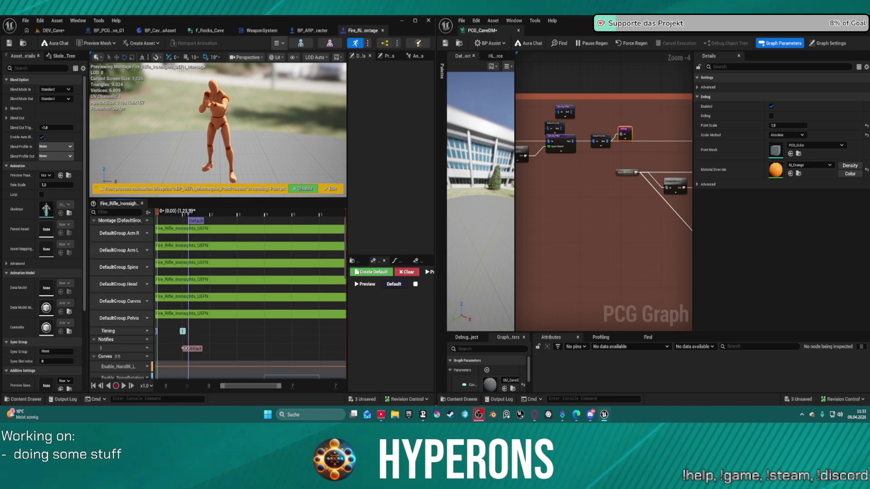
mouse_move(189, 212)
mouse_down()
mouse_move(302, 221)
mouse_move(157, 221)
mouse_up()
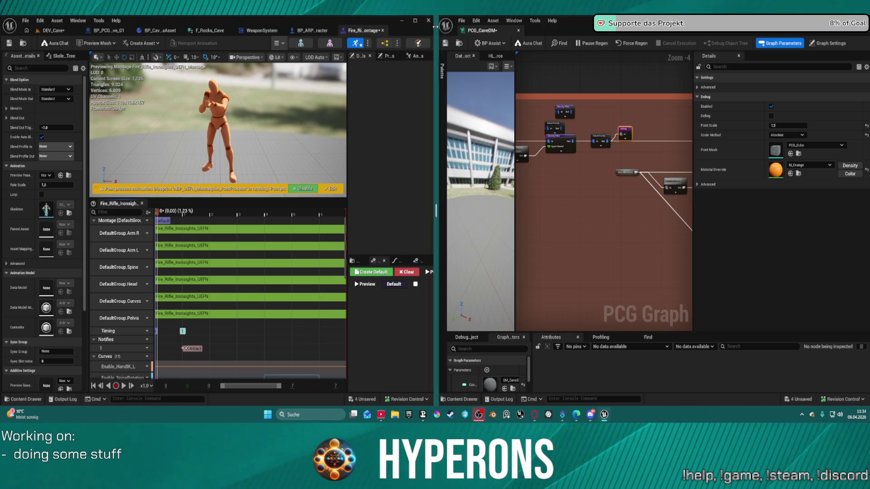
drag(437, 28, 662, 28)
scroll(431, 131, down, 5)
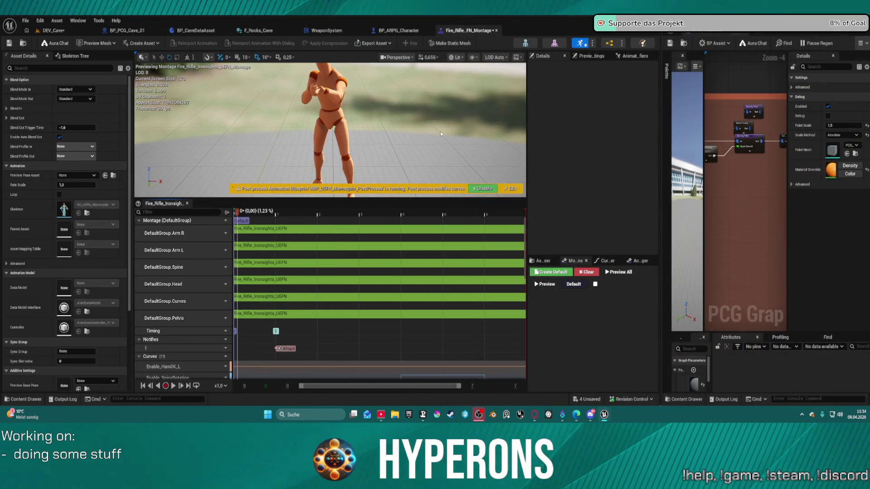
scroll(412, 282, down, 5)
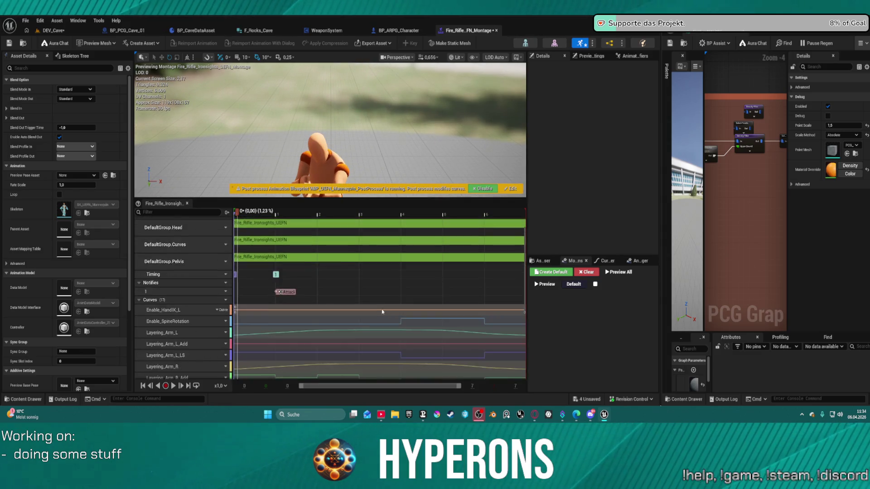
ctrl+scroll(398, 304, down, 3)
ctrl+scroll(398, 304, up, 3)
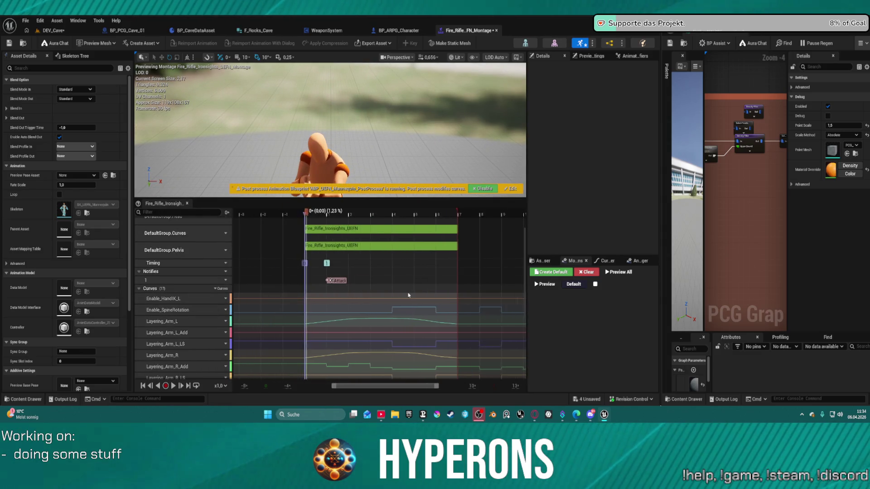
scroll(399, 304, down, 1)
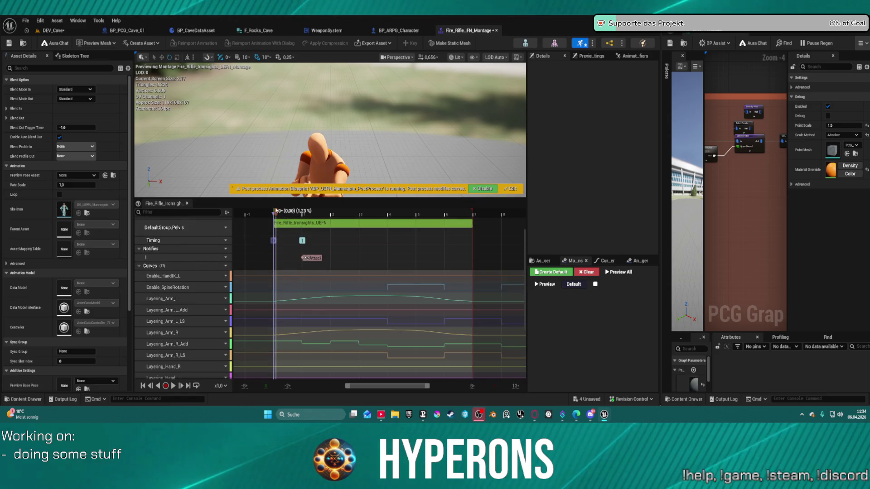
drag(303, 212, 297, 216)
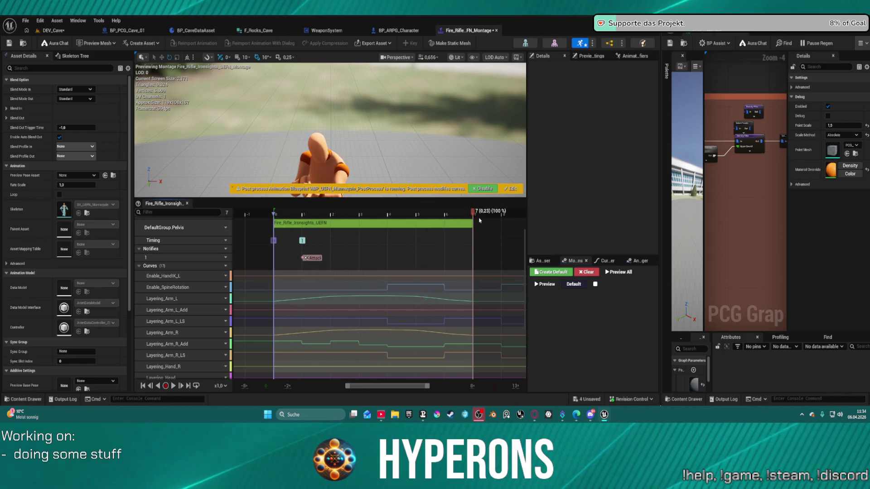
- Scrub the montage timeline, enlarge the preview viewport, and play then pause the animation
click(262, 228)
mouse_move(275, 213)
mouse_down()
mouse_move(472, 213)
mouse_move(303, 213)
mouse_move(260, 227)
mouse_up()
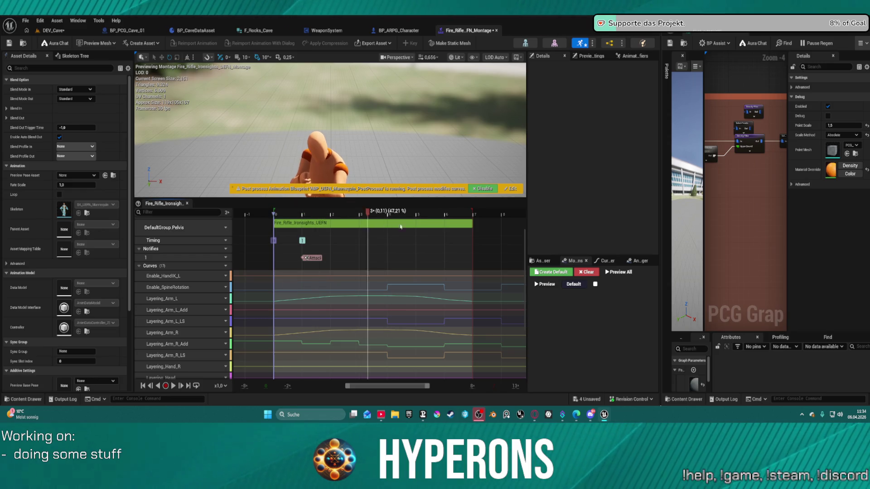
drag(401, 227, 445, 227)
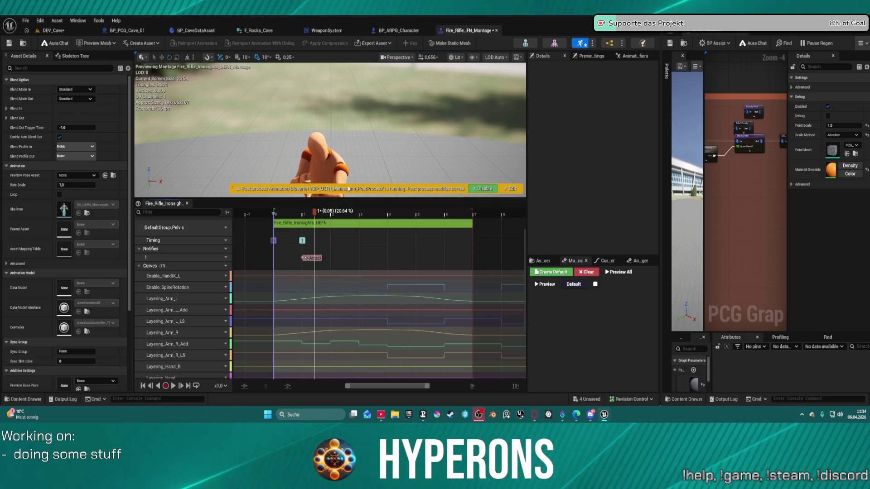
mouse_move(364, 198)
mouse_down()
mouse_move(364, 277)
mouse_move(361, 172)
mouse_move(361, 213)
mouse_move(361, 190)
mouse_move(361, 213)
mouse_move(361, 200)
mouse_move(390, 195)
mouse_move(383, 188)
mouse_move(383, 209)
mouse_move(408, 206)
mouse_move(372, 213)
mouse_move(323, 272)
mouse_up()
key(space)
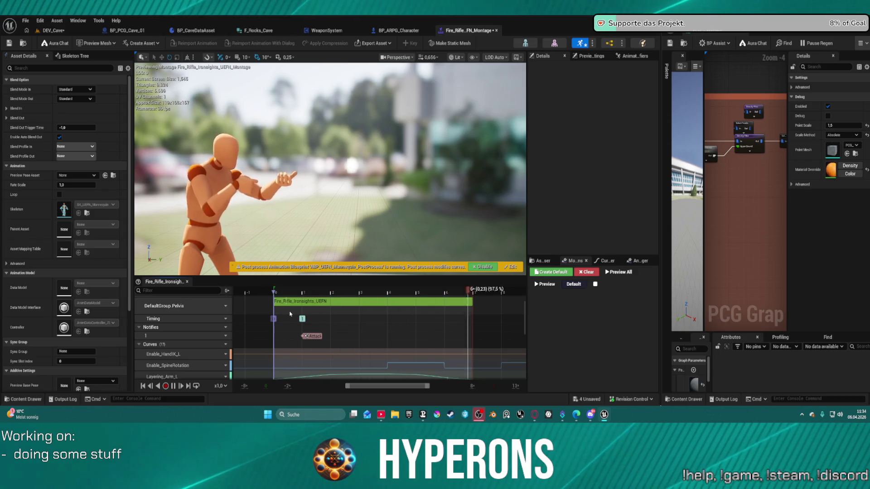
key(space)
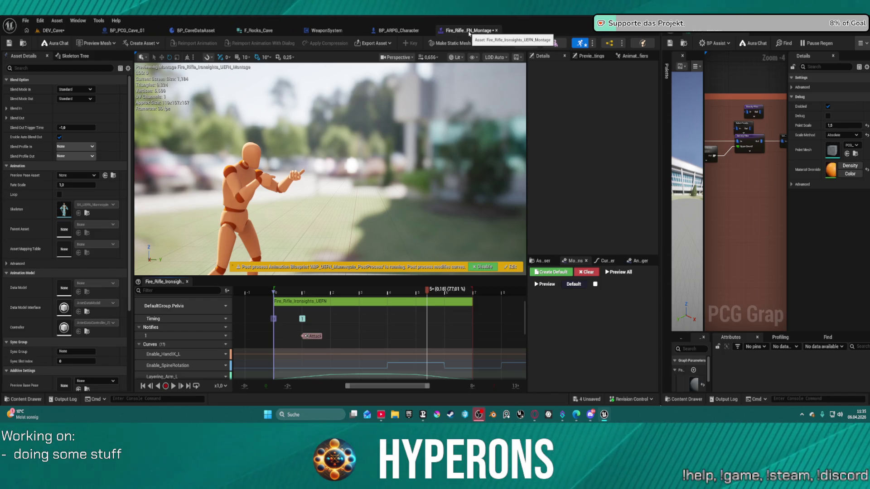
- Close the Fire_Rifle_FN_Montage, BP_ARPG_Character and WeaponSystem tabs, and widen the PCG graph window
middle_click(469, 33)
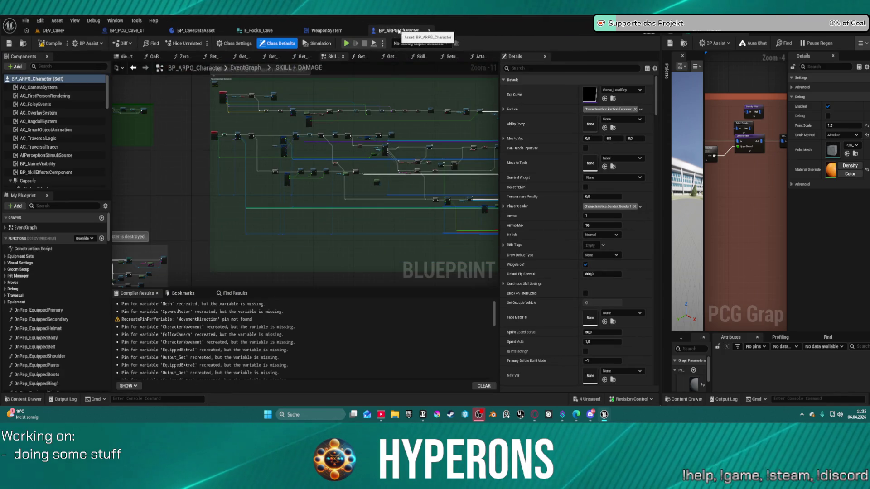
middle_click(395, 30)
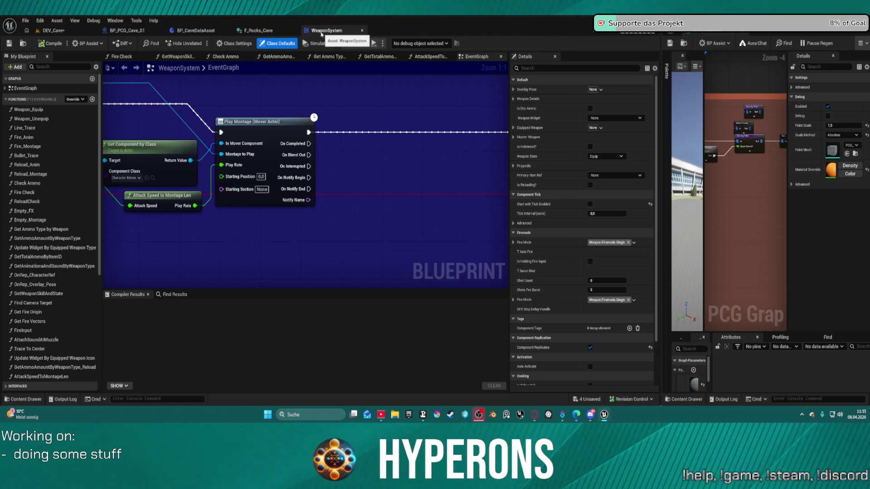
middle_click(321, 33)
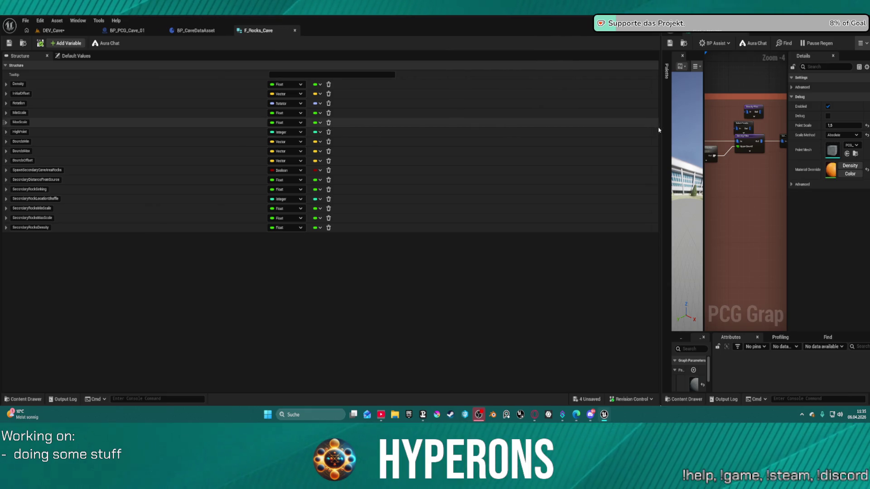
drag(660, 130, 319, 130)
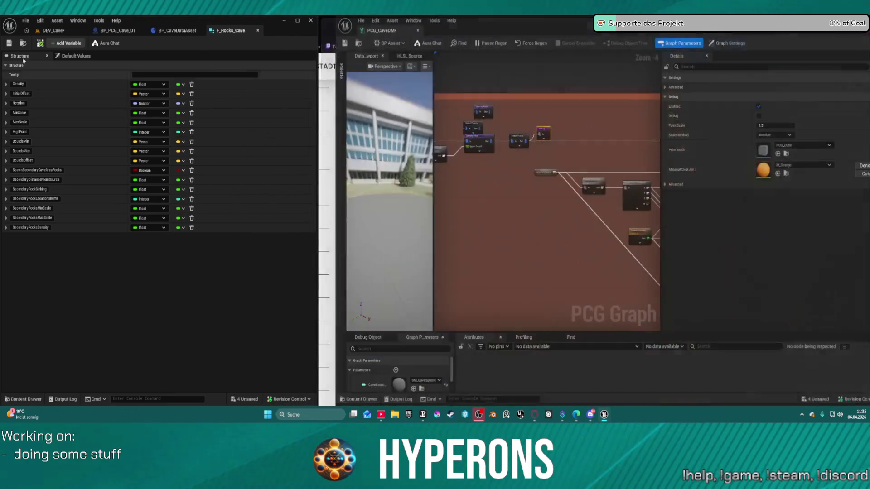
- Show DEV_Cave, select the small yellow comment, and enlarge the graph area over the Details panel
click(50, 30)
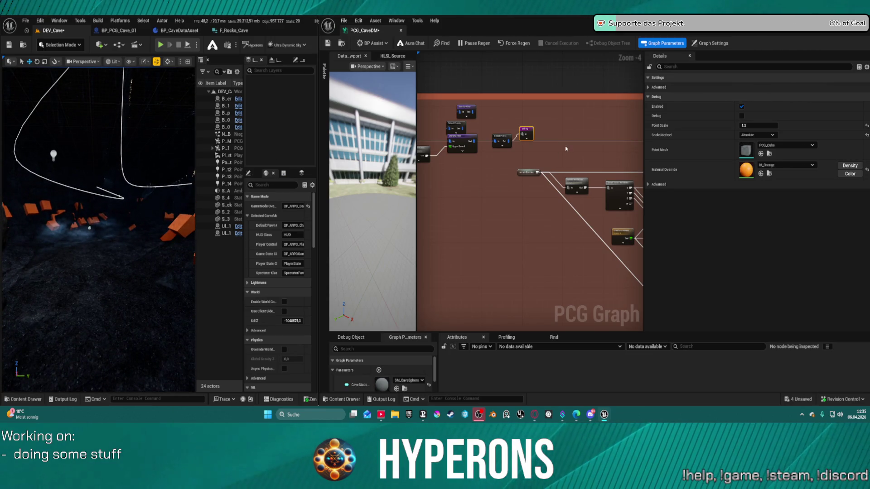
scroll(566, 148, down, 8)
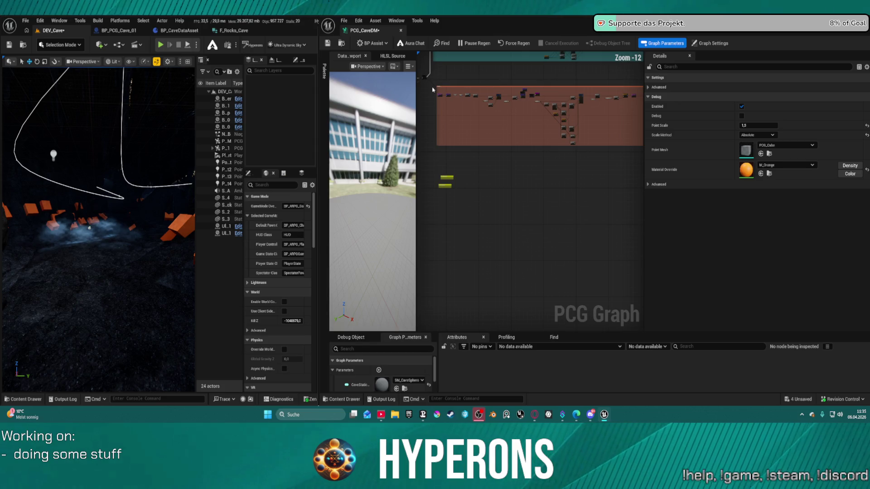
mouse_move(433, 85)
mouse_down()
mouse_move(549, 156)
mouse_move(535, 152)
mouse_up()
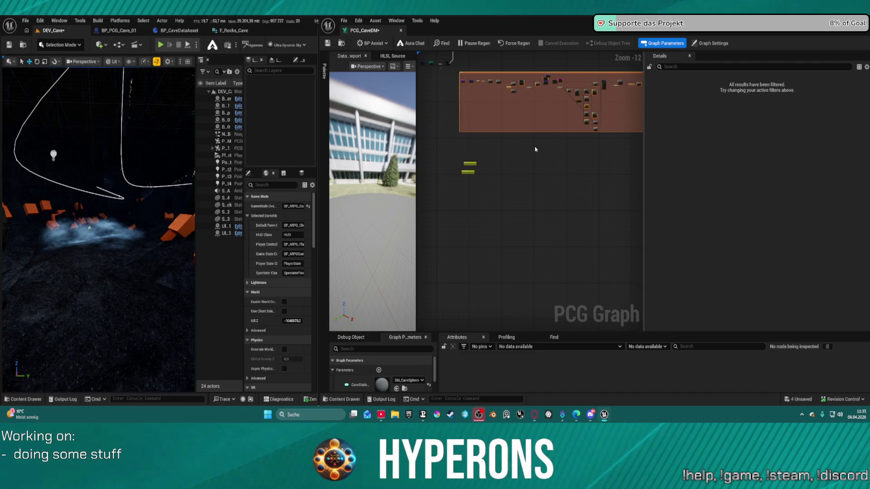
click(469, 163)
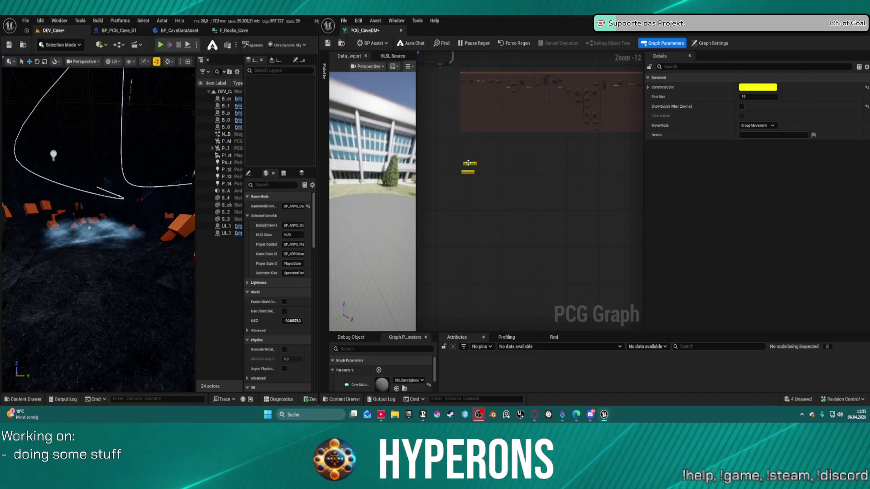
mouse_move(548, 159)
mouse_down()
mouse_move(469, 154)
mouse_move(483, 159)
mouse_up()
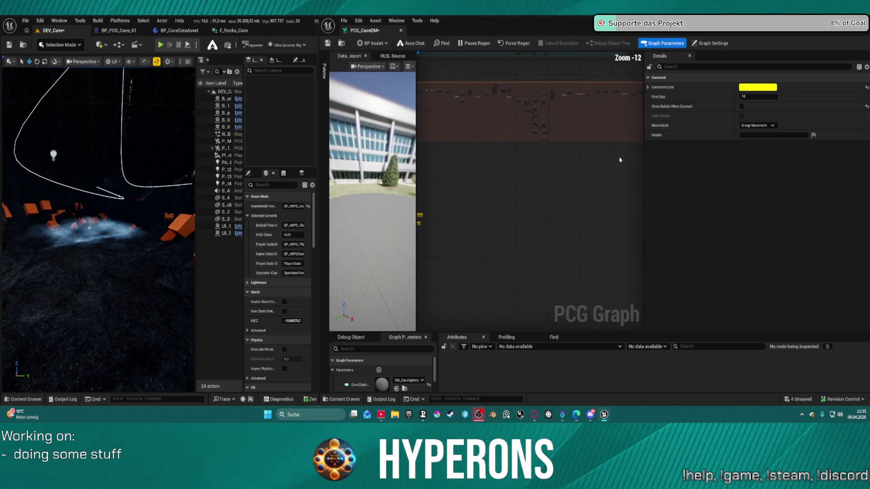
drag(677, 165, 771, 158)
mouse_move(571, 167)
mouse_down()
mouse_move(689, 161)
mouse_move(624, 173)
mouse_up()
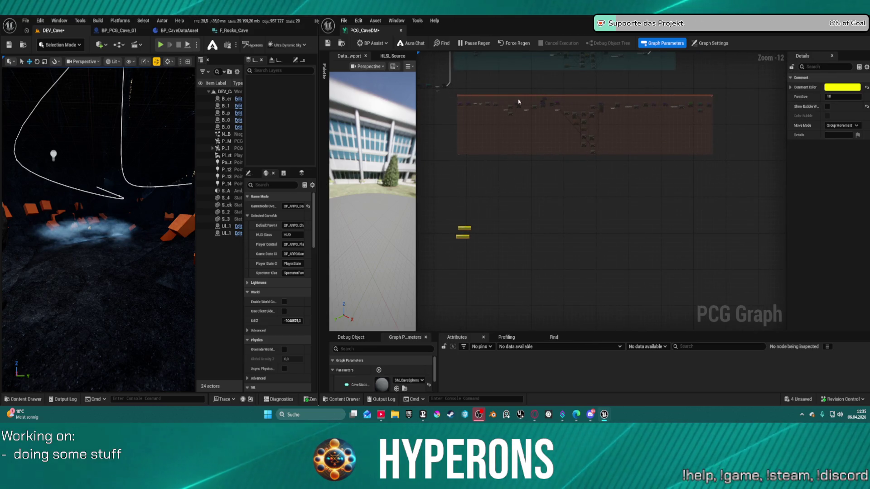
- Paste a copy of the commented node group into the PCG cave graph and save it
click(782, 79)
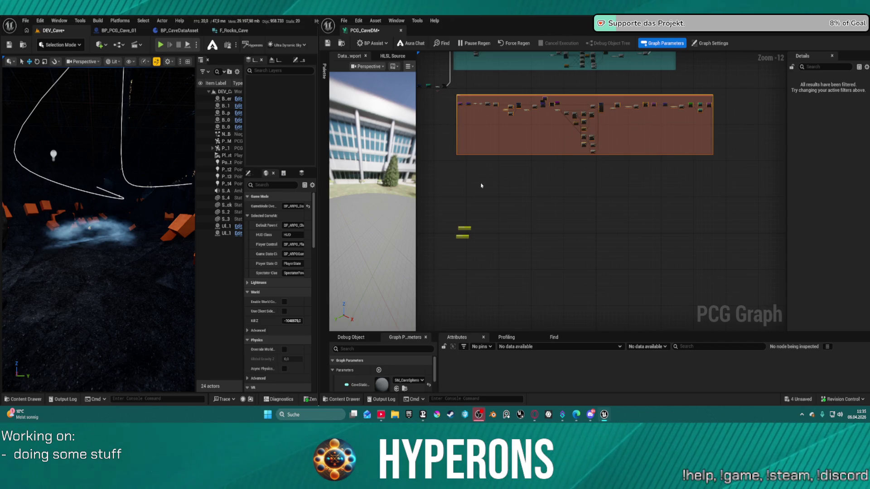
click(711, 43)
key(ctrl+v)
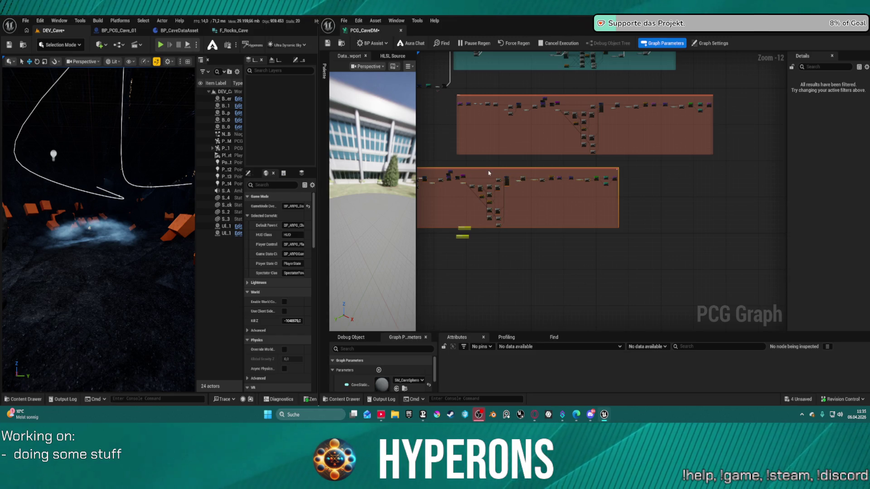
key(ctrl+s)
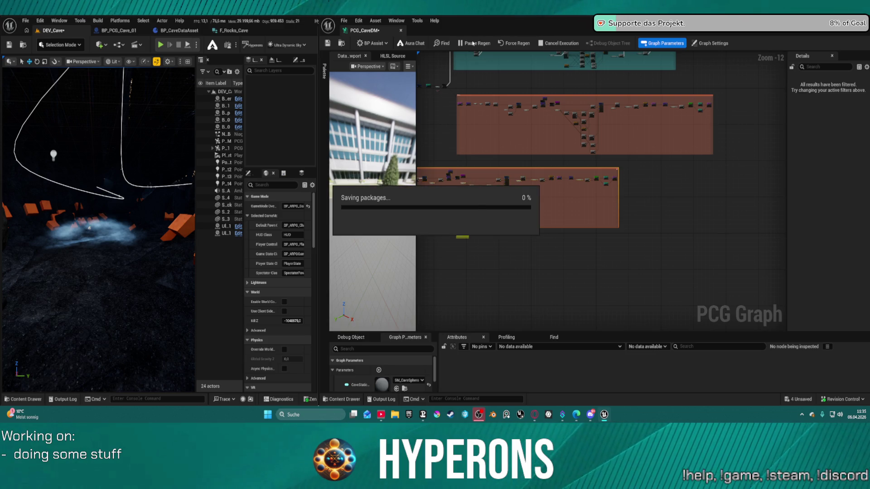
- Pause regeneration and confirm the lower comment group's title as Ground
click(472, 43)
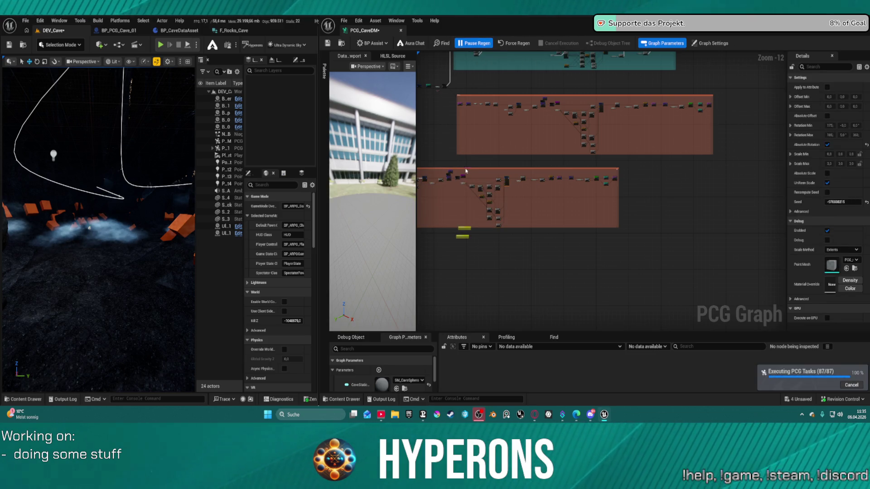
scroll(465, 171, up, 3)
click(474, 170)
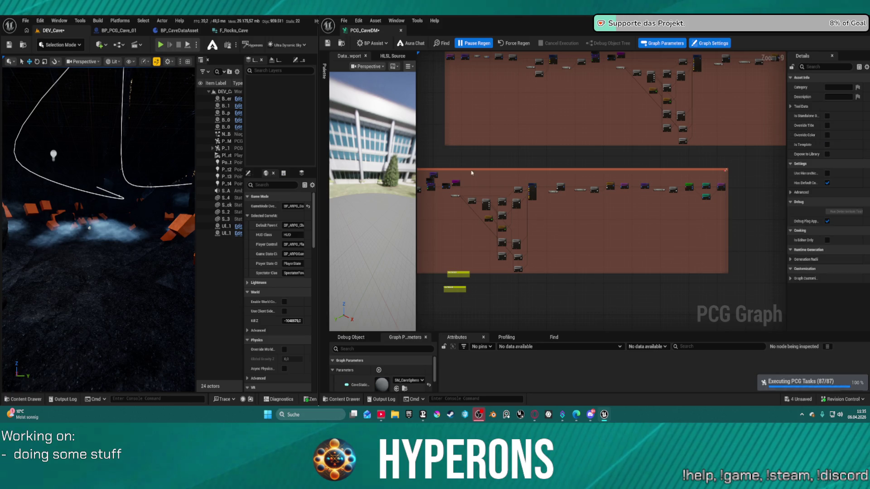
click(471, 169)
scroll(448, 155, up, 4)
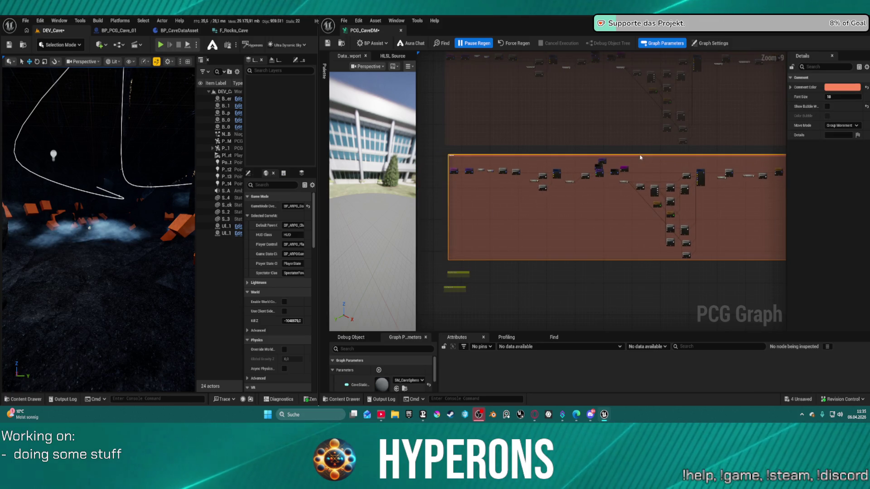
double_click(433, 160)
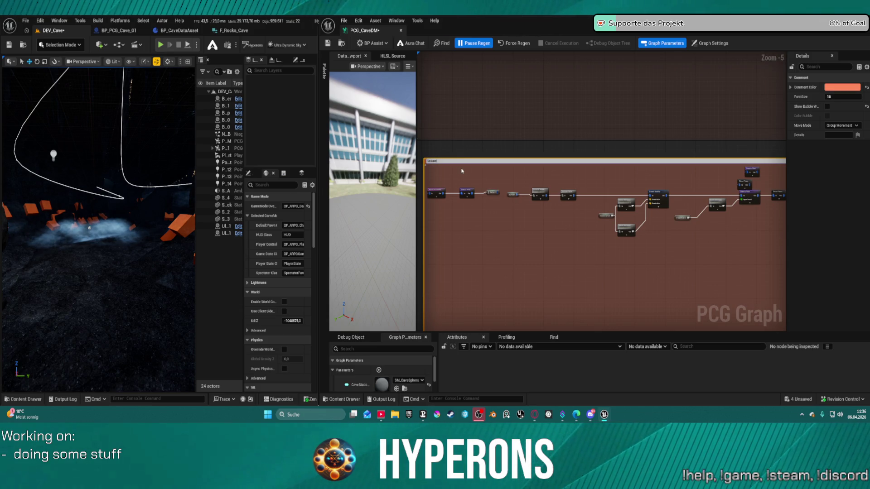
key(Return)
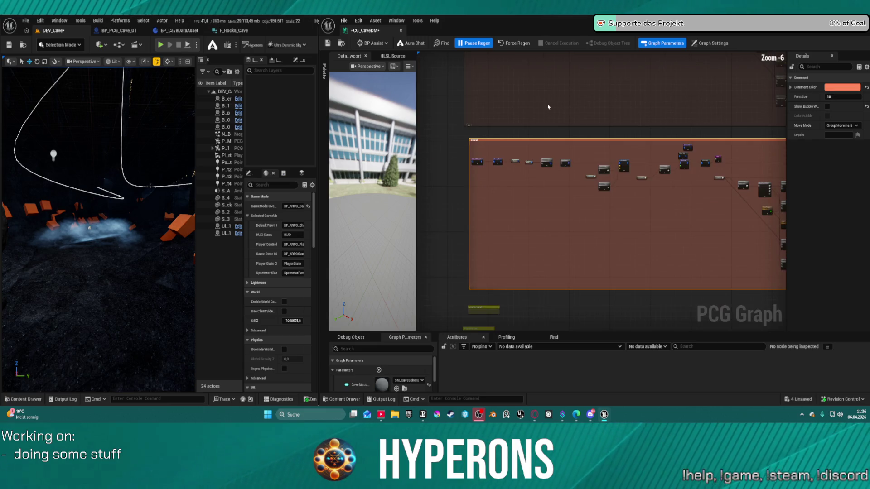
scroll(571, 123, down, 1)
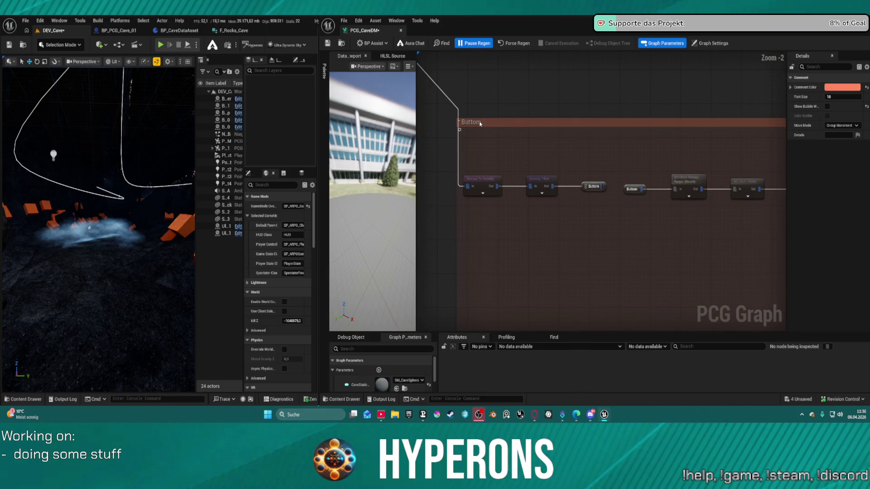
- Retitle the Buttom comment group 'Stalagmites'
double_click(480, 124)
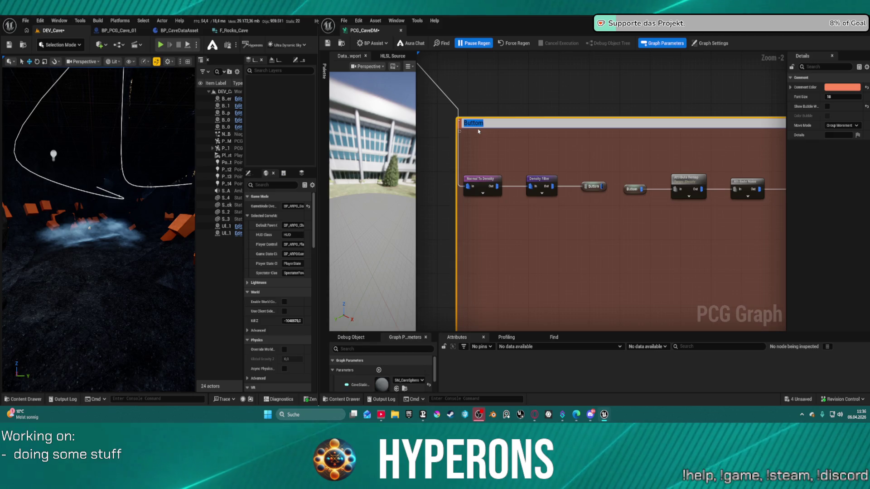
text(Stalagmites)
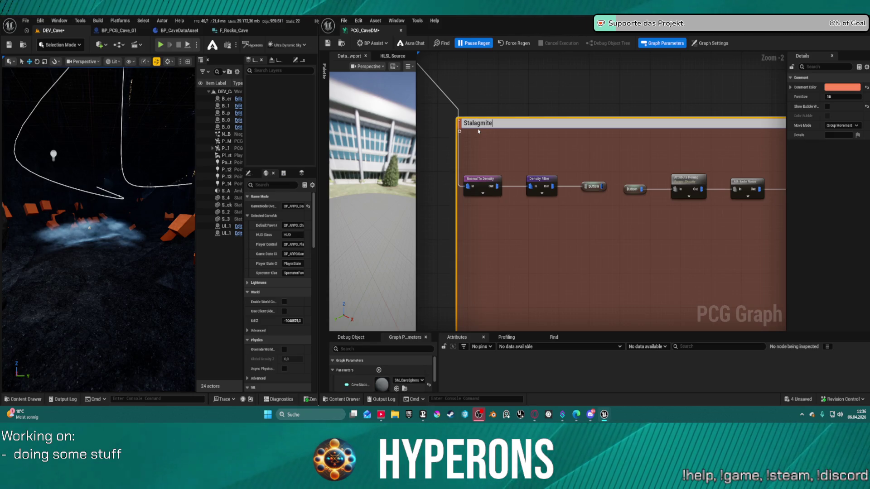
key(Return)
scroll(639, 184, down, 6)
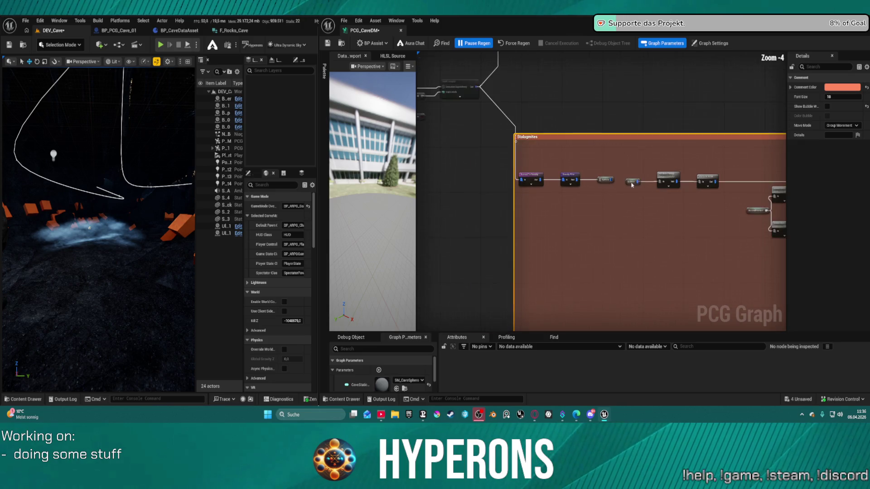
- Inspect the Ground group's Debug, Select Points and Density Filter nodes
scroll(526, 150, up, 4)
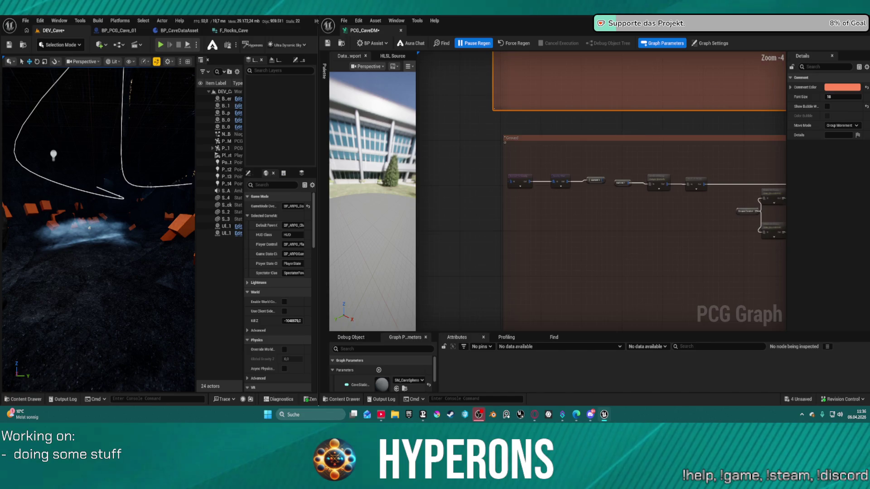
scroll(524, 147, up, 1)
mouse_move(525, 148)
mouse_down()
mouse_move(611, 190)
mouse_move(535, 98)
mouse_up()
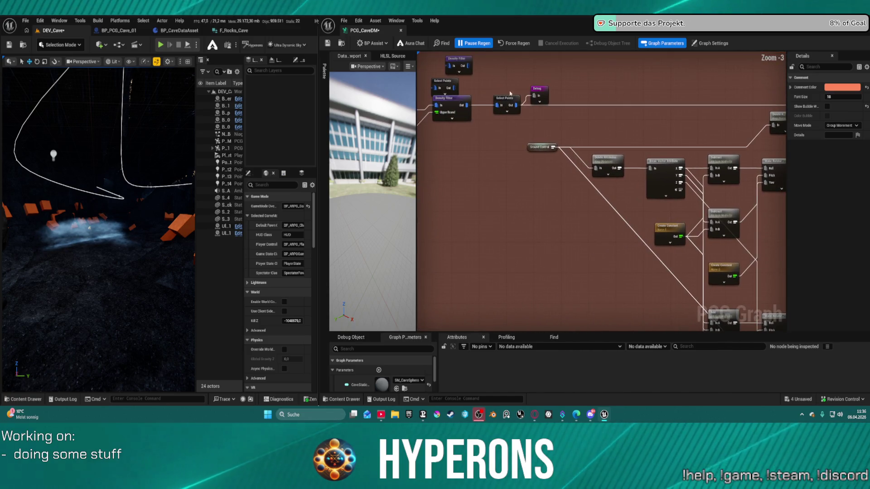
click(537, 95)
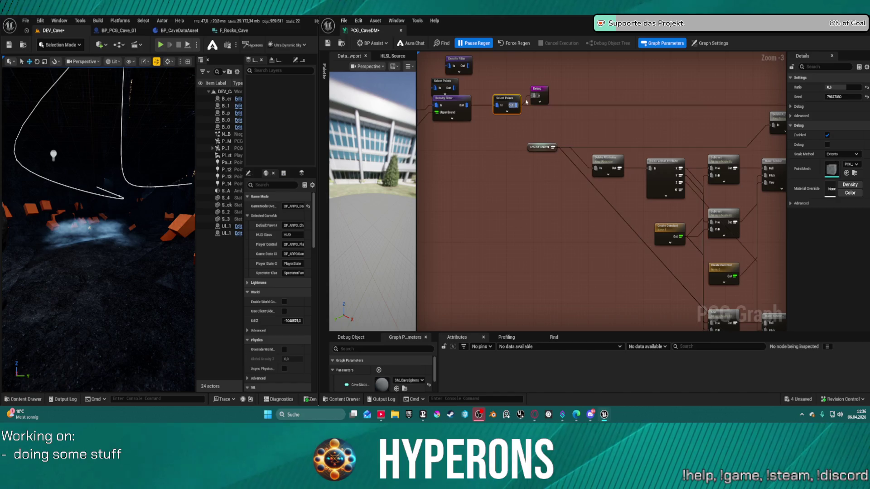
click(520, 102)
scroll(493, 151, down, 1)
mouse_move(474, 188)
mouse_down()
mouse_move(580, 264)
mouse_move(549, 235)
mouse_move(523, 250)
mouse_move(508, 72)
mouse_move(490, 158)
mouse_move(531, 126)
mouse_move(509, 112)
mouse_up()
scroll(589, 149, up, 4)
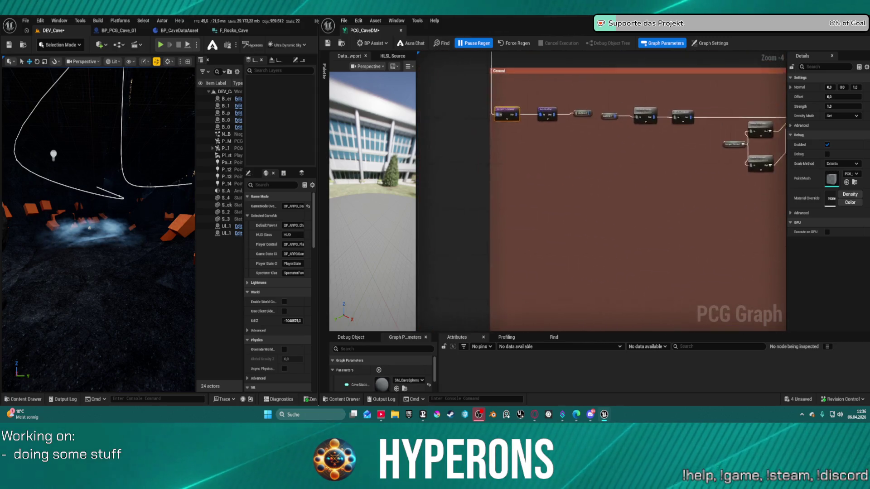
drag(589, 150, 628, 269)
click(582, 194)
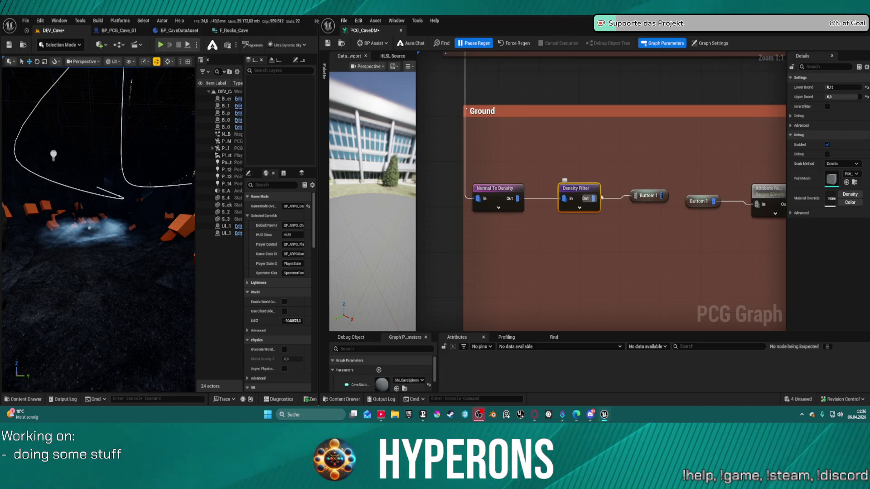
scroll(582, 195, down, 4)
mouse_move(590, 195)
mouse_down()
mouse_move(544, 186)
mouse_move(607, 209)
mouse_move(598, 191)
mouse_move(632, 199)
mouse_move(538, 204)
mouse_up()
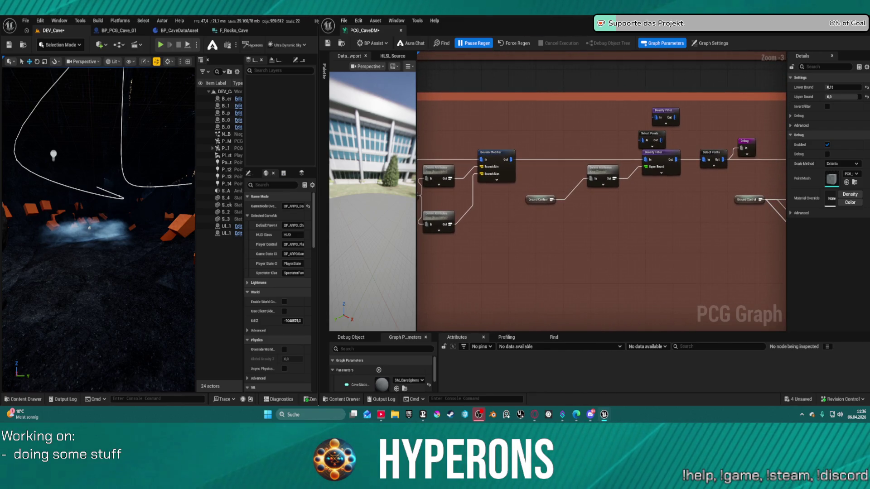
- Reset the Debug node's Scale Method to Extents, undoing a stray move, and save the graph
click(748, 144)
click(843, 125)
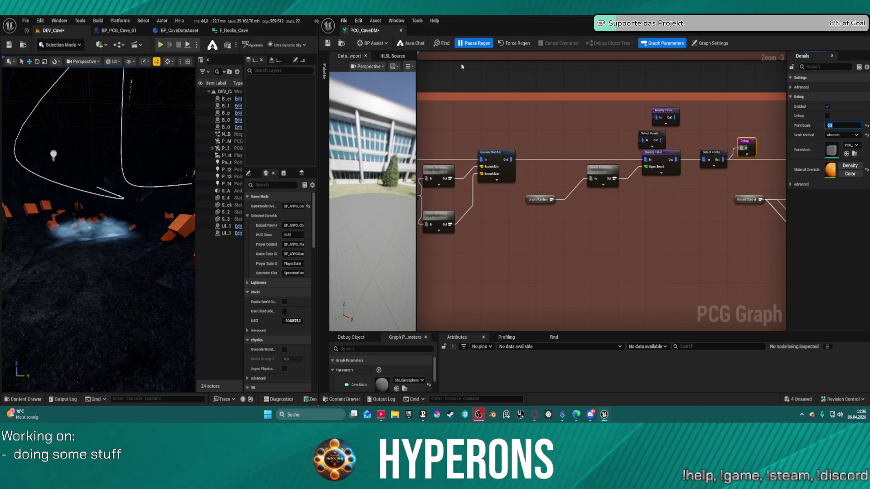
mouse_move(750, 153)
mouse_down()
mouse_move(553, 115)
mouse_move(532, 121)
mouse_up()
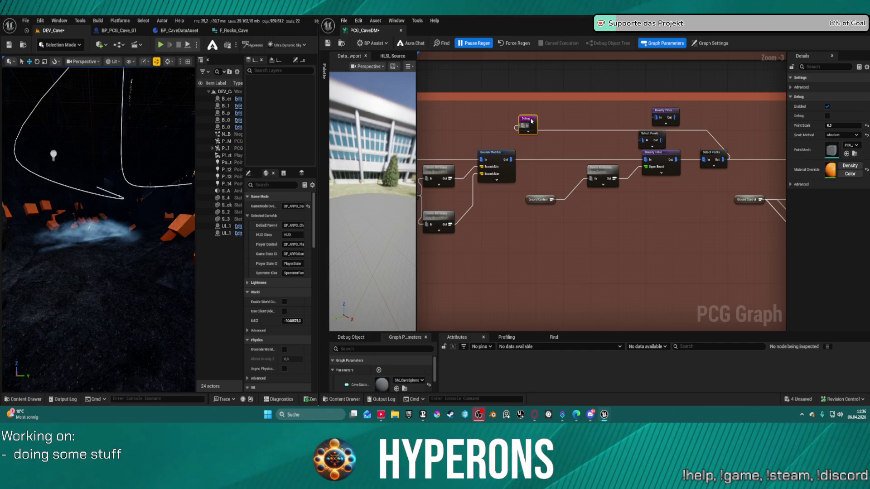
drag(532, 122, 543, 121)
key(ctrl+z)
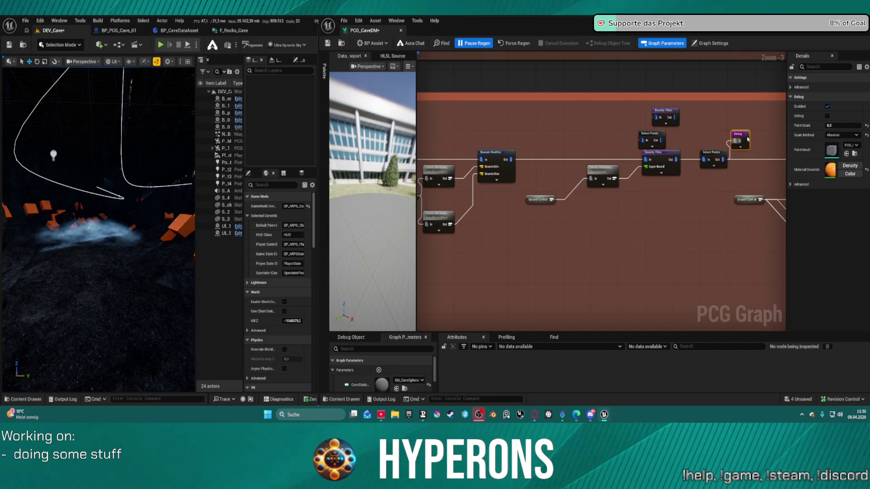
click(866, 135)
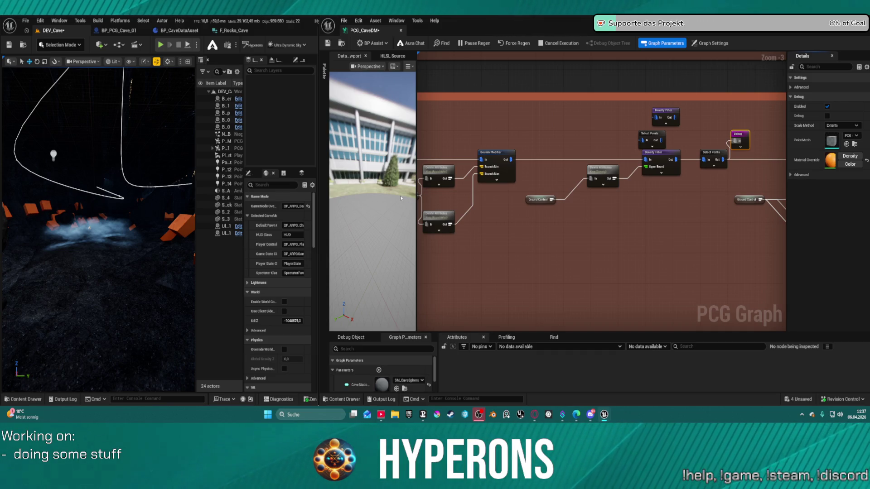
key(ctrl+s)
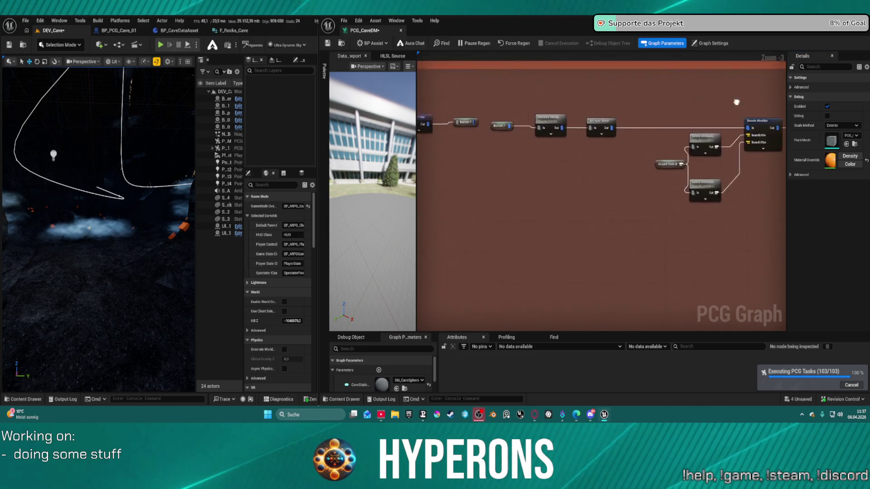
- Try different Ground Density Filter Lower and Upper Bounds, saving after each change
click(586, 147)
click(564, 174)
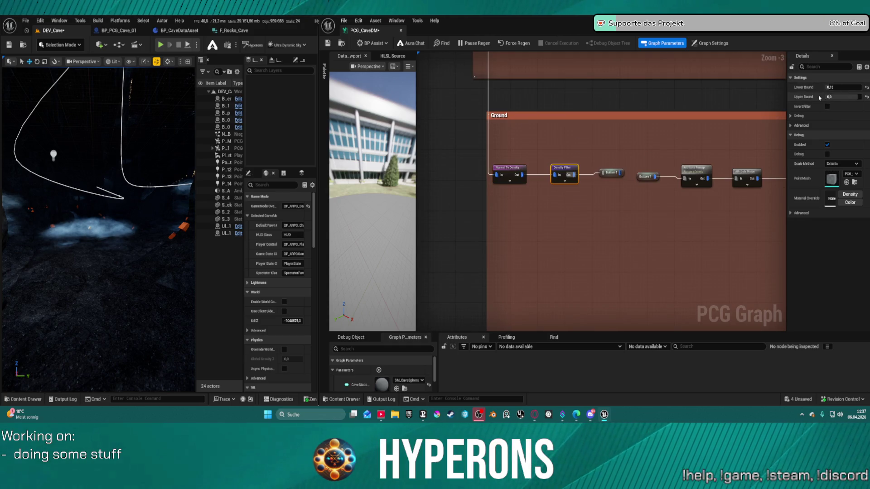
drag(836, 96, 856, 97)
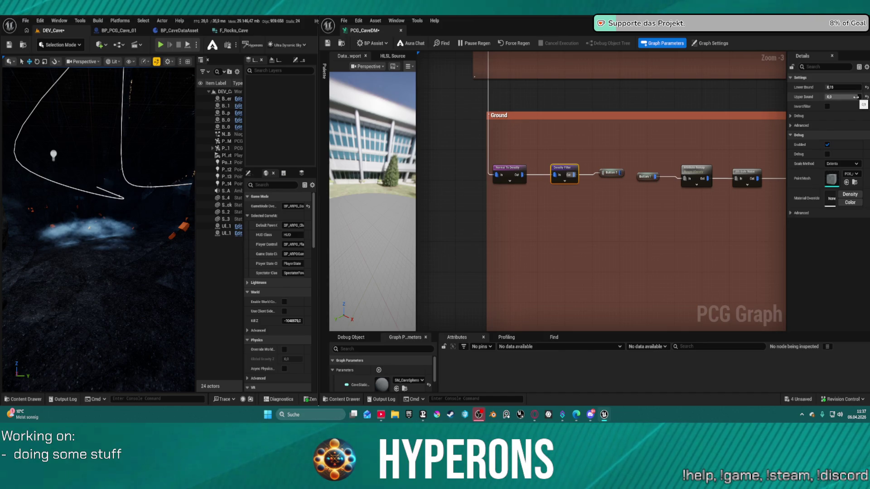
drag(836, 87, 815, 89)
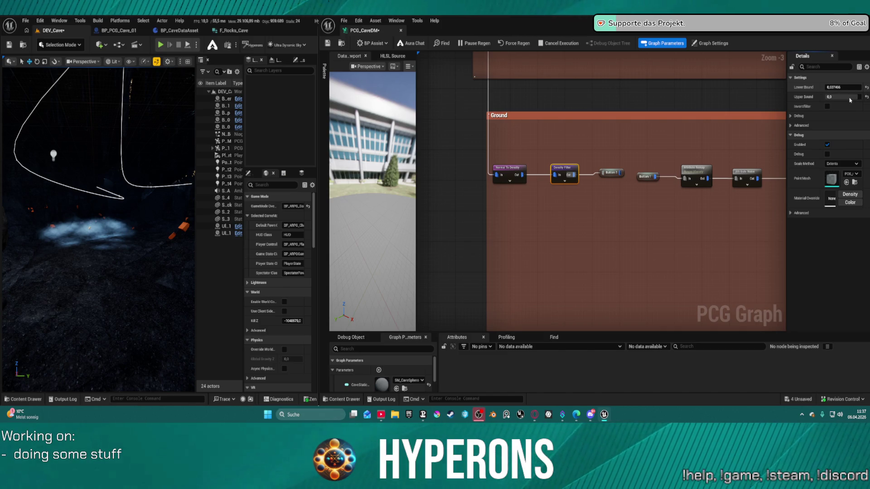
key(ctrl+s)
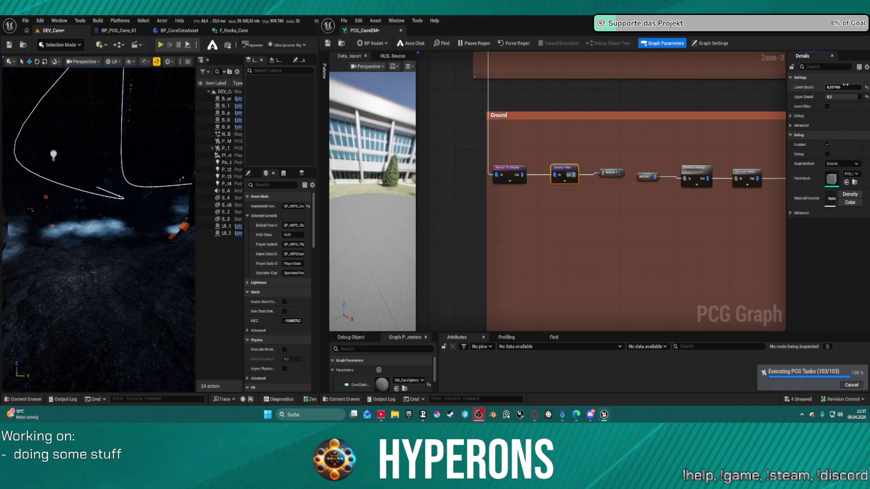
drag(843, 97, 827, 96)
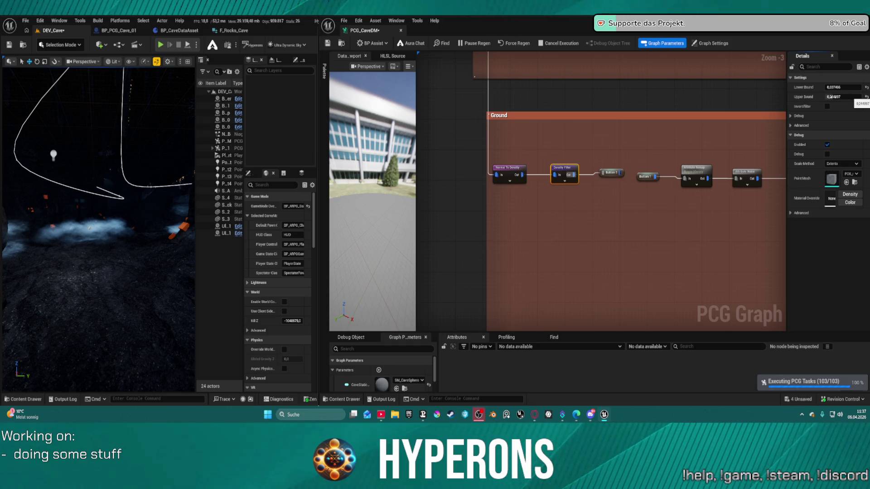
key(ctrl+s)
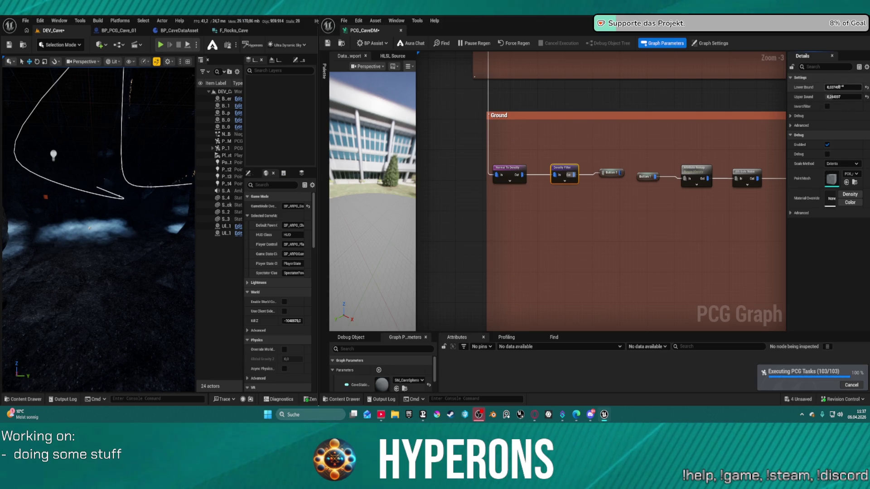
drag(839, 87, 863, 87)
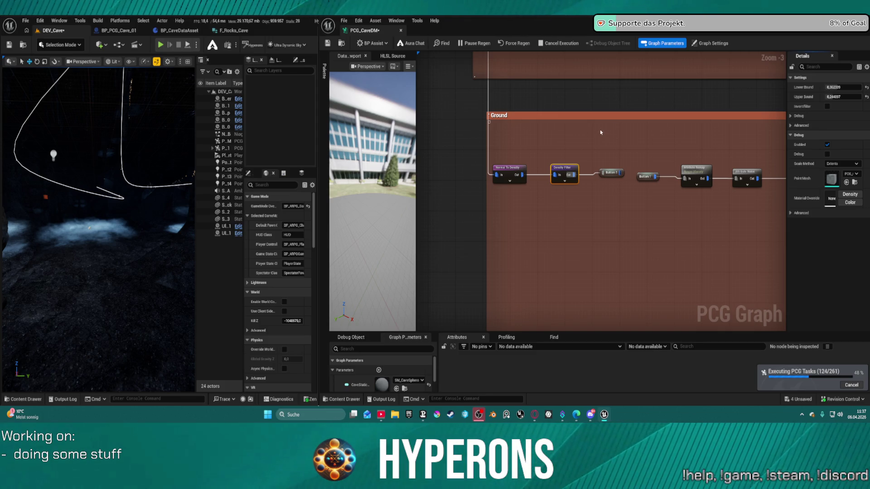
key(ctrl+s)
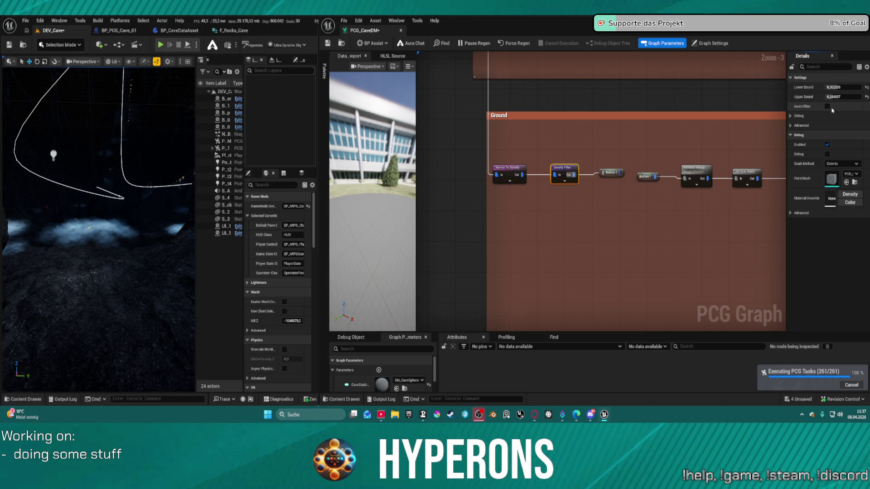
- Reset the Upper Bound to 1.0 and set the Lower Bound to 0.754192
click(867, 97)
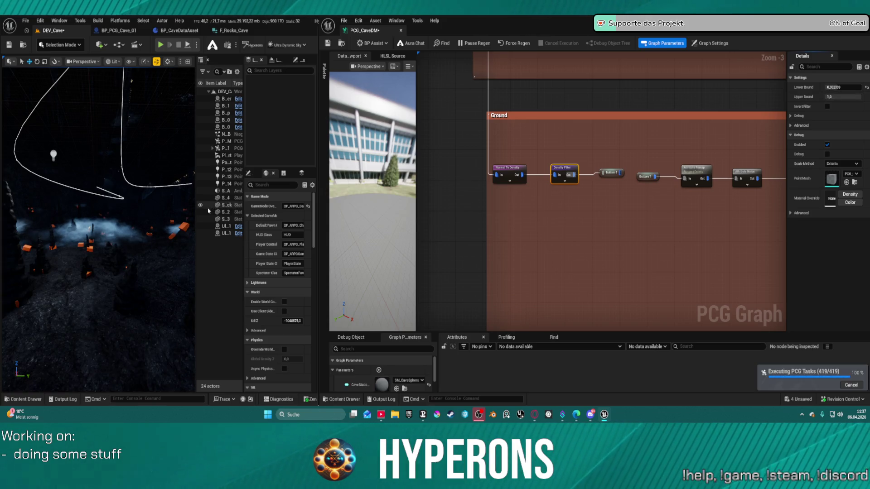
drag(113, 249, 190, 249)
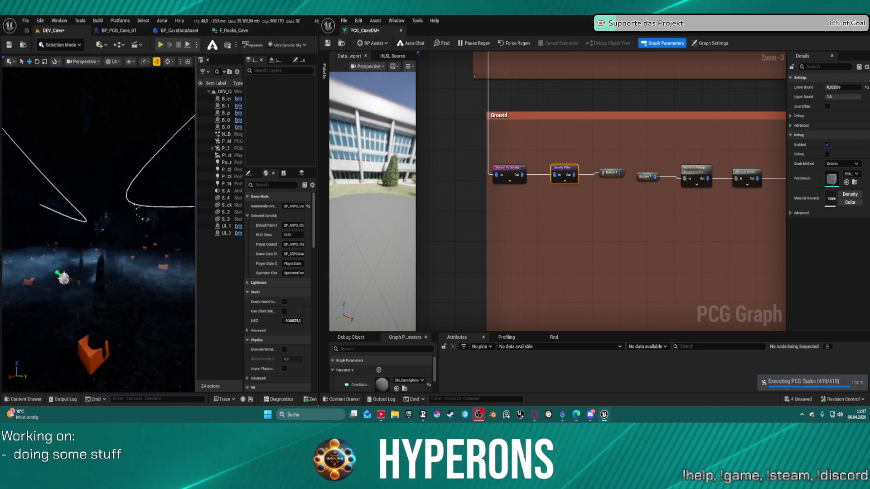
drag(98, 227, 98, 227)
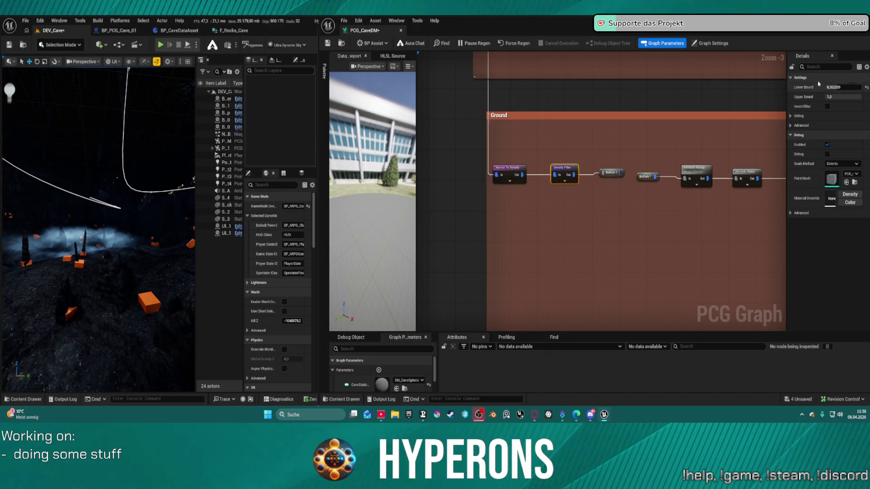
click(833, 87)
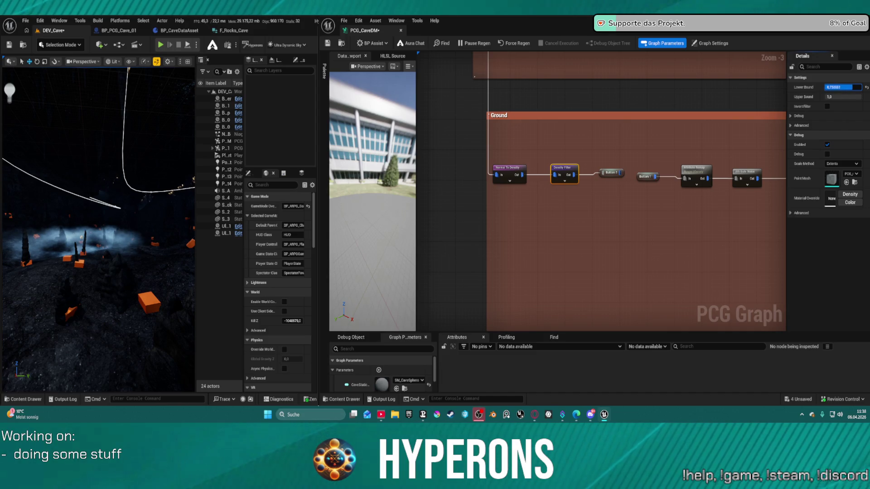
key(Return)
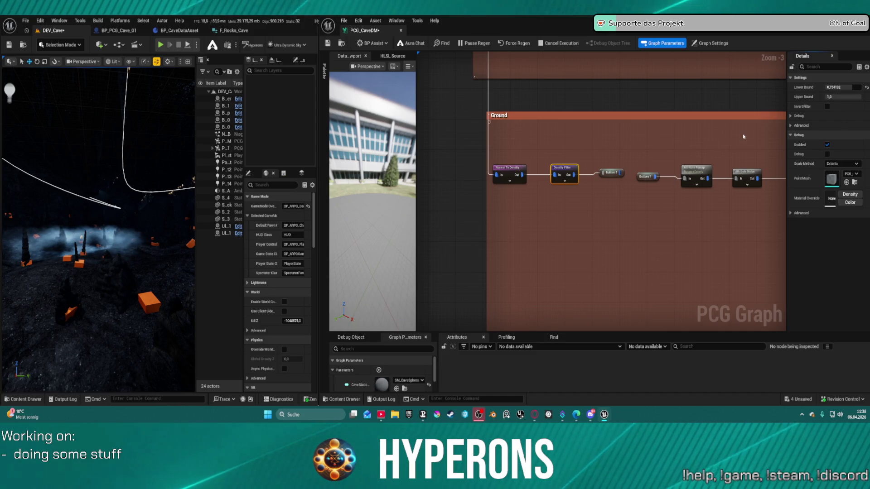
scroll(701, 144, down, 4)
right_click(701, 144)
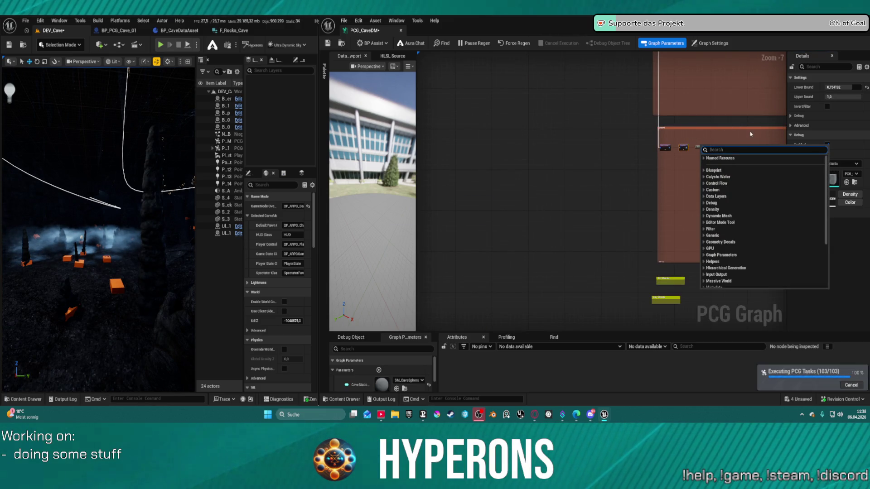
- Browse the graph and inspect a node's settings, dismissing the node search menu
drag(751, 134, 550, 125)
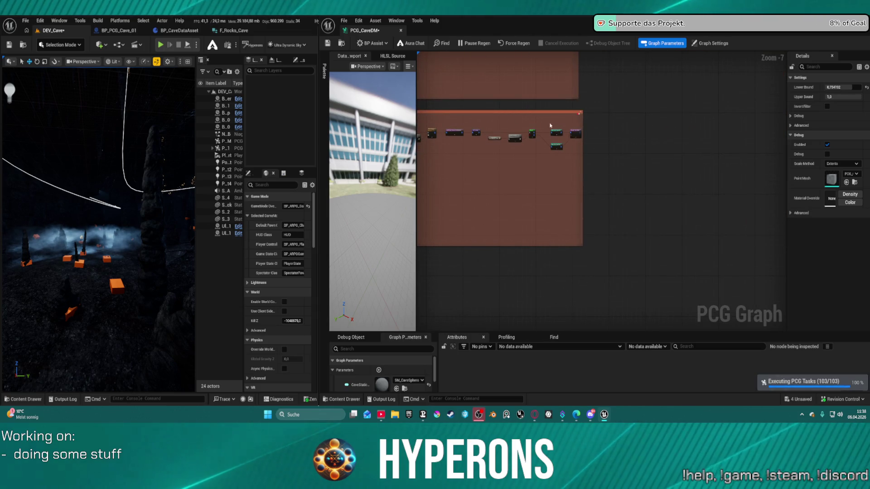
scroll(528, 136, up, 6)
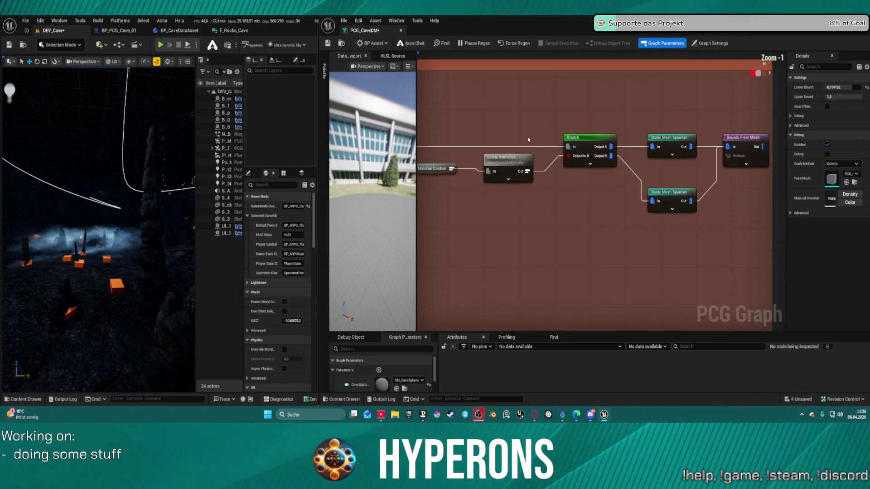
alt+click(526, 146)
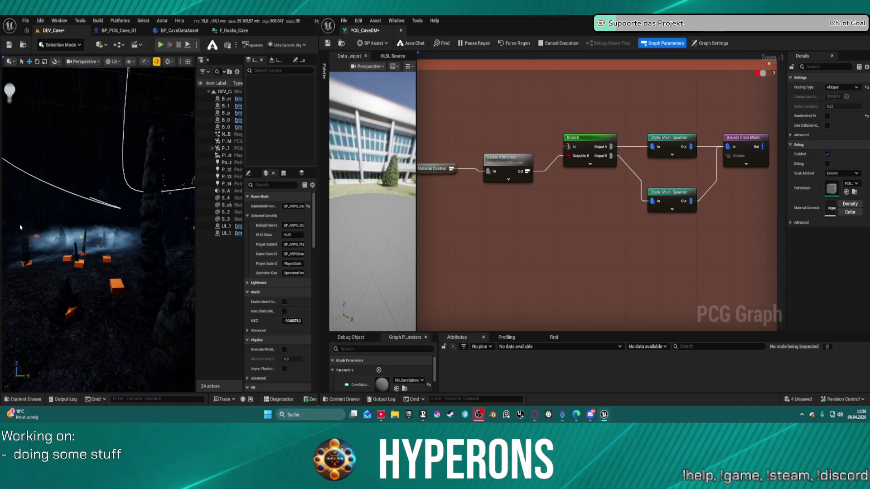
right_click(660, 121)
drag(46, 226, 110, 244)
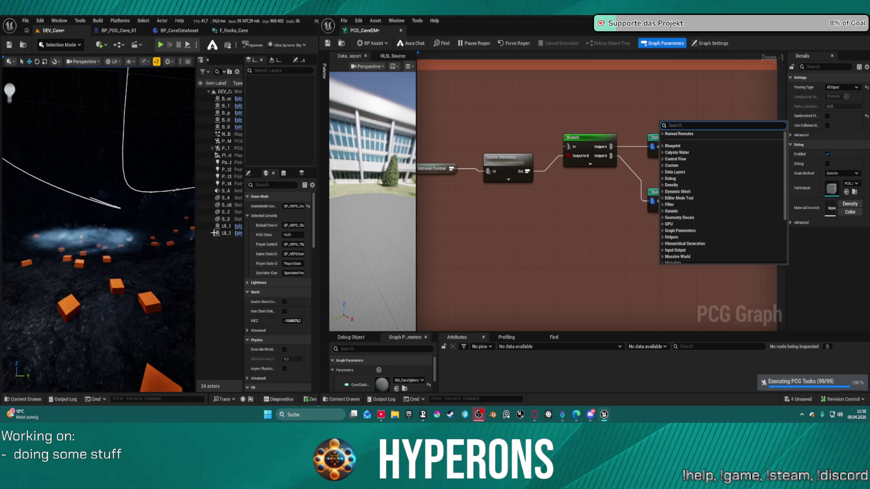
key(Escape)
- Select the Ground section's Density Filter and nudge its Lower Bound
drag(453, 204, 760, 161)
drag(635, 204, 753, 101)
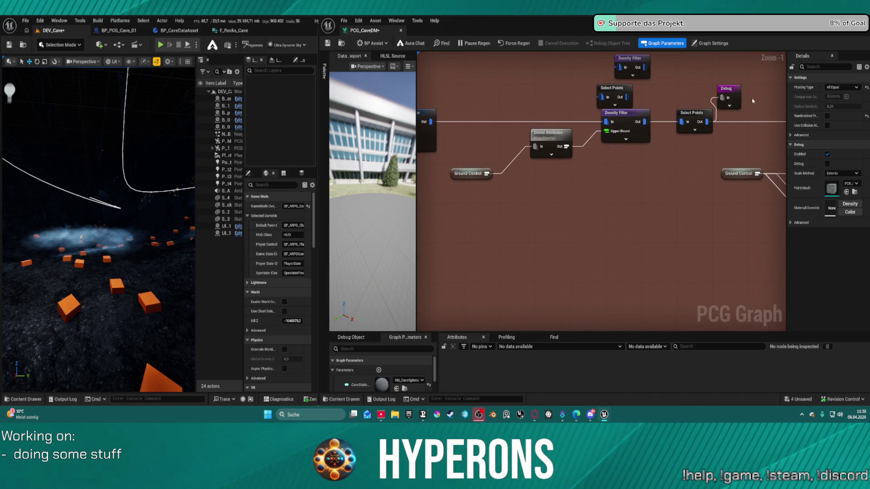
drag(618, 96, 692, 117)
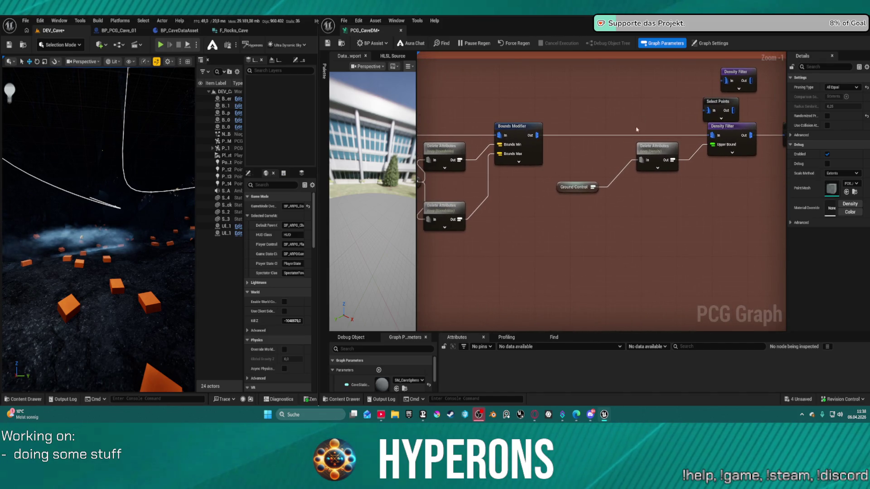
drag(622, 132, 773, 148)
drag(448, 139, 662, 144)
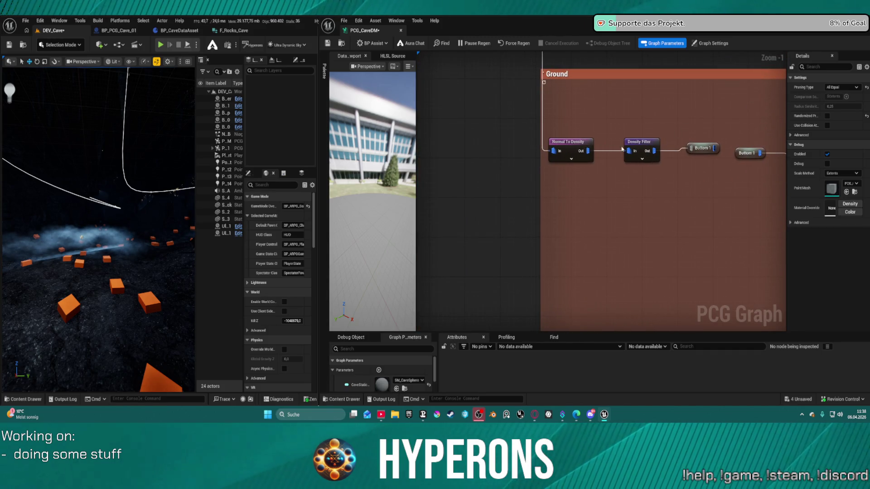
click(657, 143)
click(842, 88)
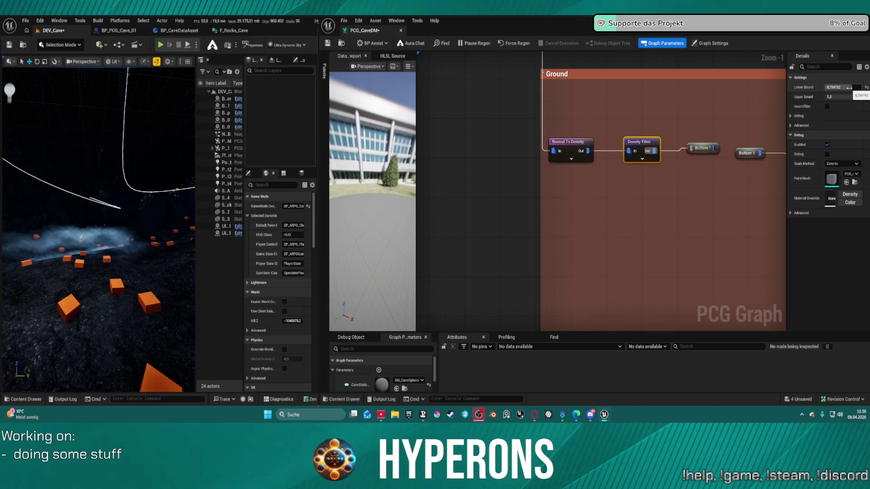
drag(850, 87, 857, 87)
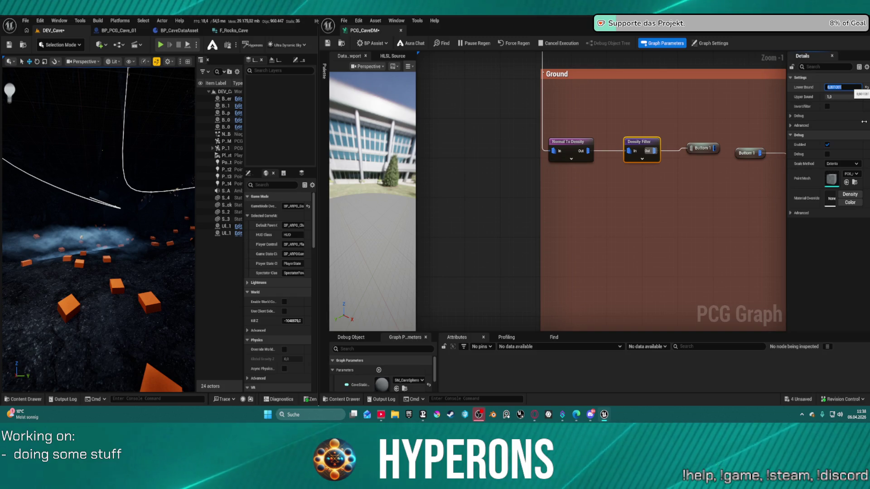
- Set the Density Filter Lower Bound to 0.99 and Upper Bound to 1, saving each
text(0,99)
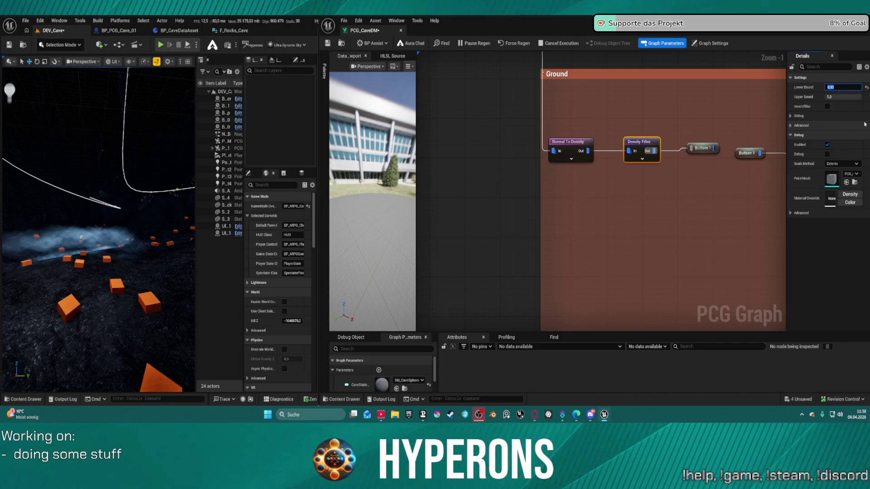
key(Return)
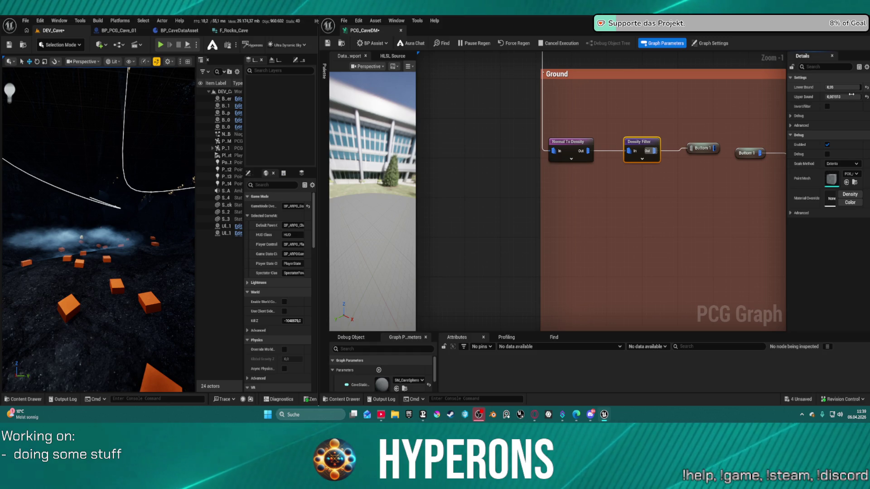
key(ctrl+s)
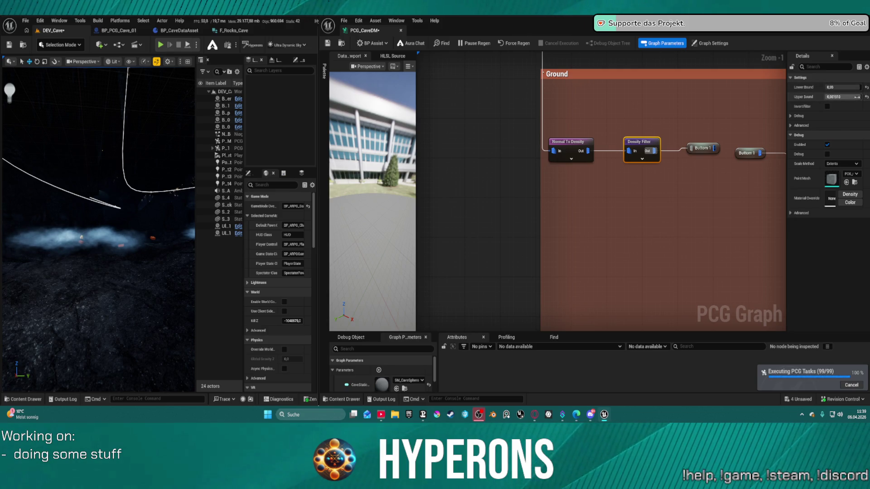
click(854, 96)
text(1)
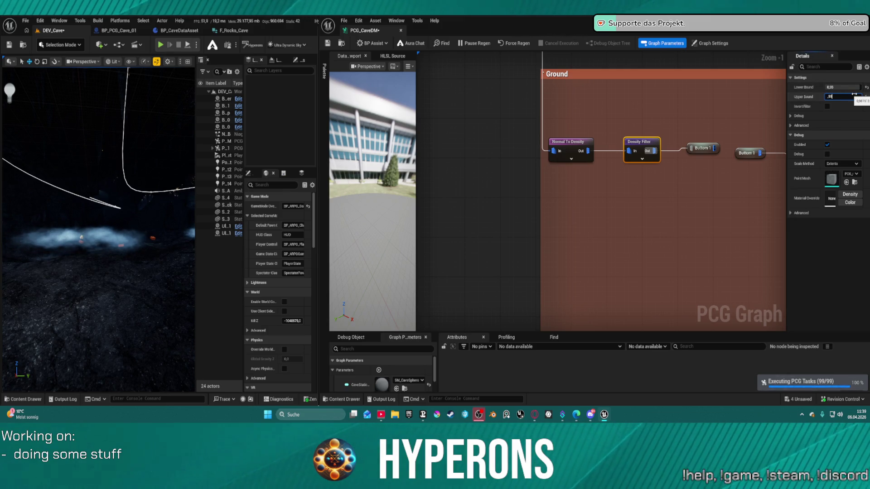
key(Return)
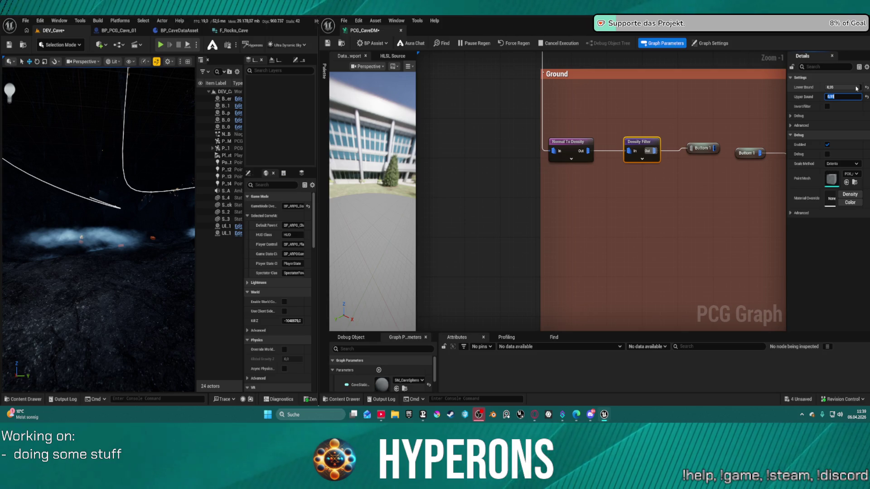
key(ctrl+s)
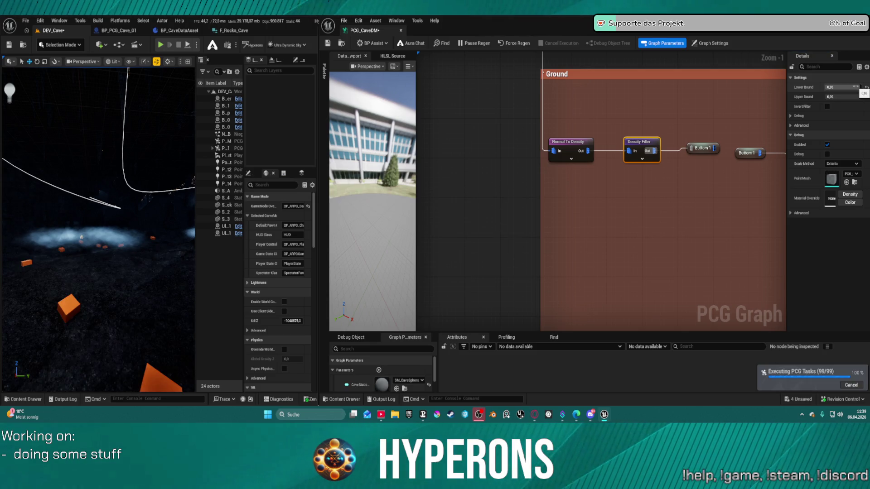
- Bring the Lower Bound to about 0.73 while checking the cave view, and save
click(856, 87)
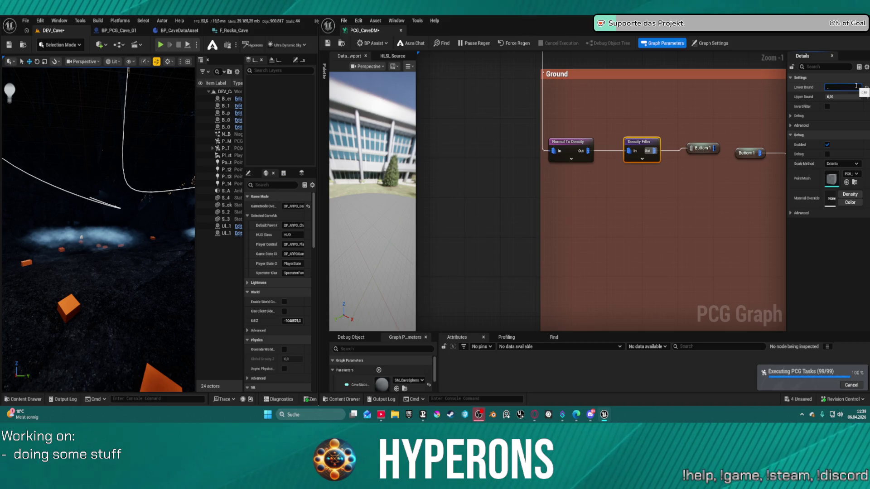
text(0,)
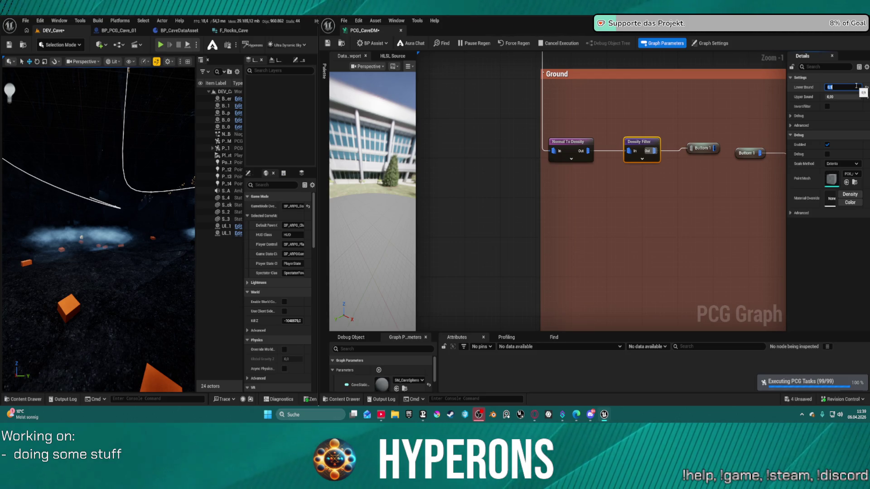
key(Return)
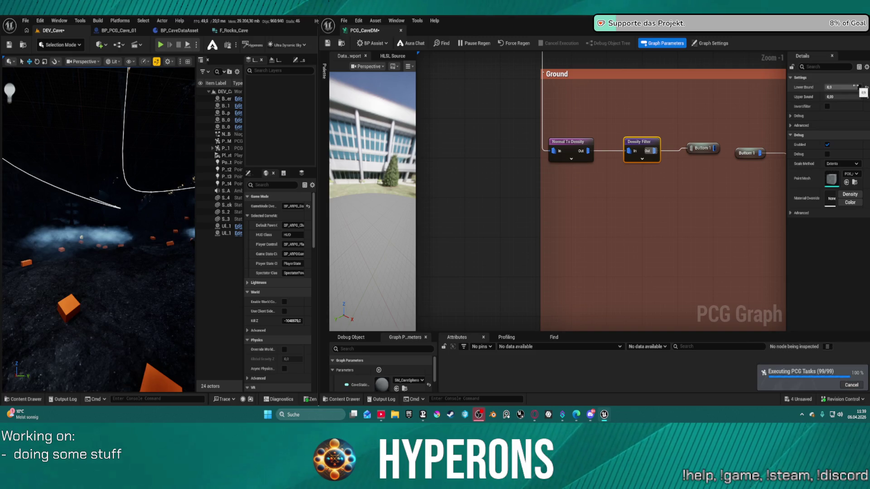
drag(170, 278, 202, 275)
key(w)
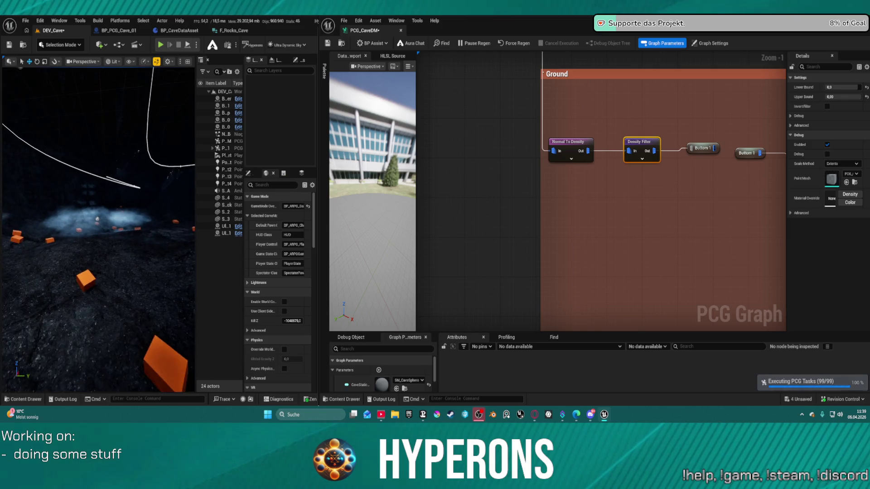
key(s)
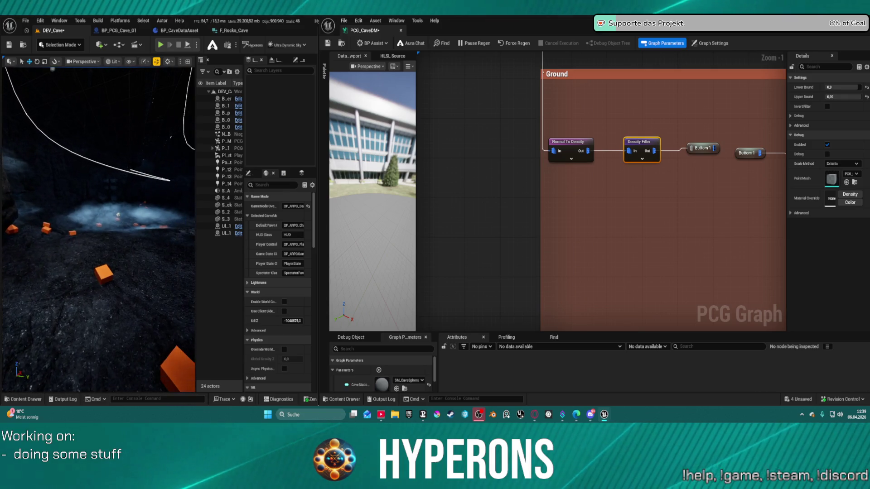
drag(842, 87, 848, 87)
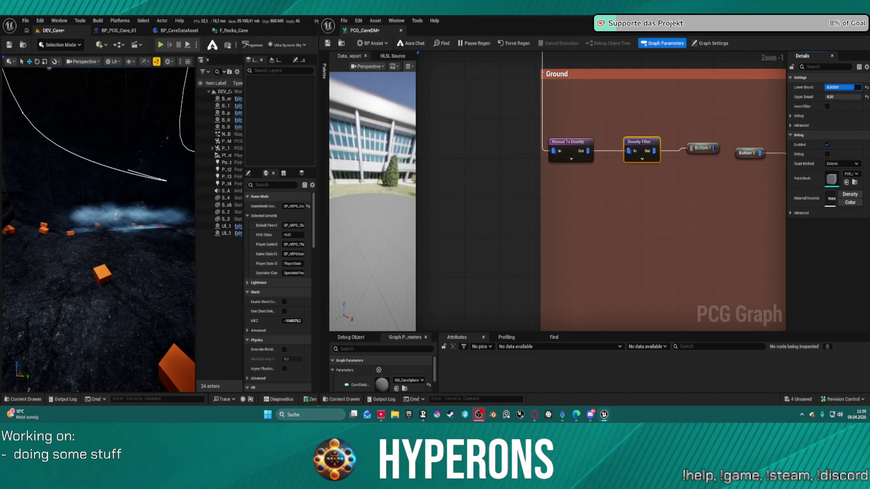
drag(847, 87, 848, 87)
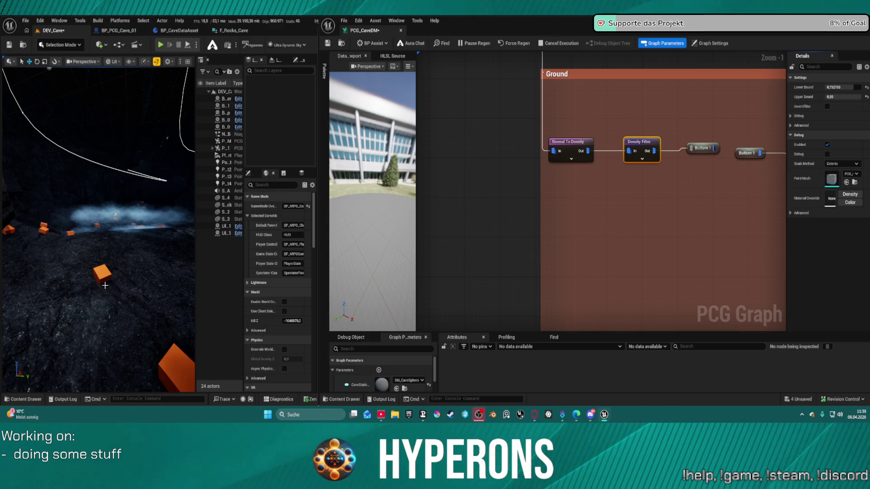
key(ctrl+s)
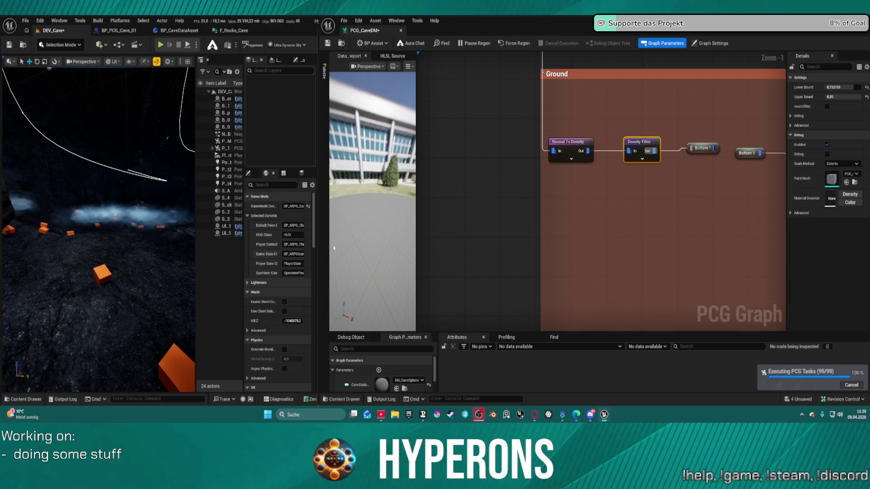
- Set the Upper Bound back to 1.0 and inspect the regenerated rocks
click(839, 96)
text(1)
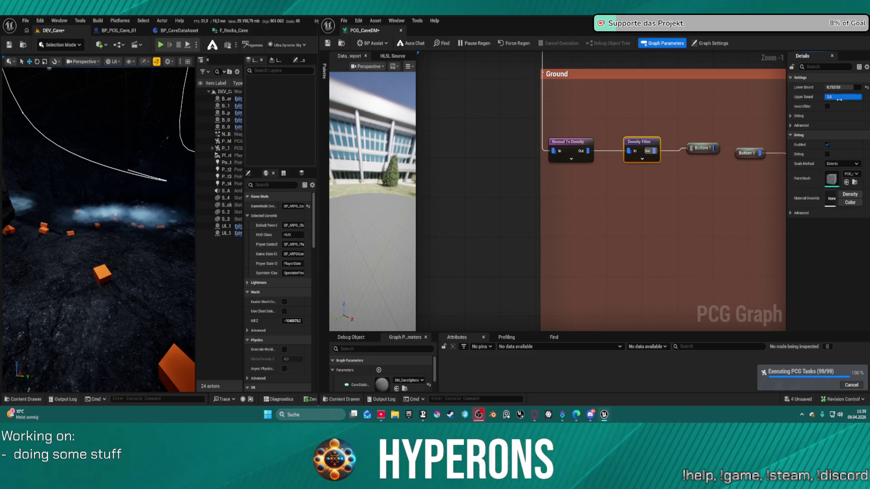
key(Return)
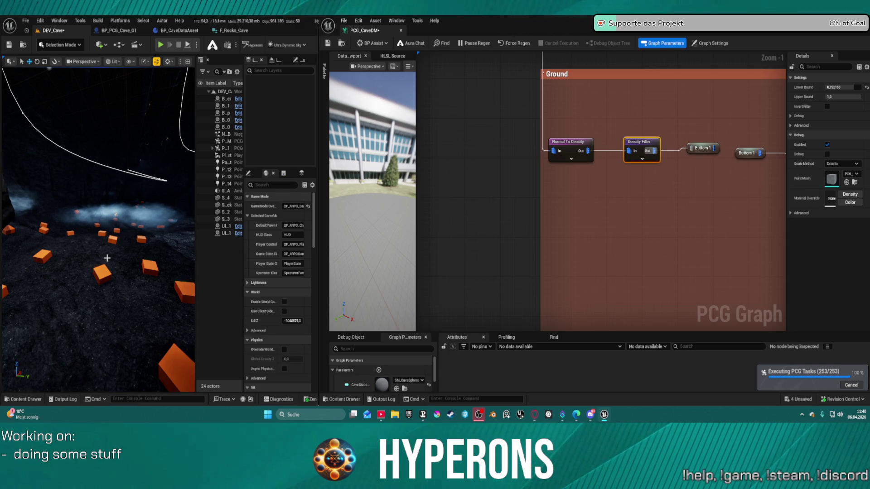
drag(106, 258, 112, 251)
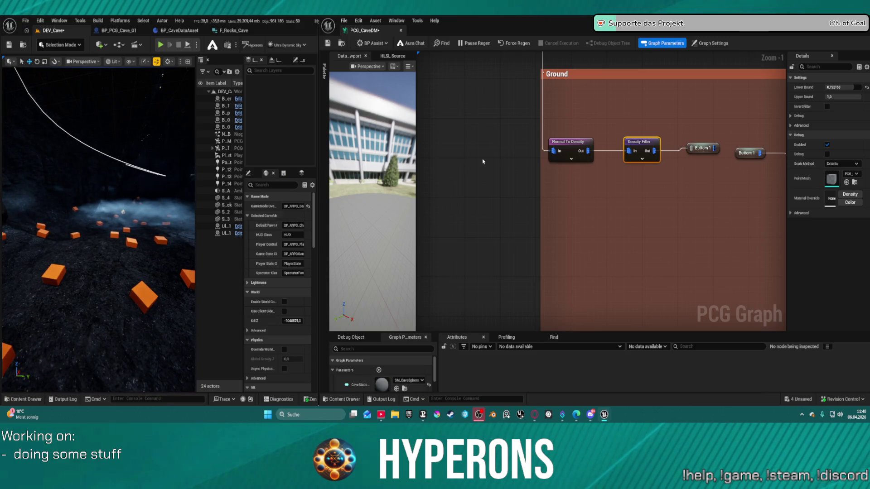
click(586, 147)
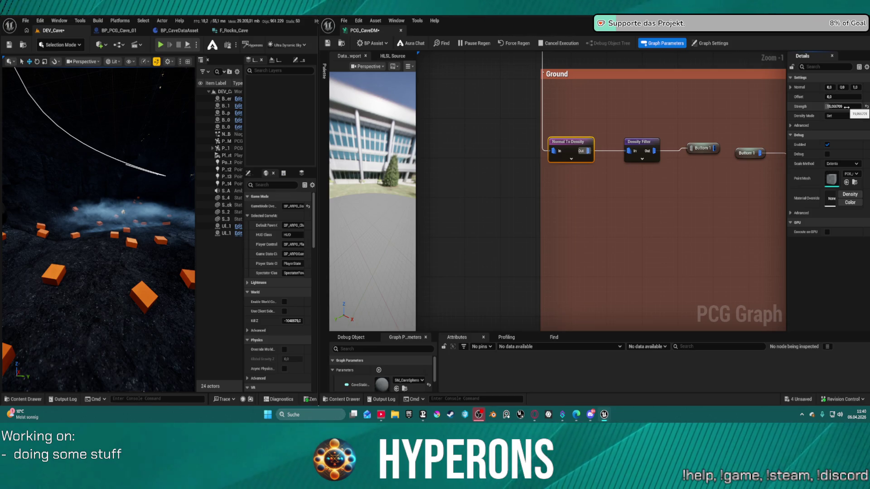
- Set Normal To Density Strength to 1 and Offset to 1.0, saving the graph
key(ctrl+s)
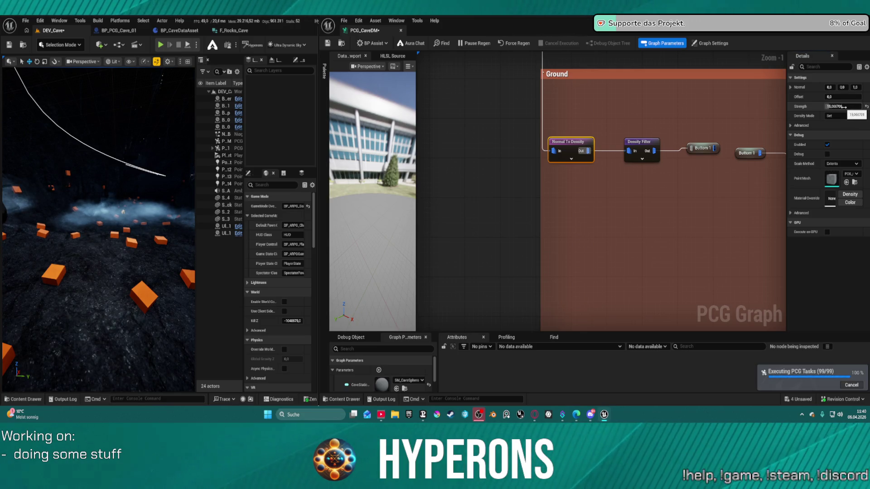
click(844, 107)
text(1)
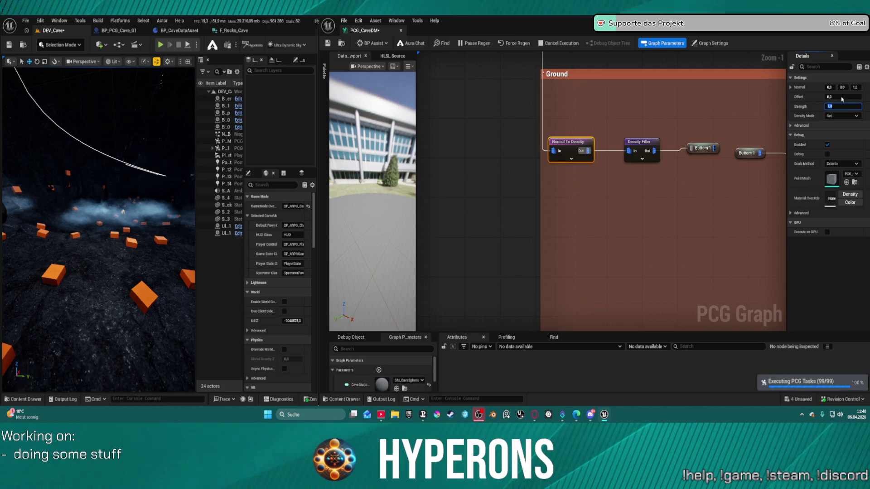
key(ctrl+s)
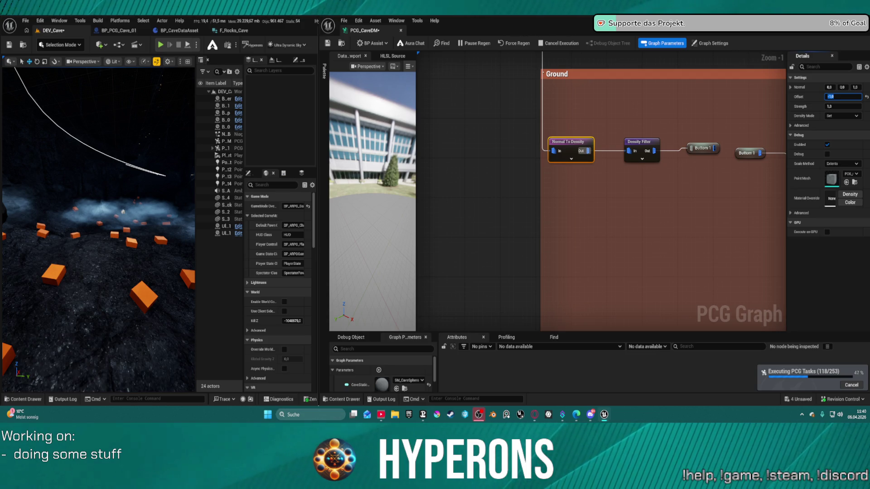
key(ctrl+s)
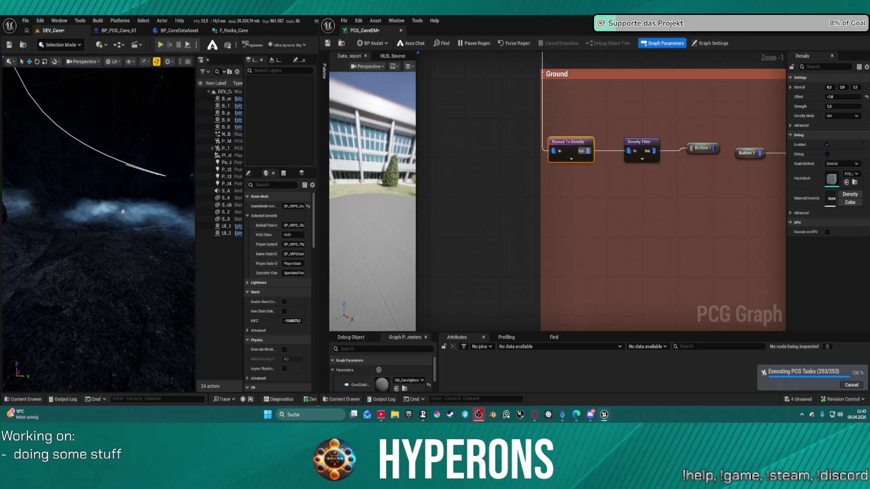
click(839, 95)
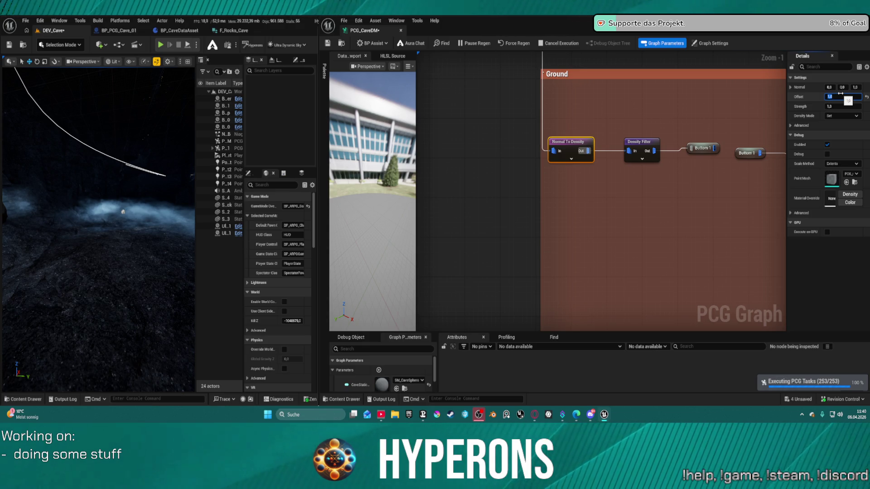
key(Return)
key(ctrl+s)
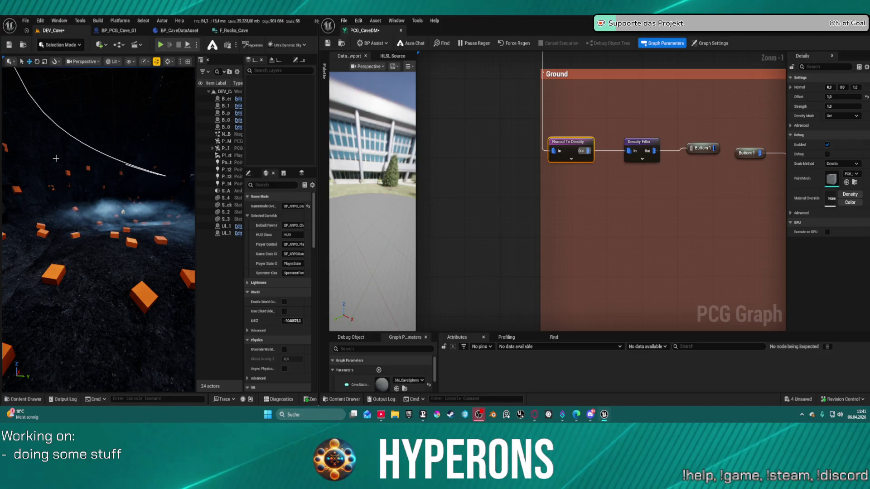
- Fly through the cave to view the cubes, then pan to the Ground Control nodes
mouse_move(56, 158)
mouse_down()
mouse_move(61, 196)
mouse_move(38, 188)
mouse_move(5, 155)
mouse_up()
drag(135, 181, 135, 181)
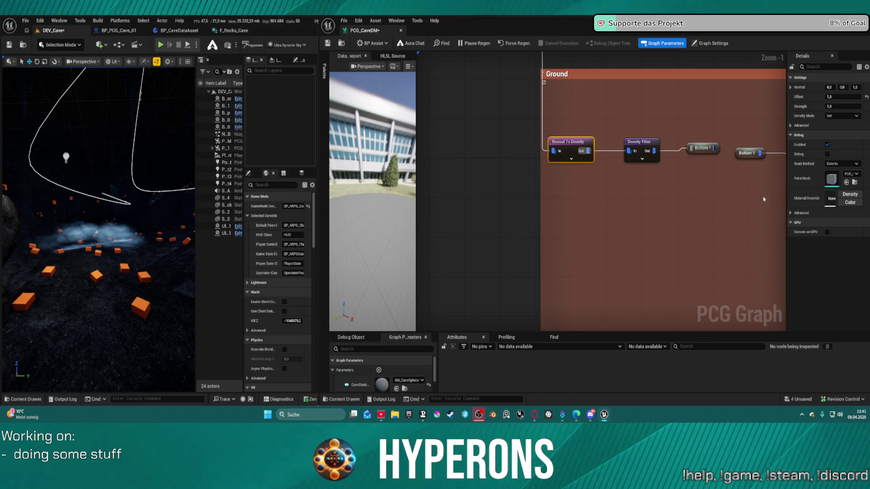
mouse_move(764, 200)
mouse_down()
mouse_move(462, 194)
mouse_move(655, 200)
mouse_up()
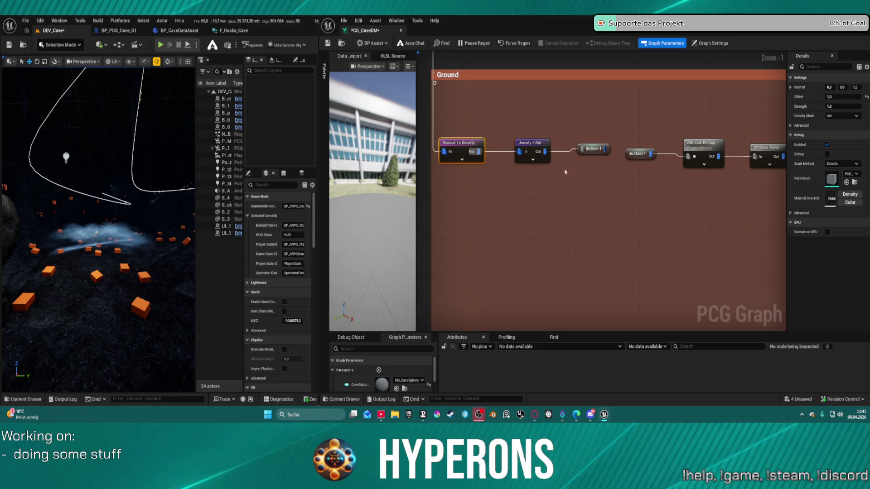
mouse_move(748, 190)
mouse_down()
mouse_move(554, 192)
mouse_move(521, 176)
mouse_move(498, 150)
mouse_move(481, 148)
mouse_up()
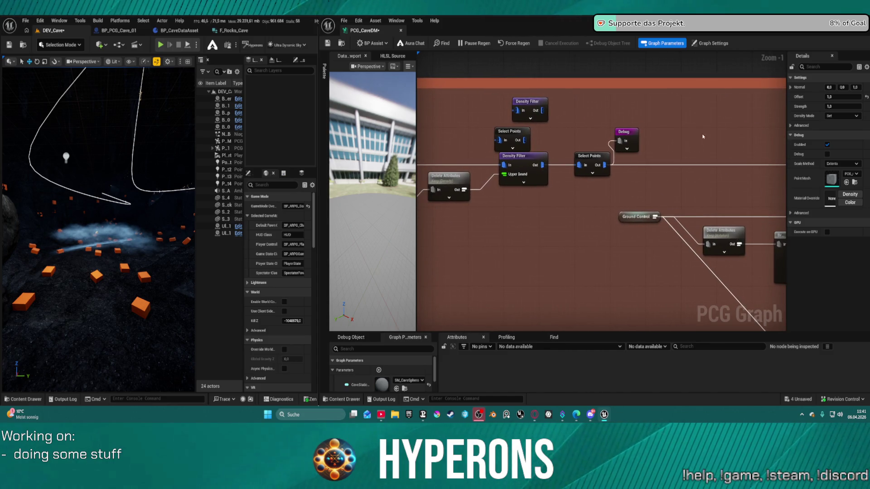
- Set the Select Points Ratio to 0.75, then pan back to the Ground comment
click(579, 165)
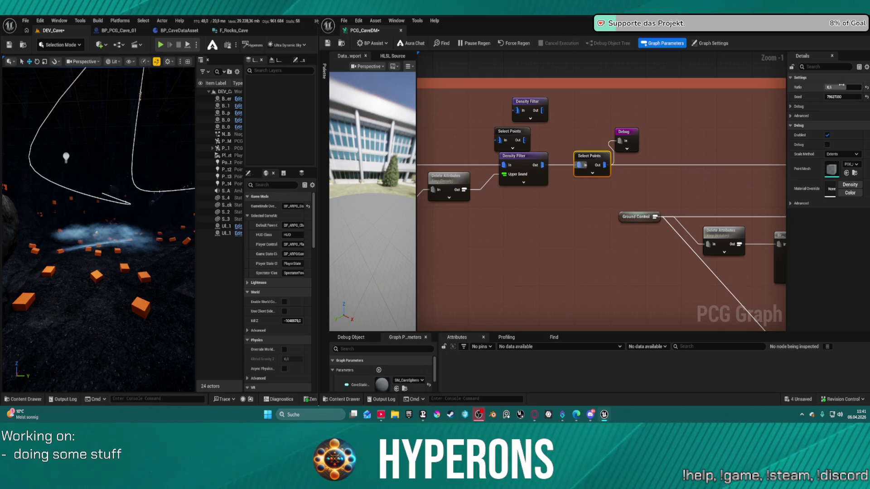
drag(845, 87, 844, 104)
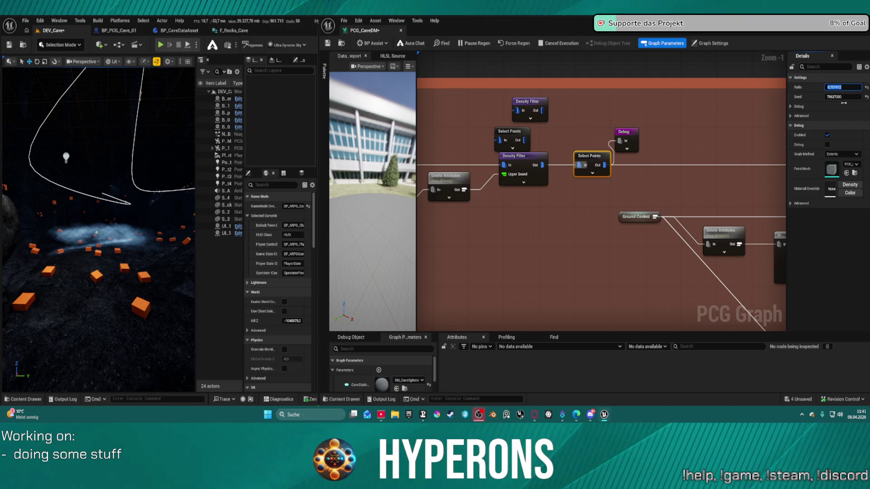
text(0,75)
key(Return)
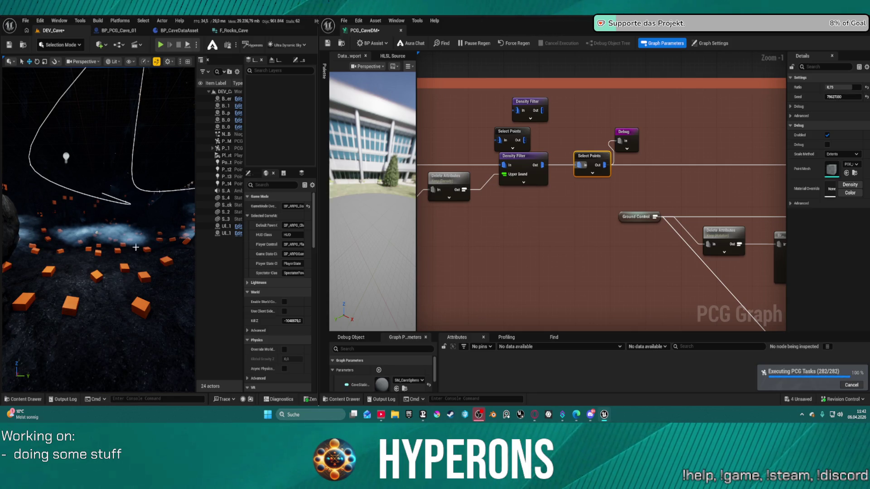
scroll(136, 247, up, 5)
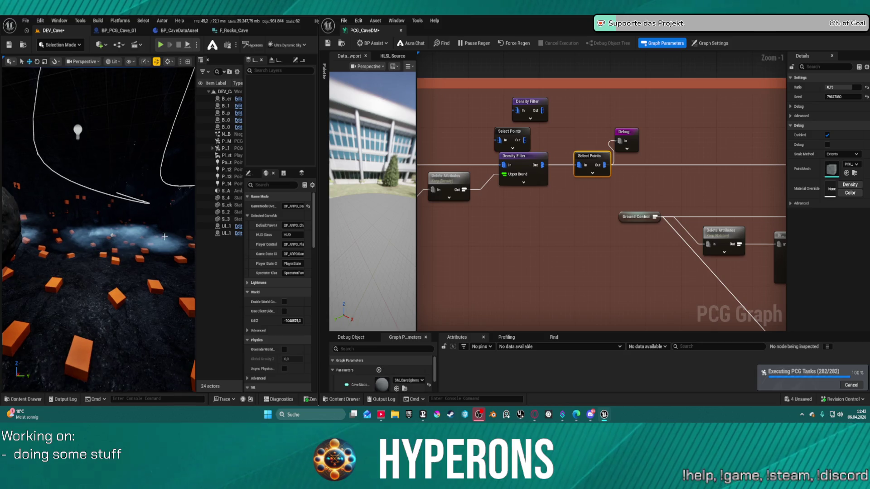
drag(499, 127, 776, 125)
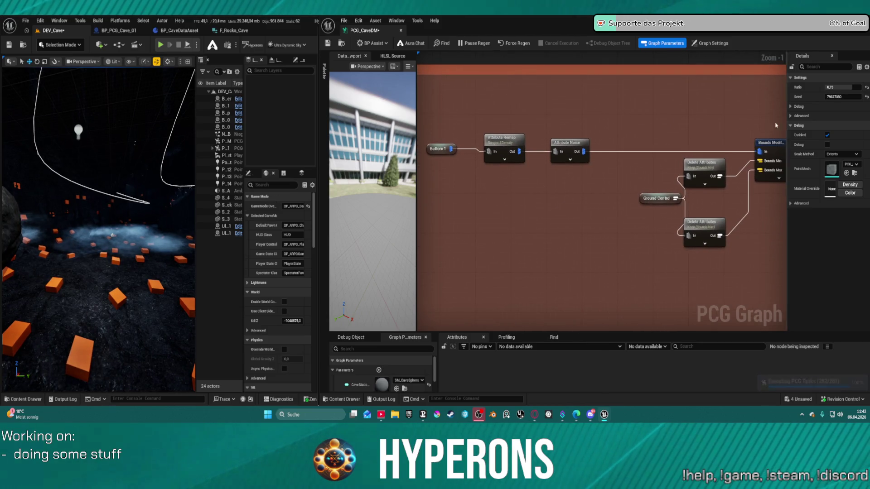
drag(585, 254, 781, 258)
- Reset the Normal To Density Offset to 0.0 and switch to the BP_CaveDataAsset editor
click(458, 145)
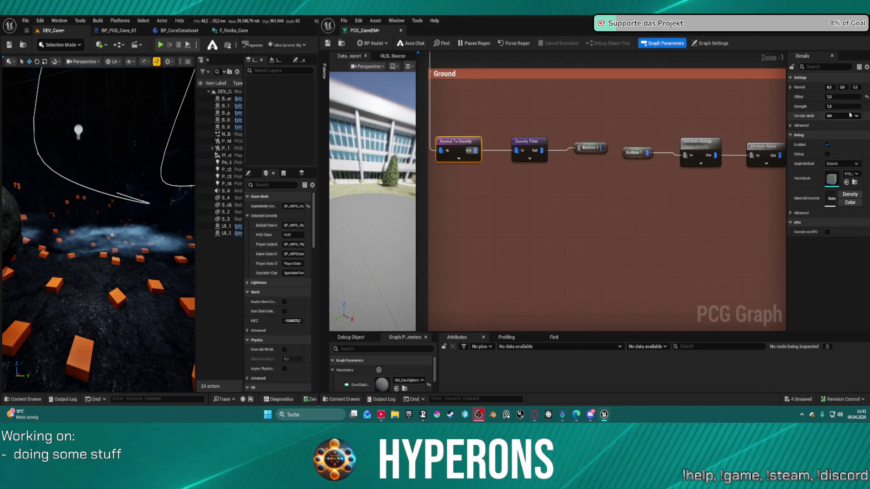
click(866, 97)
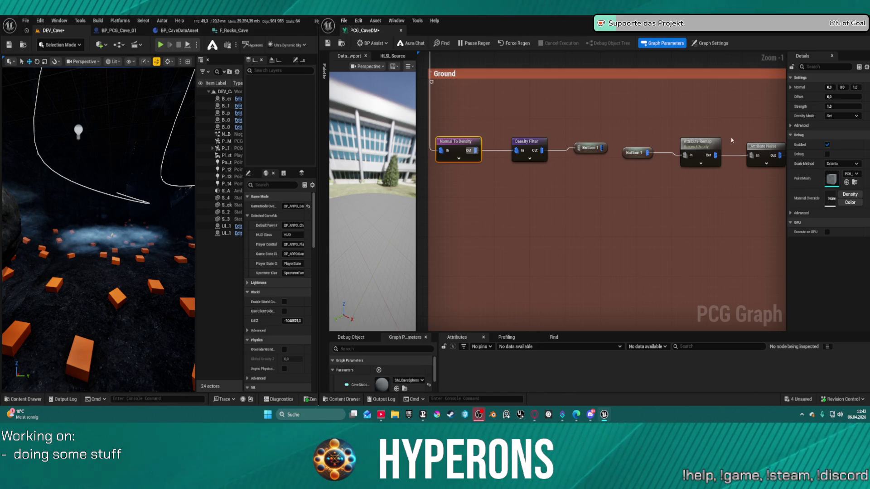
mouse_move(610, 144)
mouse_down()
mouse_move(464, 151)
mouse_move(464, 171)
mouse_move(453, 172)
mouse_move(566, 150)
mouse_move(666, 189)
mouse_move(650, 181)
mouse_up()
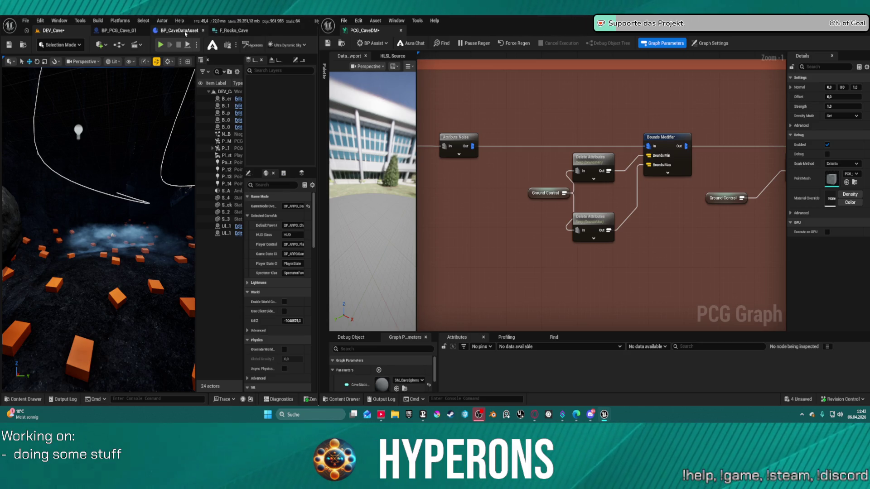
click(185, 31)
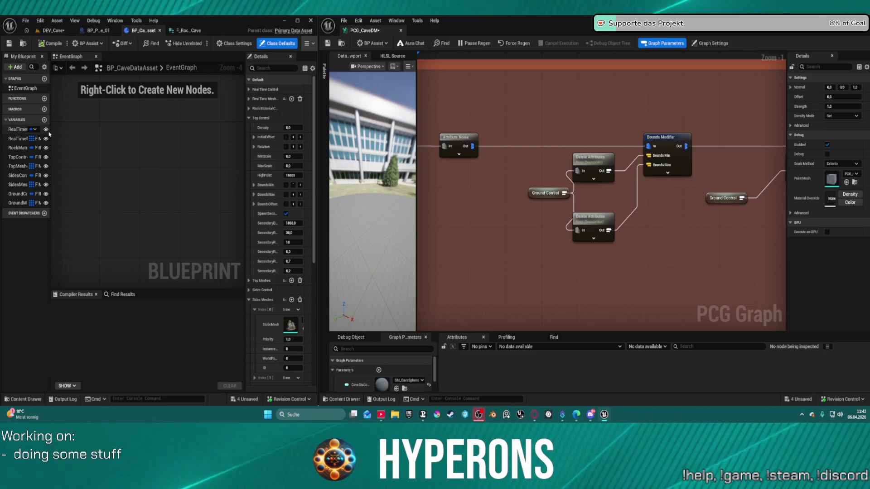
- Open the DA_RocksCave data asset from the DataAssets folder
drag(51, 132, 112, 131)
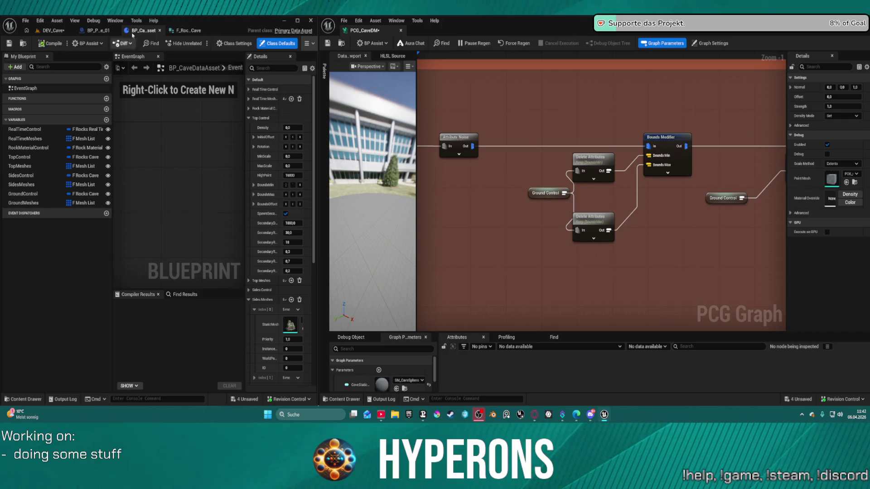
click(23, 44)
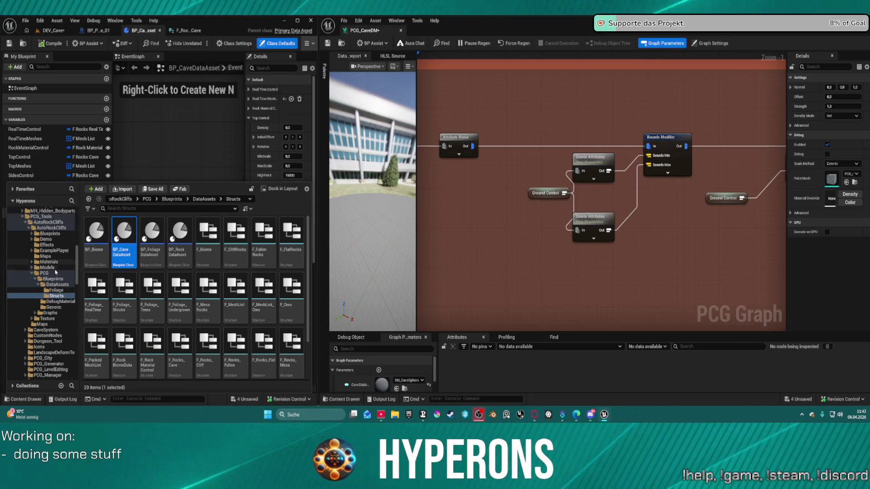
click(58, 286)
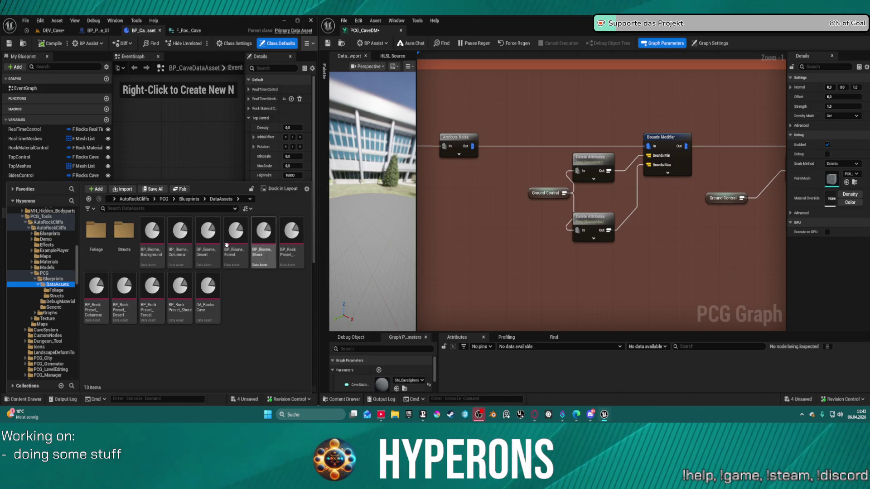
double_click(201, 310)
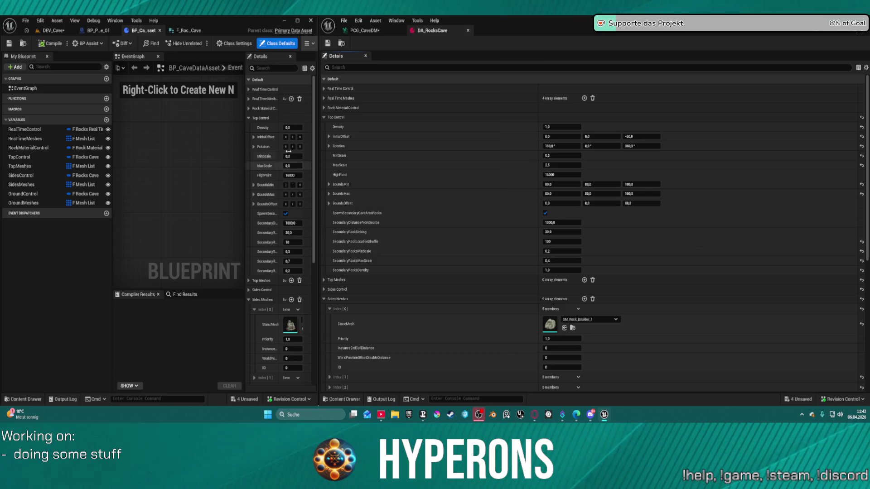
- Collapse Top Control and Sides Meshes, dock DA_RocksCave beside BP_CaveDataAsset, and select GroundControl
click(52, 30)
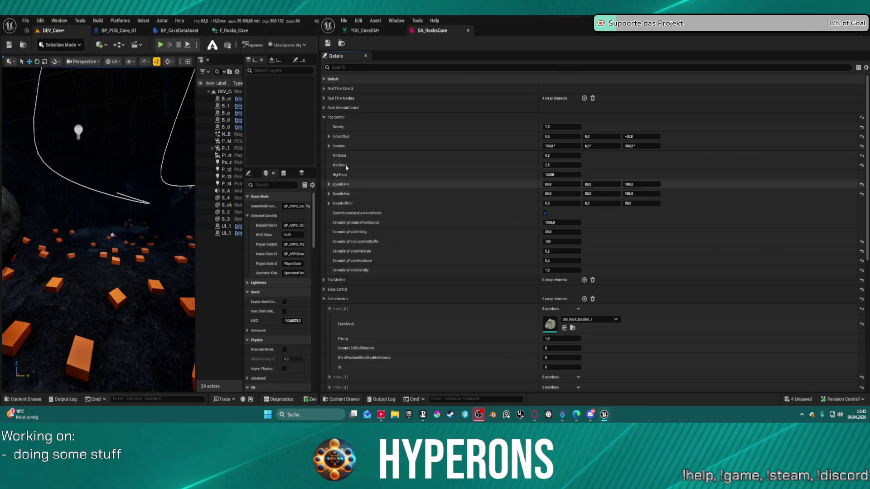
click(325, 118)
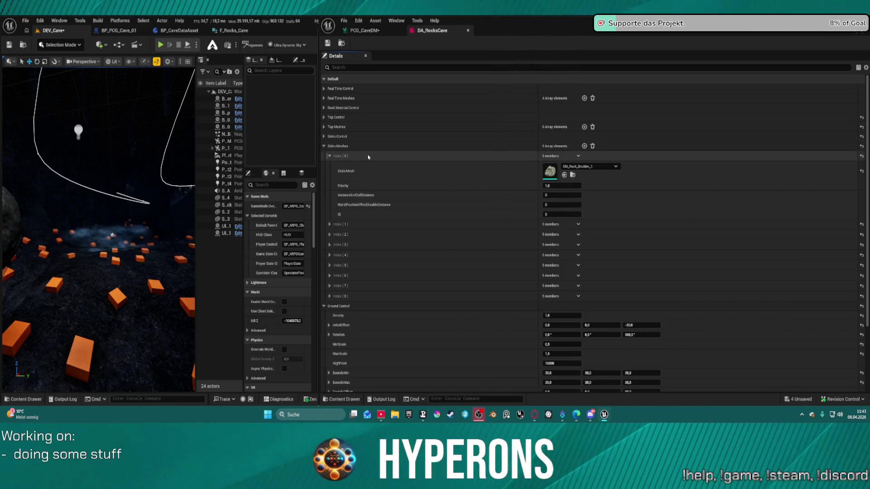
click(368, 146)
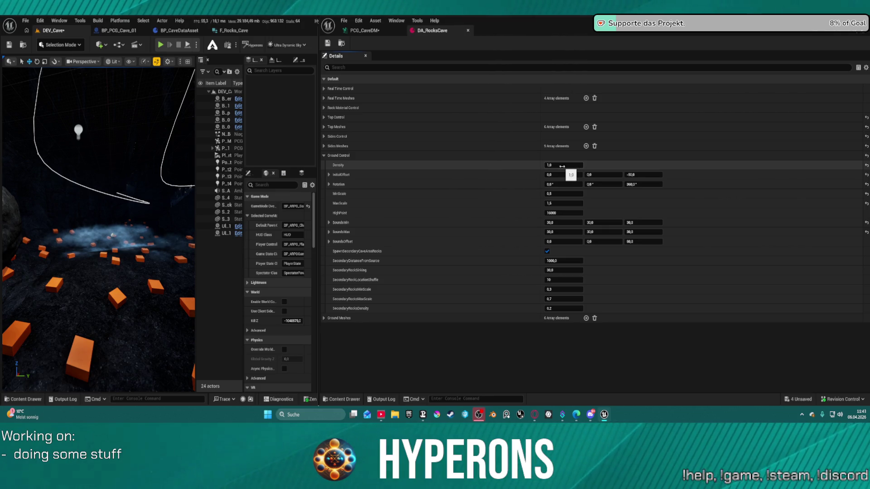
drag(433, 30, 284, 35)
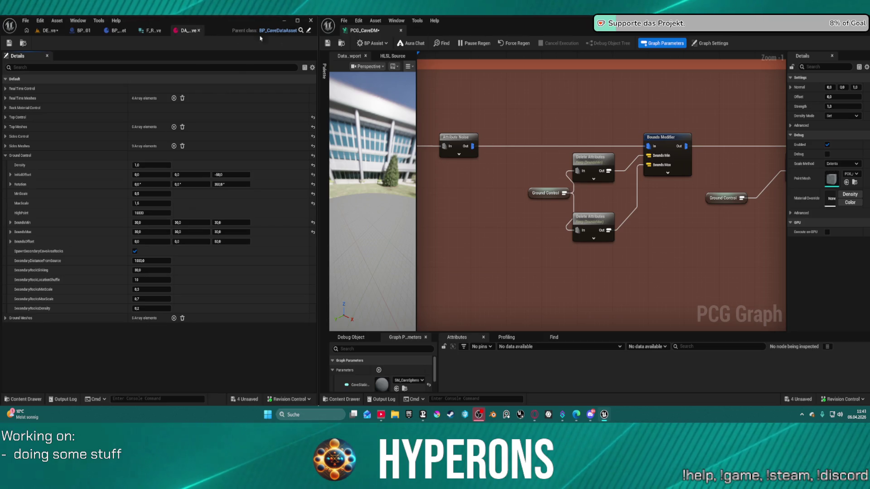
drag(198, 34, 445, 37)
click(160, 30)
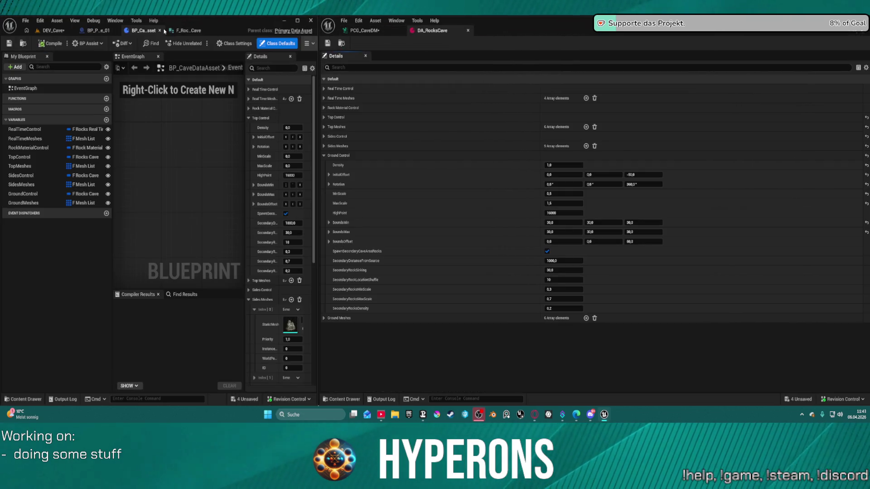
click(41, 195)
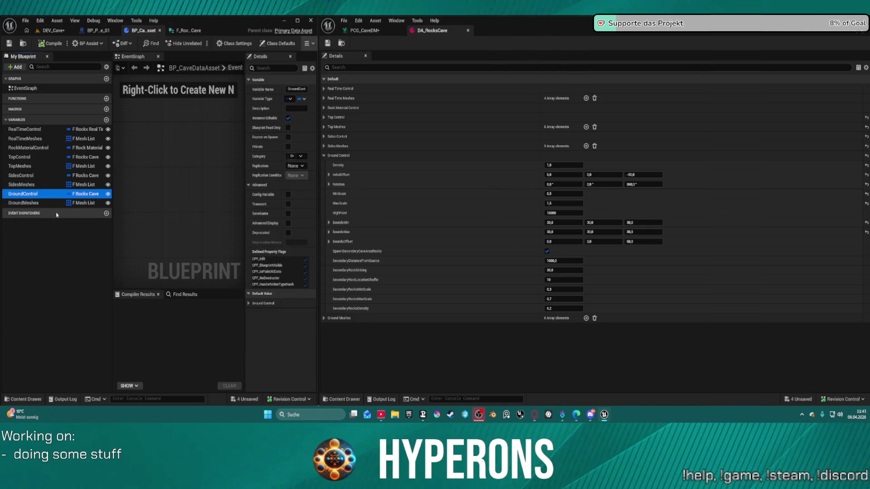
- Duplicate the GroundControl and GroundMeshes variables in BP_CaveDataAsset
key(F2)
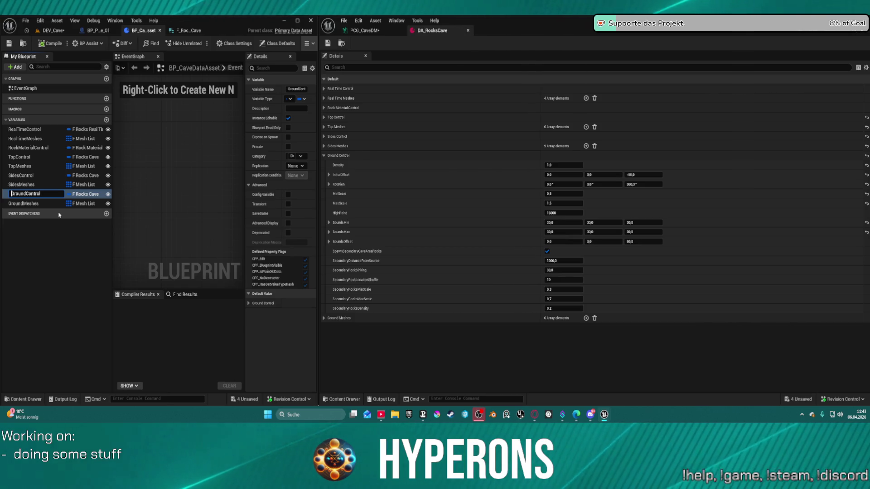
click(63, 245)
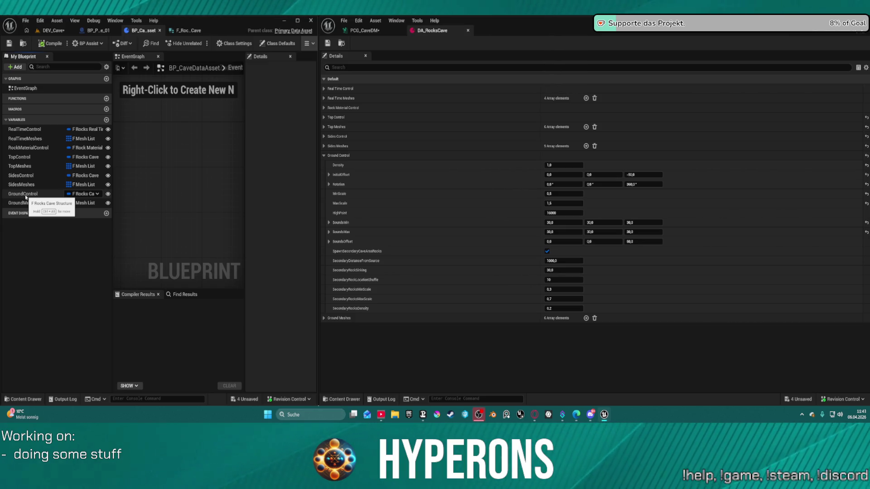
right_click(26, 197)
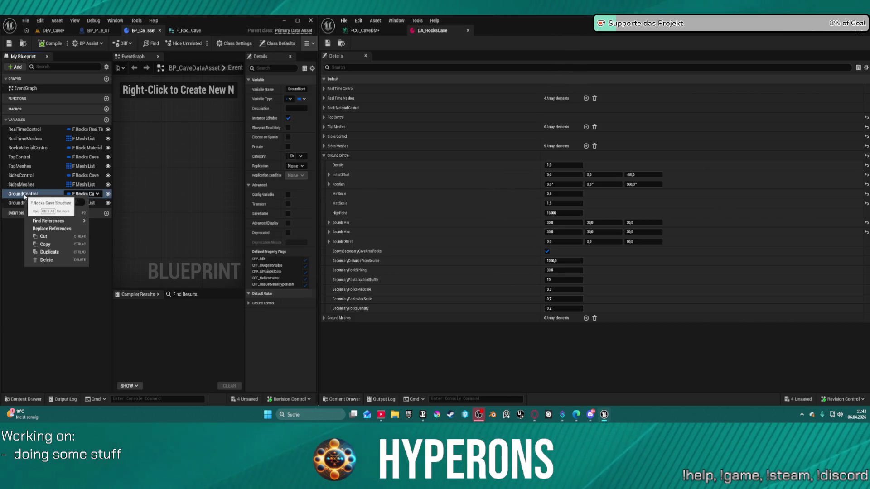
click(66, 254)
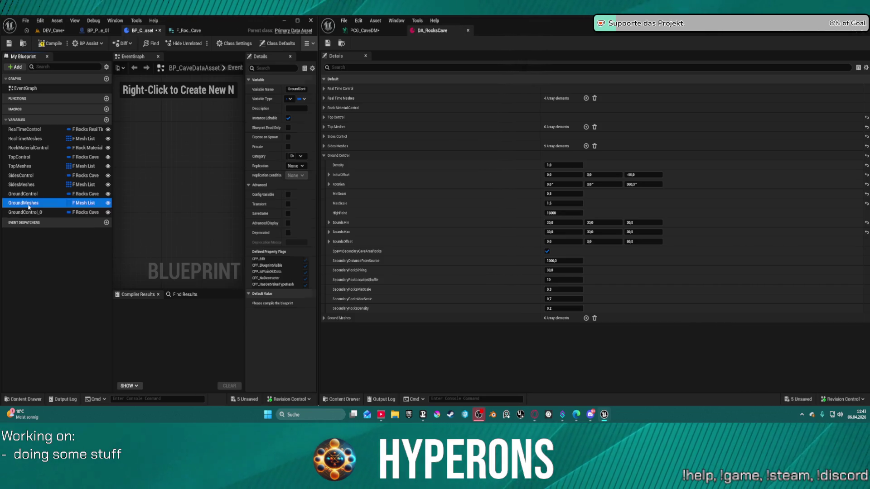
right_click(28, 207)
click(53, 262)
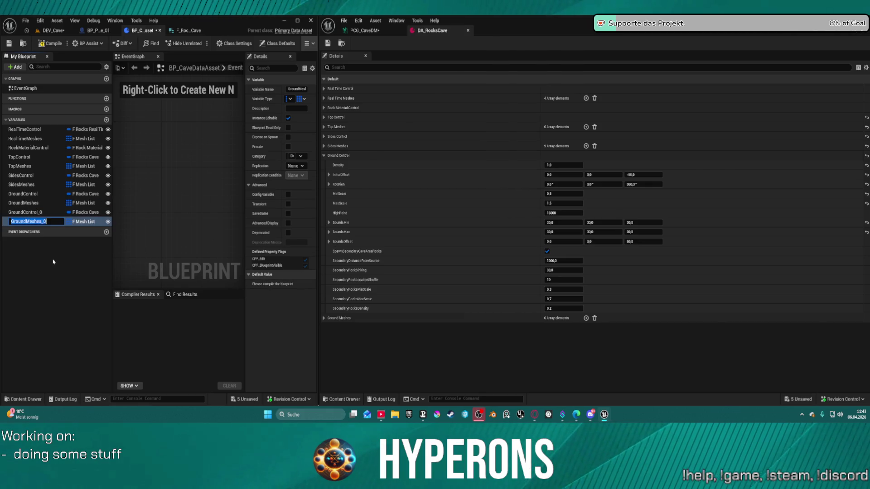
- Rename the duplicated variables to StalagmitesControl and StalagmitesMeshes
click(39, 196)
click(35, 195)
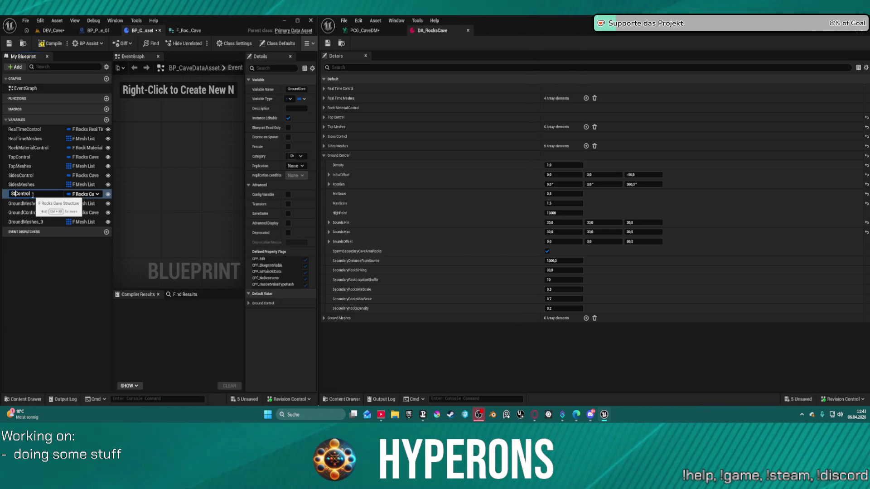
text(alagmi)
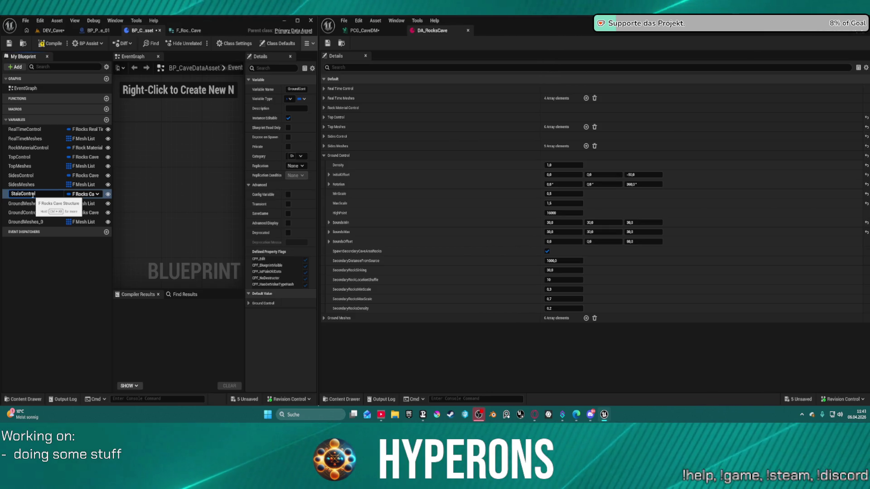
text(tes)
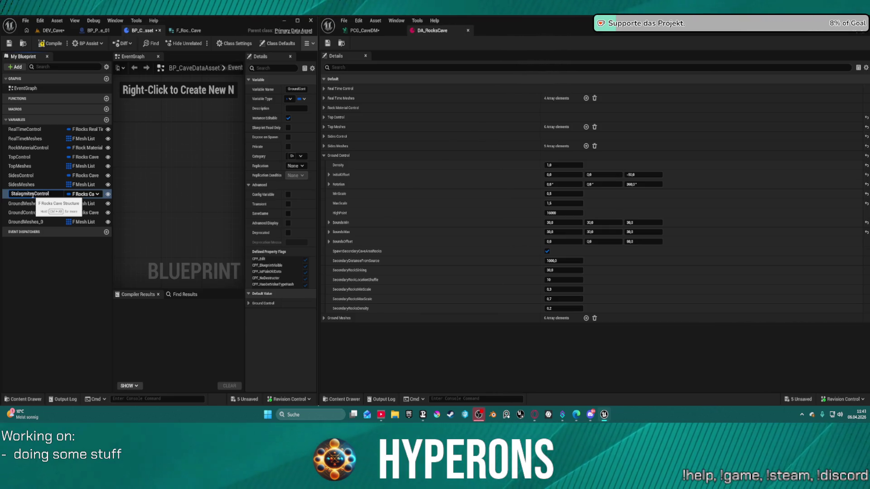
key(Return)
click(27, 203)
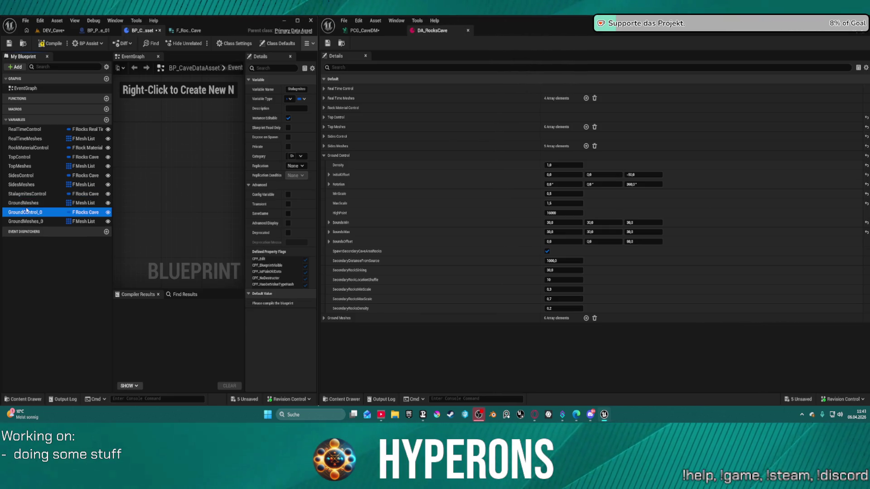
key(F2)
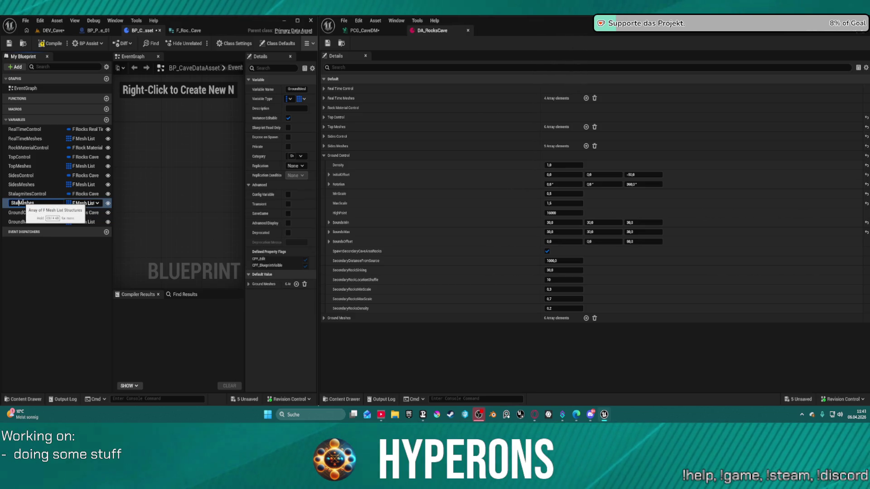
text(gmit)
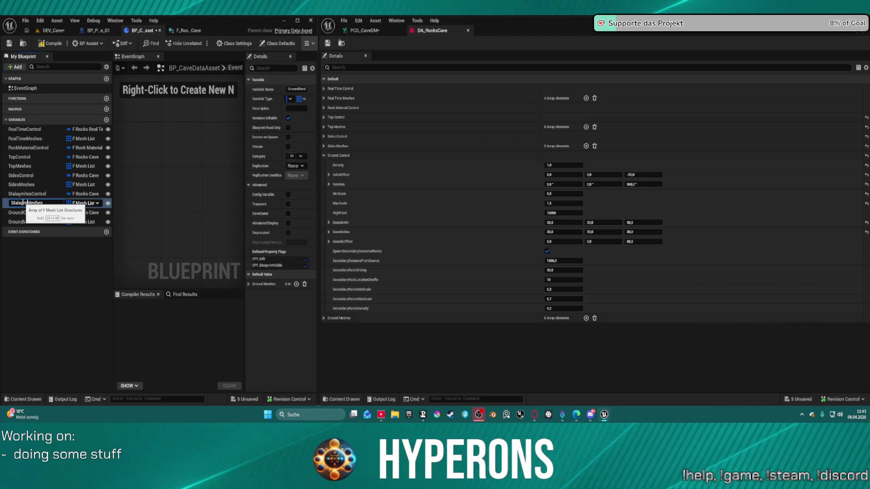
text(e)
key(Return)
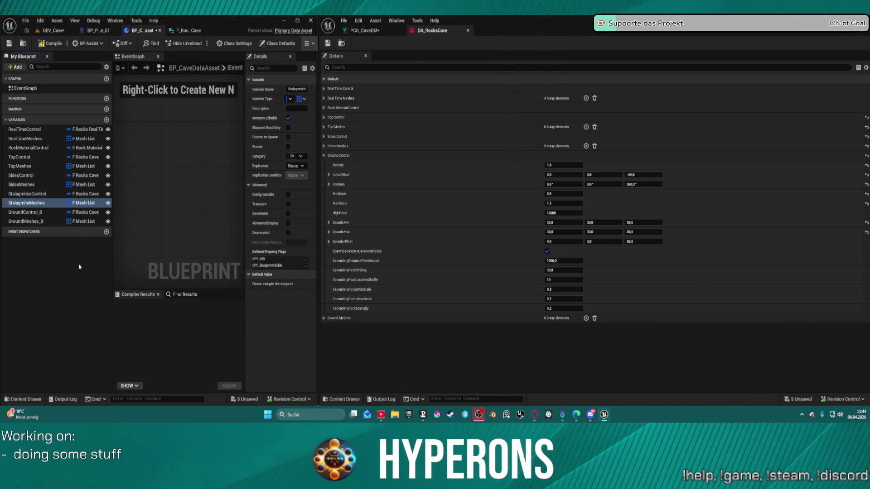
click(27, 204)
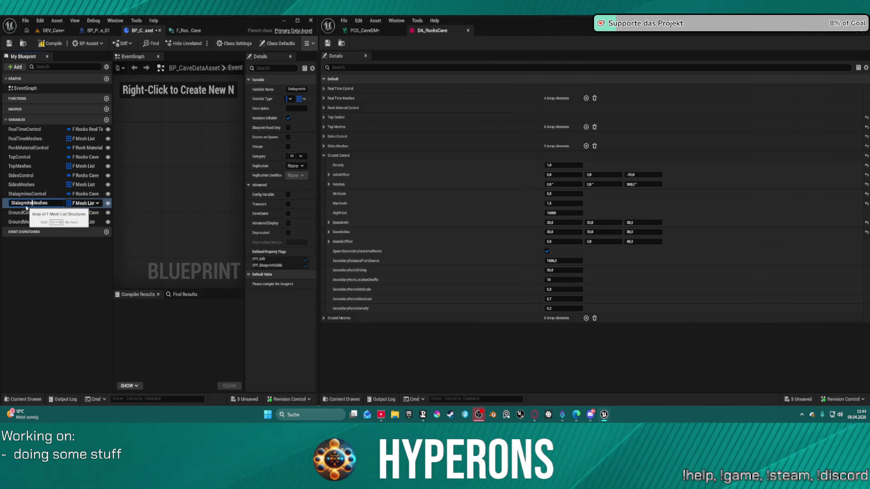
text(s)
key(Return)
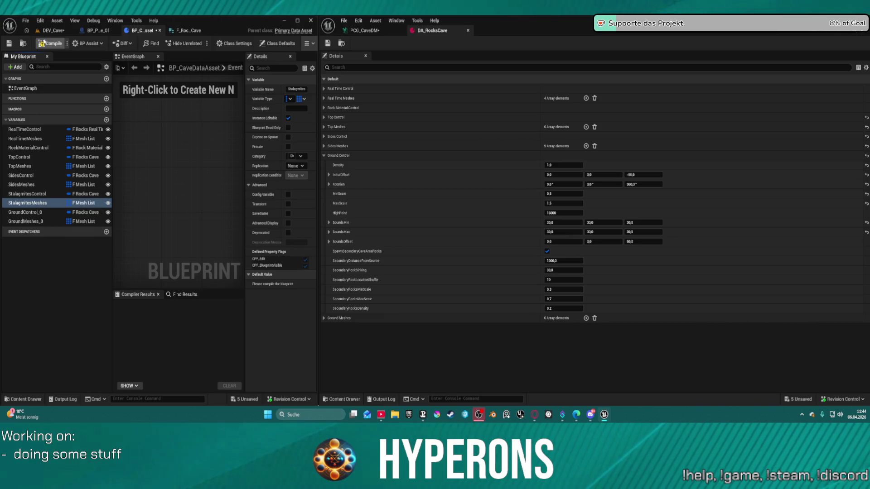
- Compile BP_CaveDataAsset and return to the PCG_CaveDM graph
click(51, 43)
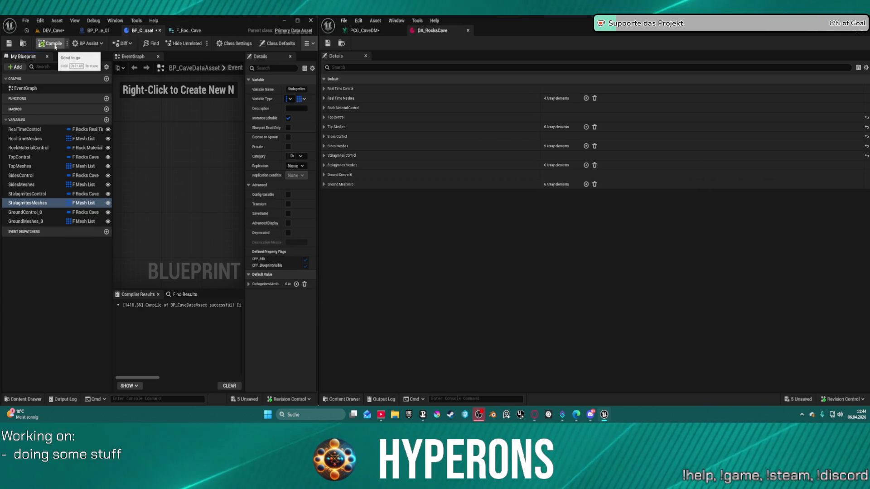
double_click(41, 195)
key(ctrl+c)
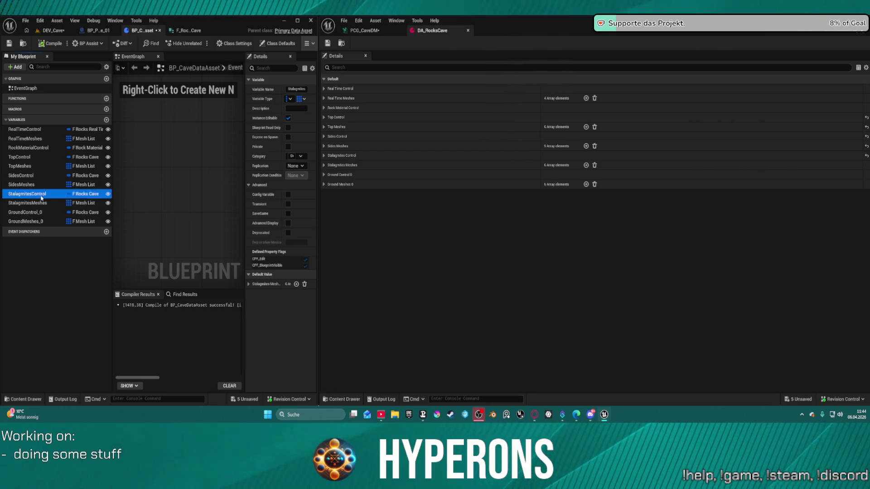
click(367, 30)
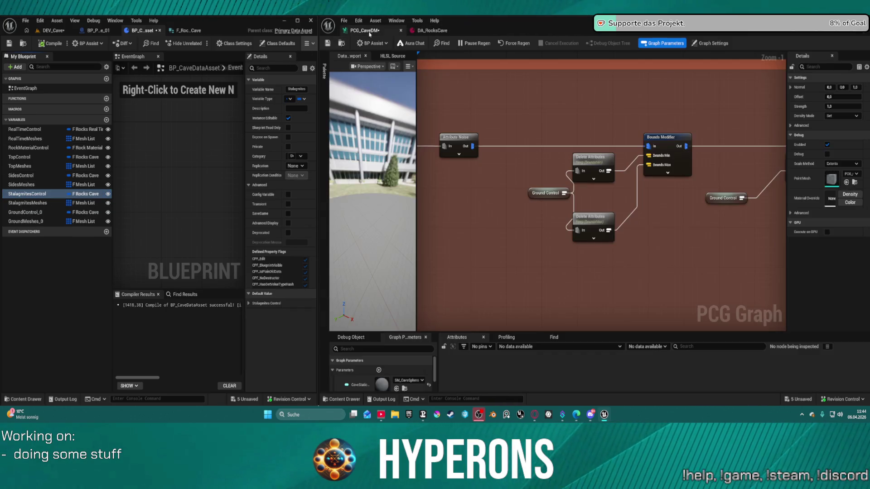
- Pause PCG regeneration and relabel the Ground Control reroute as 'Stalagmites Control'
scroll(454, 143, down, 11)
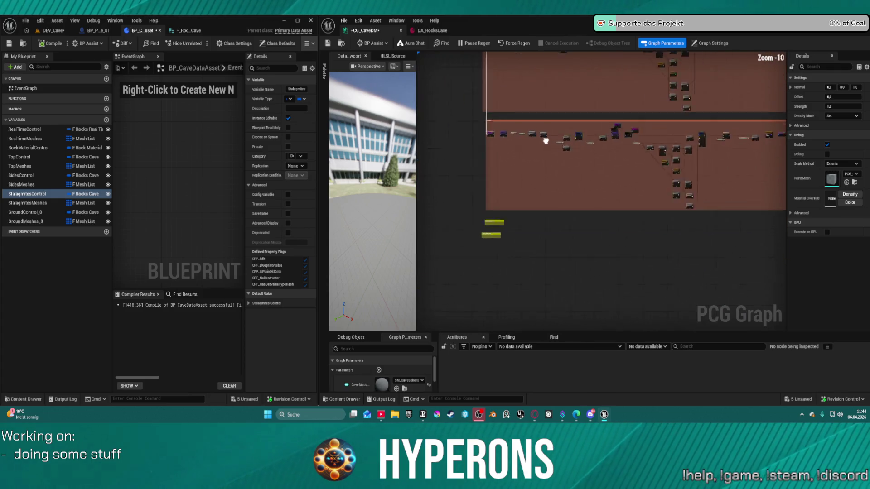
scroll(571, 149, up, 2)
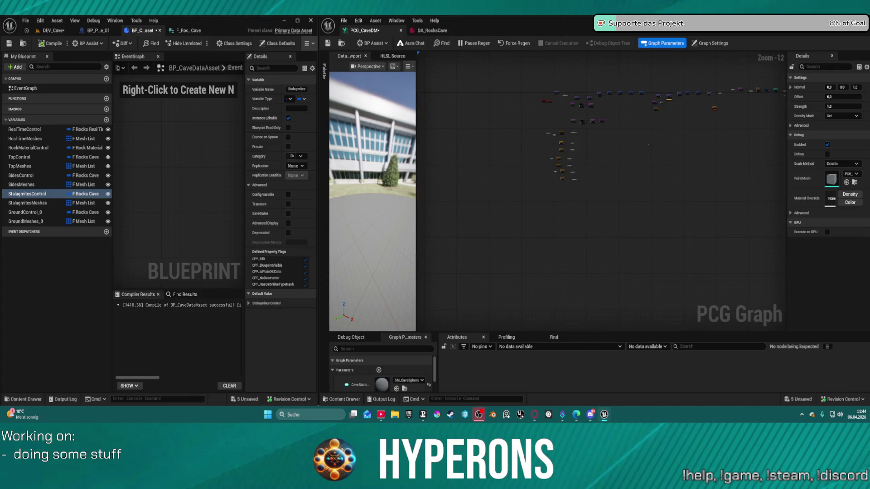
scroll(565, 172, up, 10)
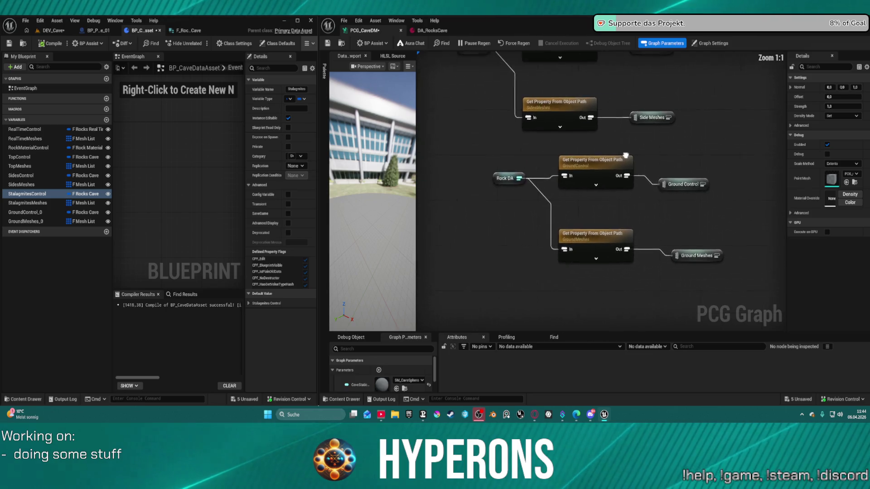
click(474, 43)
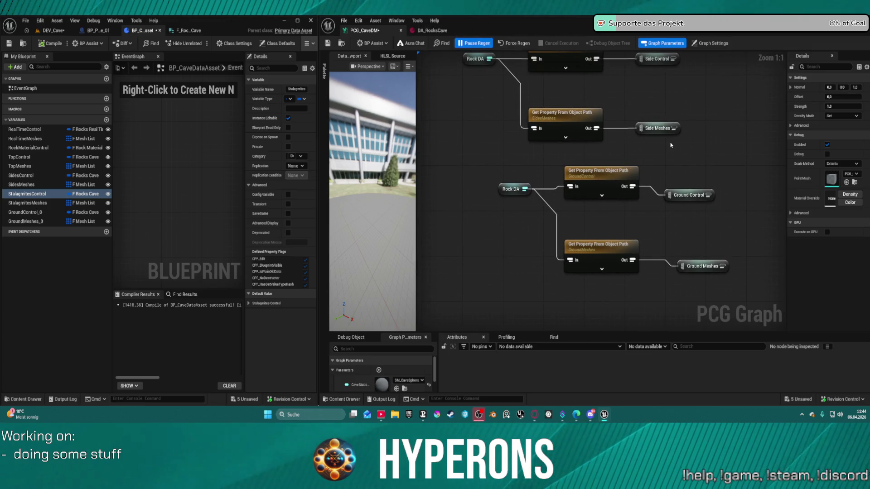
drag(680, 149, 655, 183)
click(648, 227)
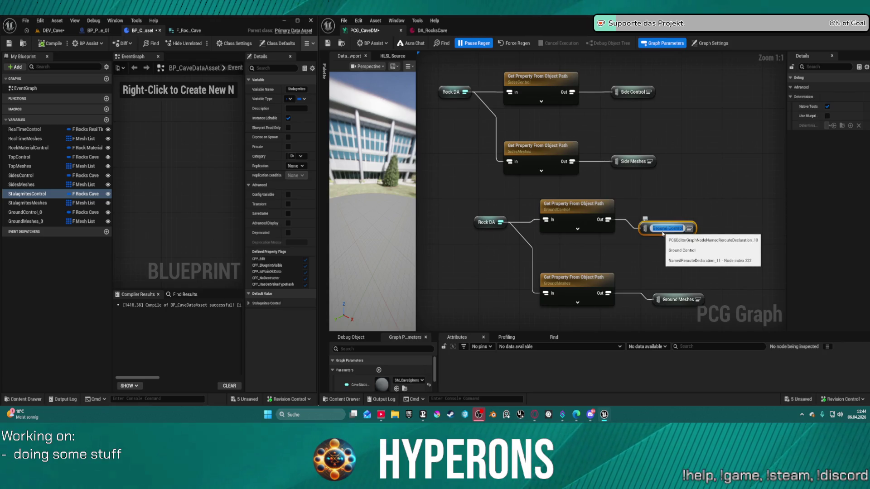
key(ctrl+v)
key(Return)
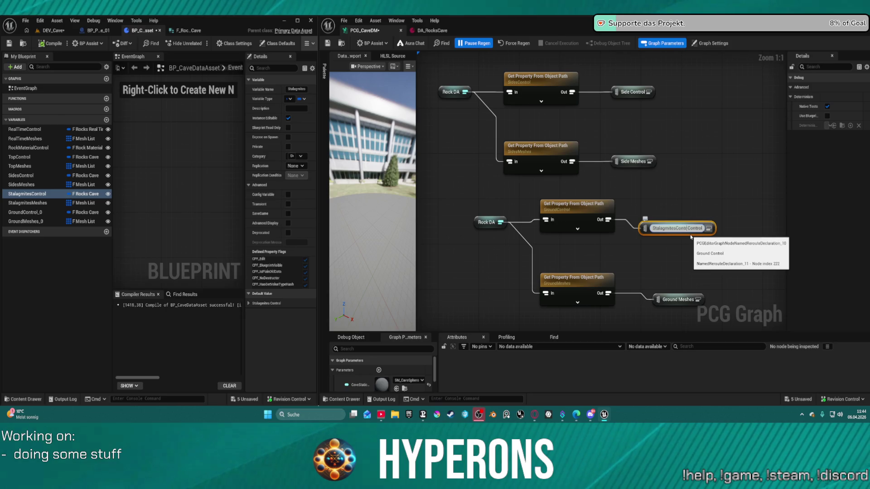
key(BackSpace)
key(BackSpace)
key(BackSpace)
key(Return)
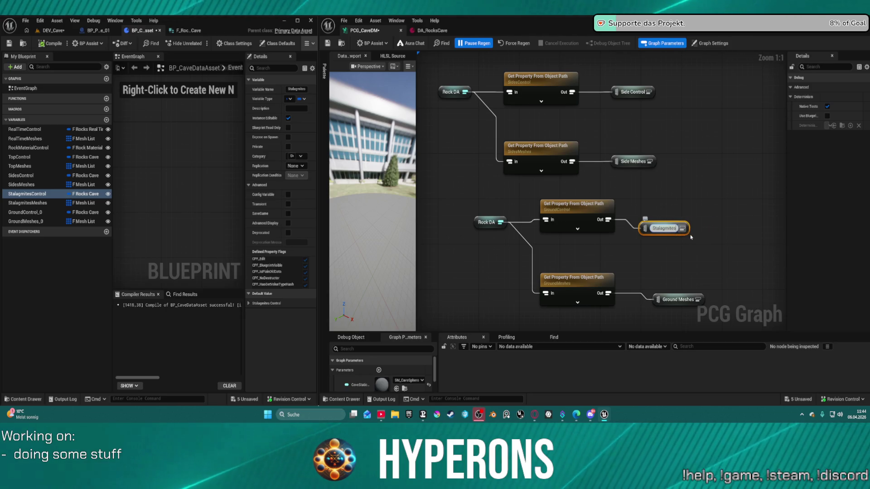
double_click(645, 222)
text(Control)
key(Return)
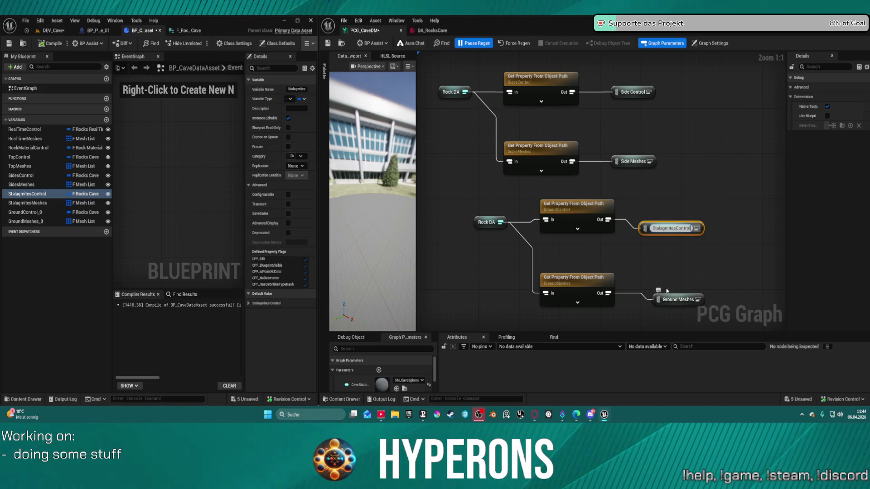
- Set the two Get Property nodes' Property Names to StalagmitesControl and StalagmitesMeshes
click(565, 218)
click(566, 204)
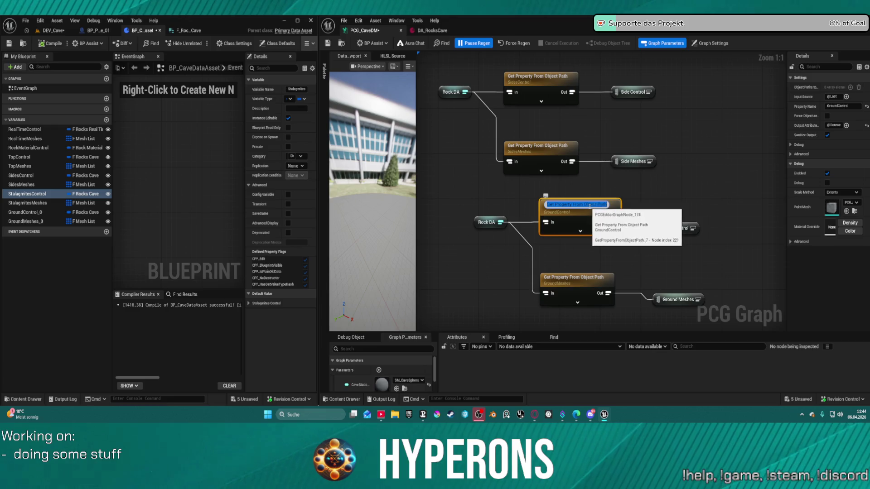
click(850, 107)
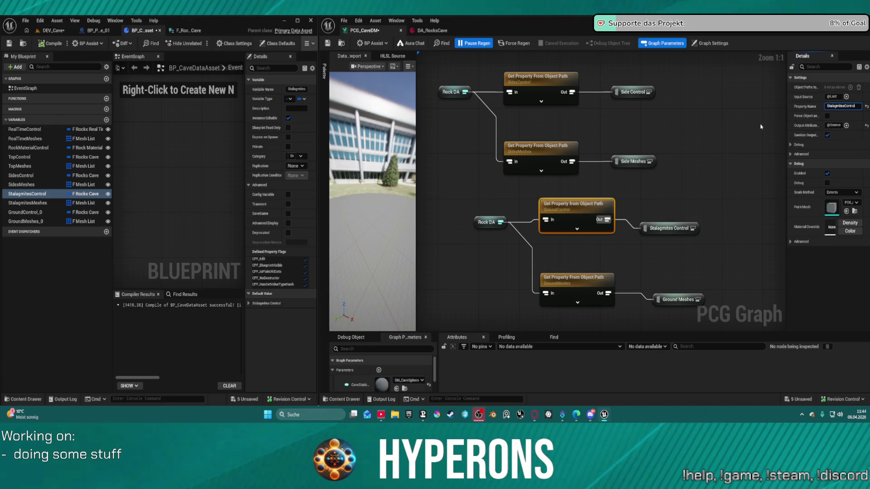
key(Return)
click(583, 280)
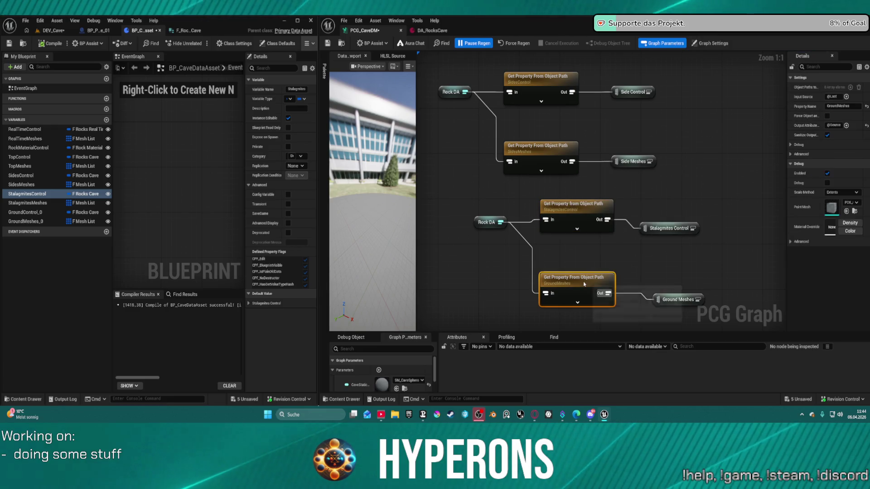
click(832, 107)
key(ctrl+v)
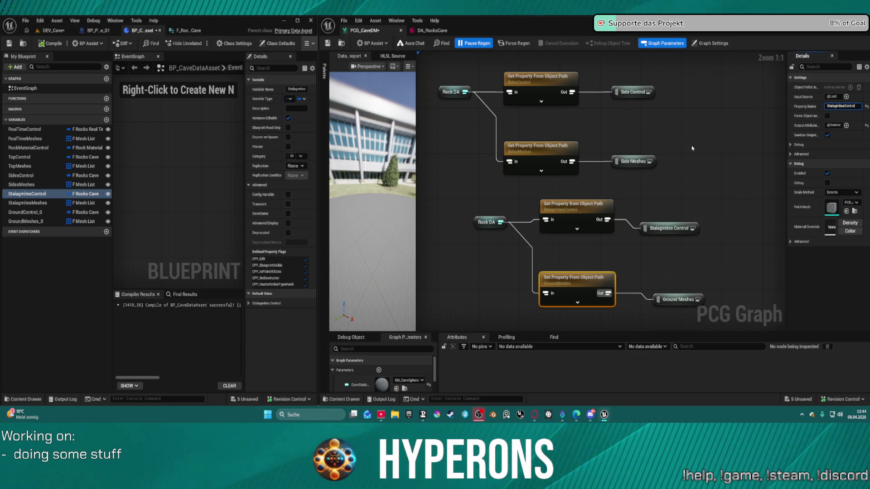
drag(833, 109, 789, 110)
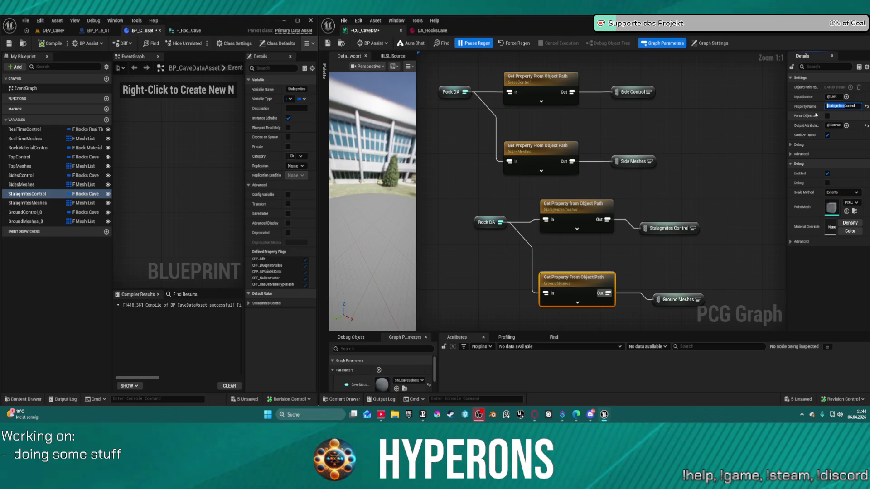
click(852, 107)
key(BackSpace)
key(BackSpace)
key(BackSpace)
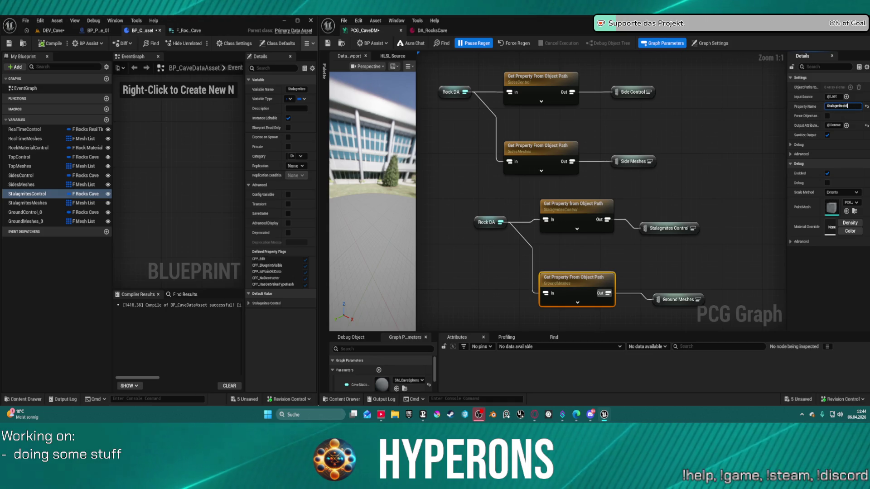
text(Meshes)
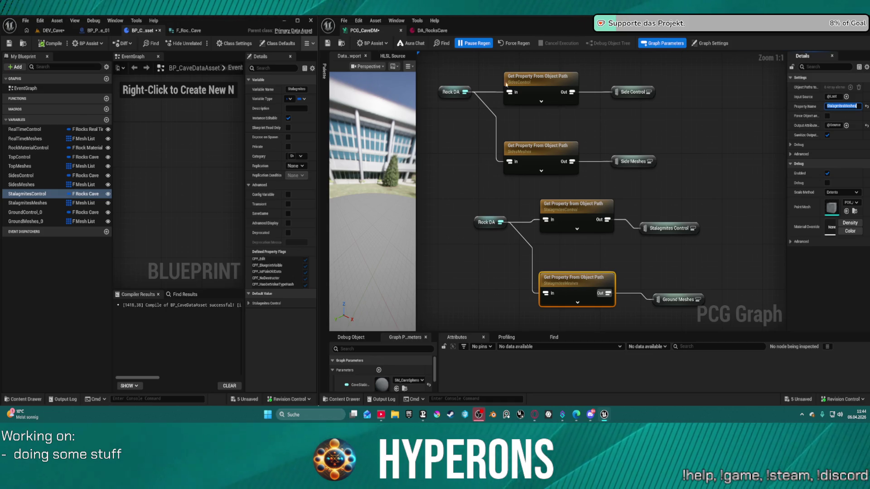
- Save all changes, skipping the asset that failed to save
key(ctrl+shift+s)
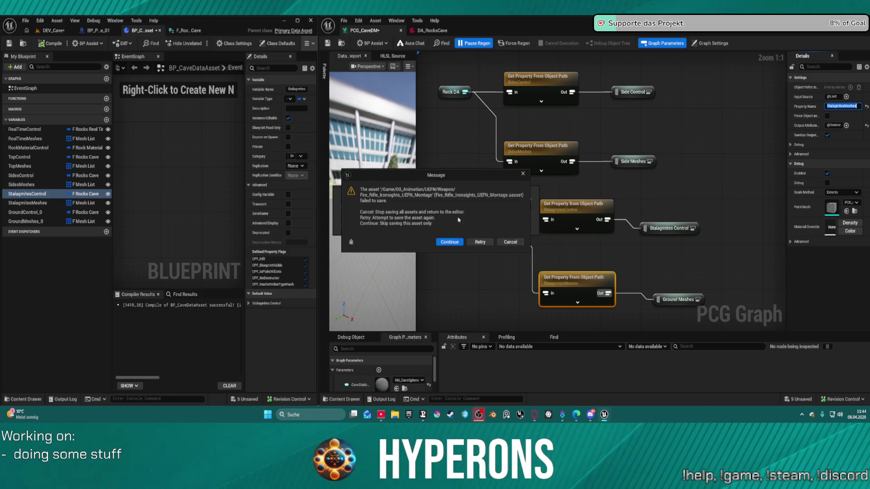
click(454, 243)
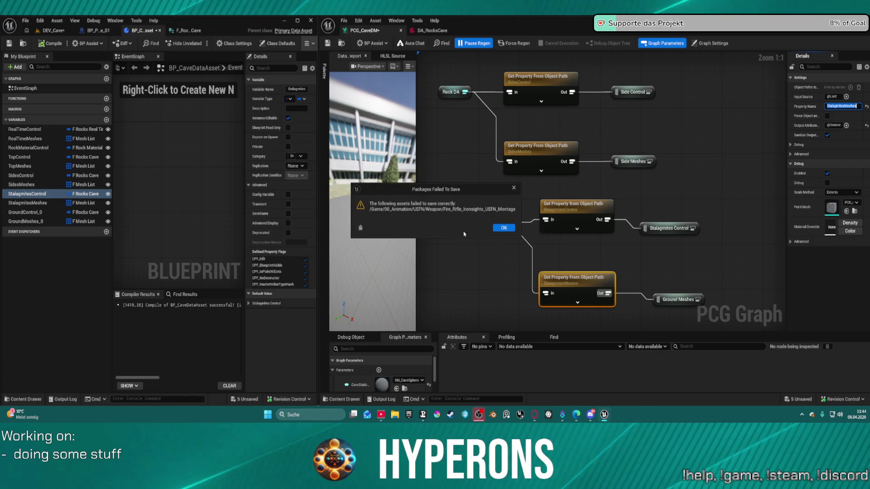
click(504, 228)
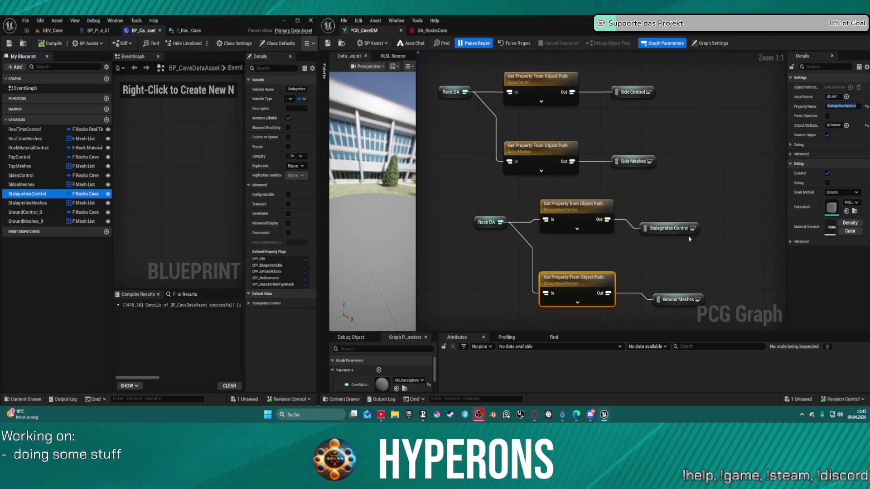
- Paste a copy of the lower Rock DA group below it, straighten connections, and save
scroll(483, 171, down, 4)
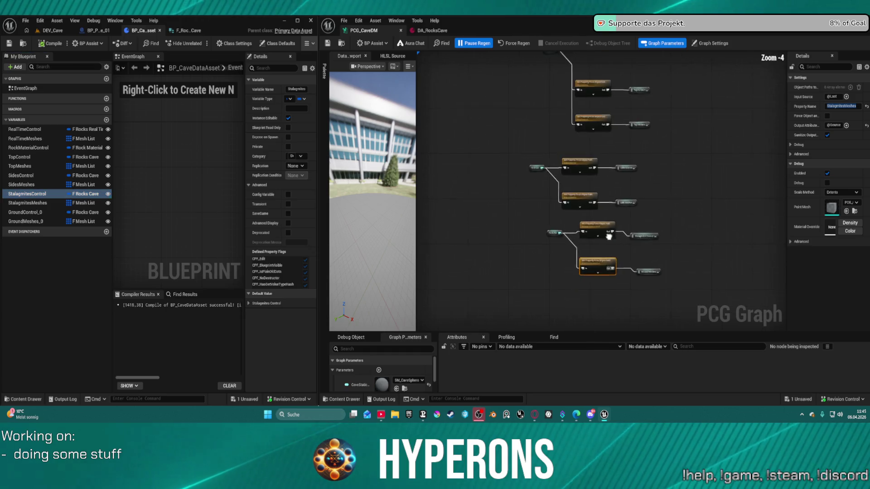
mouse_move(459, 165)
mouse_down()
mouse_move(494, 207)
mouse_move(584, 242)
mouse_up()
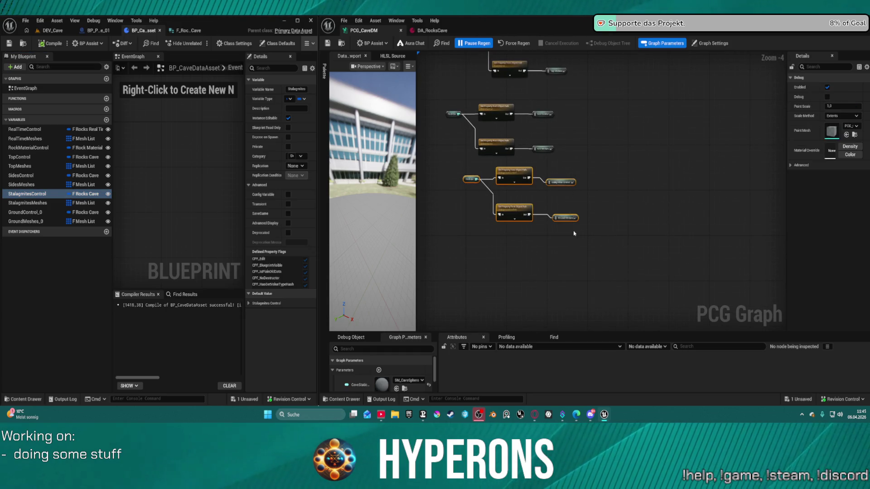
scroll(573, 233, up, 3)
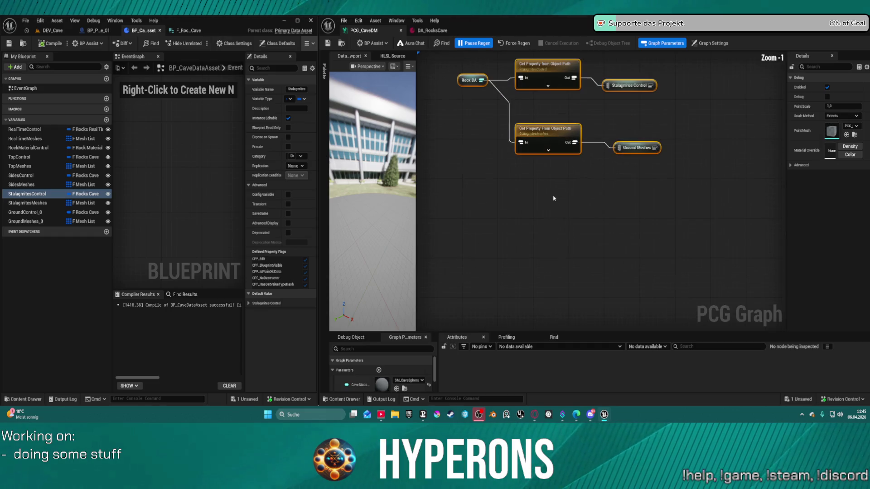
key(ctrl+v)
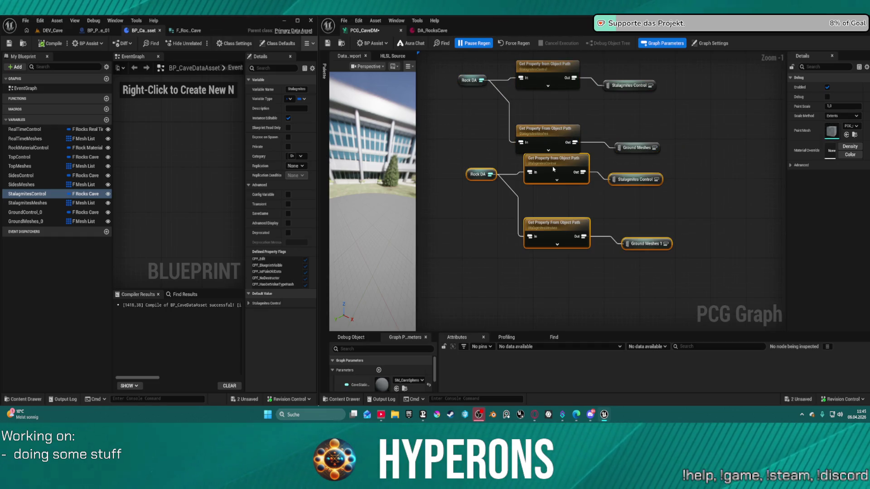
drag(472, 174, 463, 200)
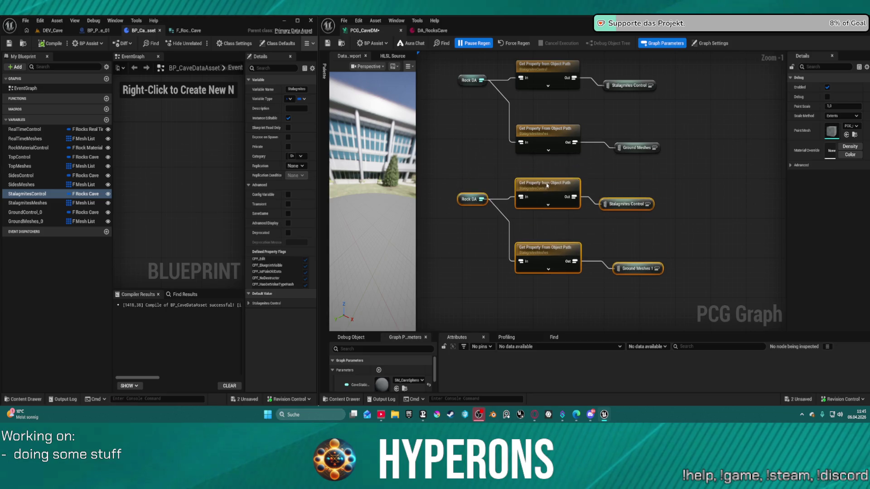
drag(521, 169, 451, 58)
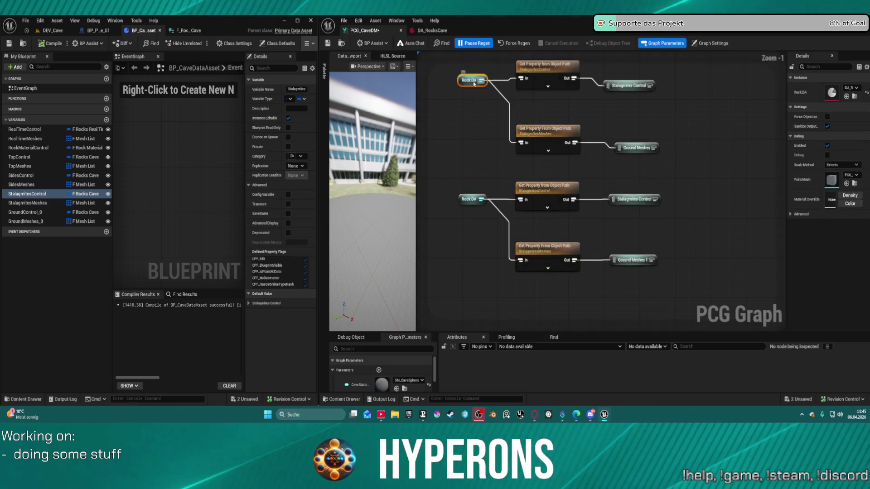
key(q)
click(546, 186)
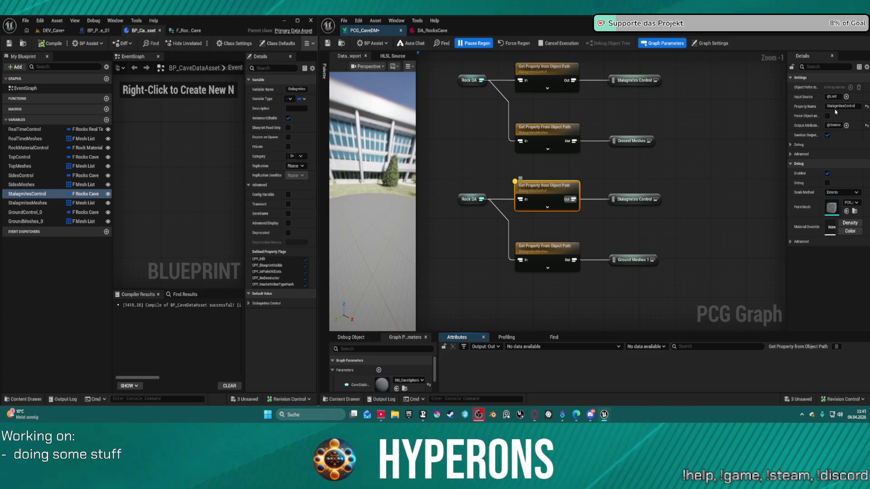
key(ctrl+s)
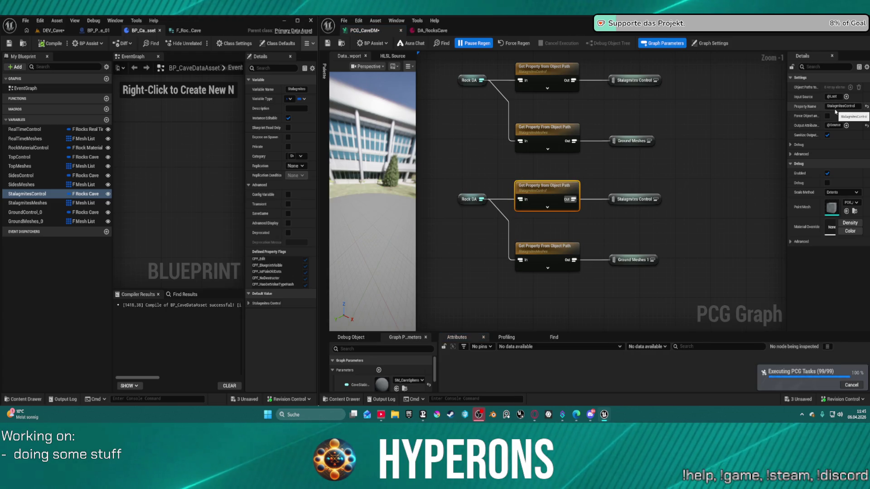
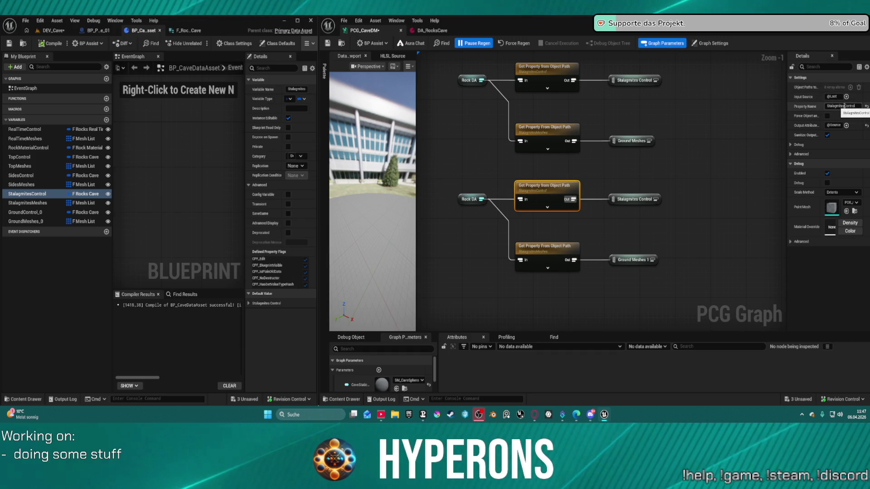
- Set the third and fourth Get Property names to GroundControl and GroundMeshes, then open DA_RocksCave
drag(845, 106, 793, 111)
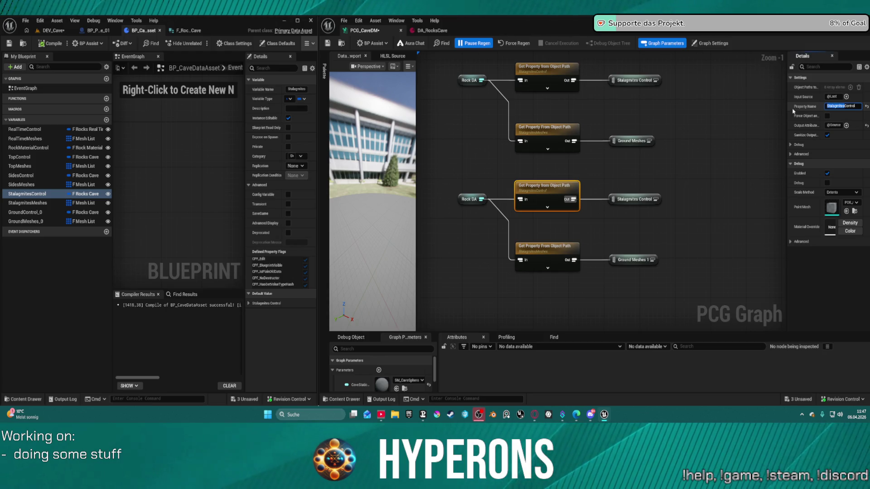
key(BackSpace)
text(GroundControl)
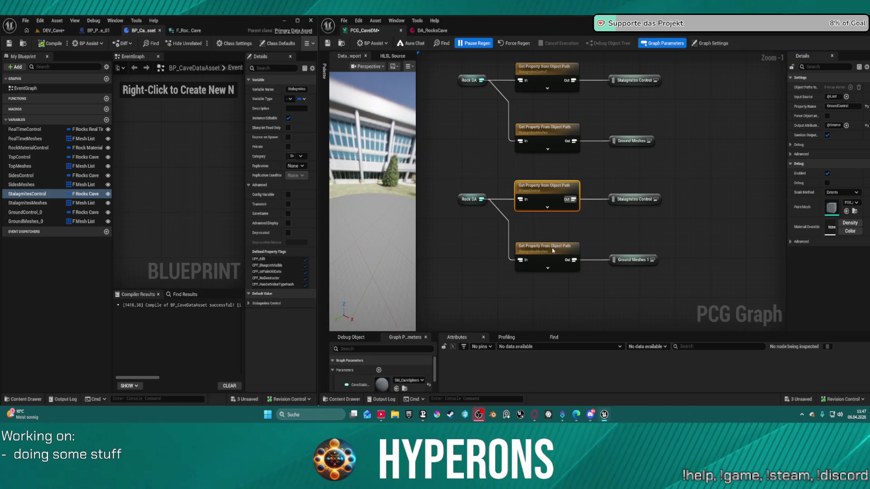
click(547, 249)
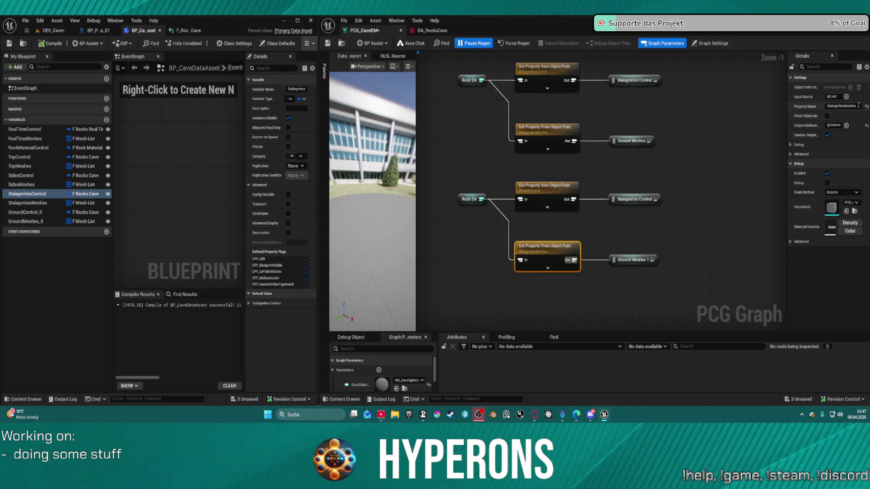
drag(845, 105, 805, 110)
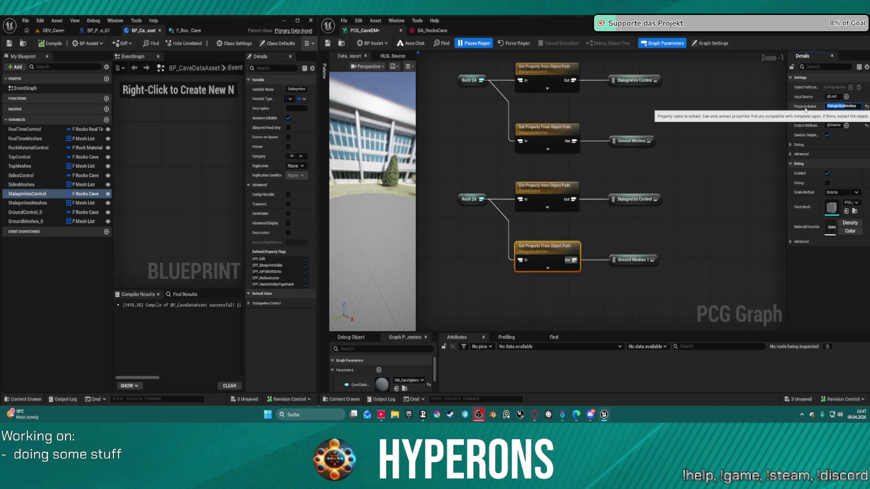
text(Ground)
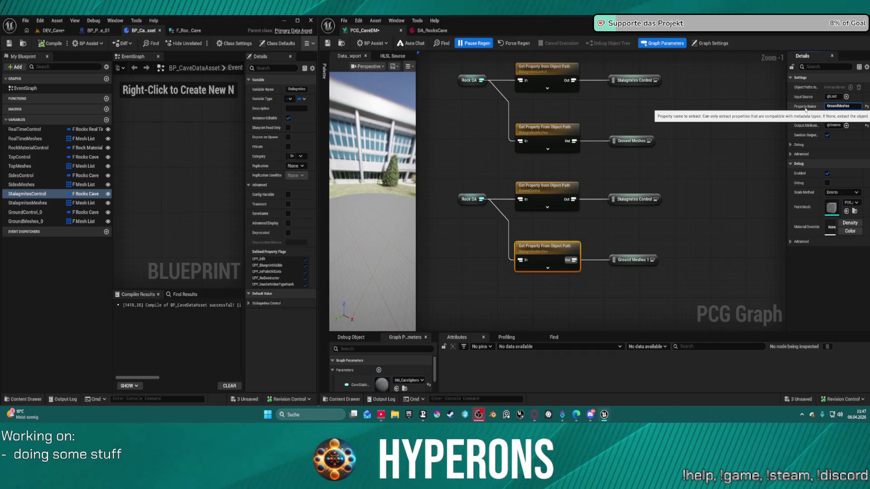
key(Return)
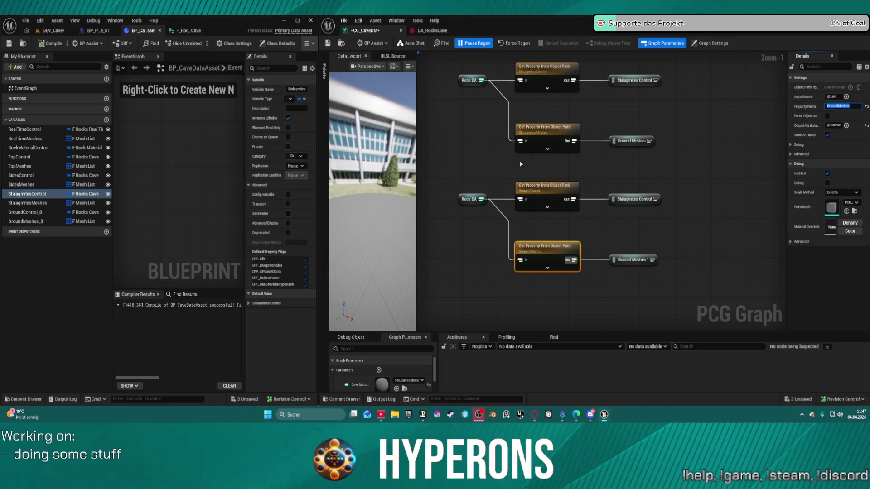
click(431, 30)
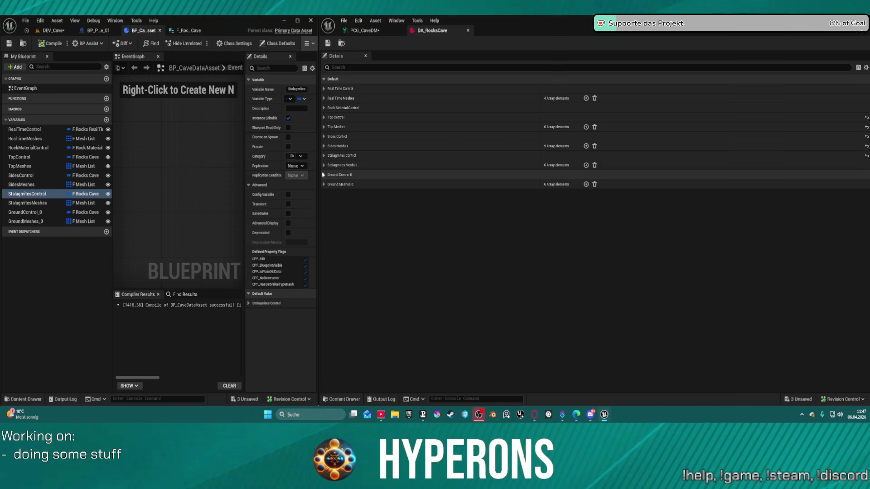
- Drop the _0 suffix from GroundControl_0 and GroundMeshes_0, compile, and return to PCG_CaveDM
double_click(42, 213)
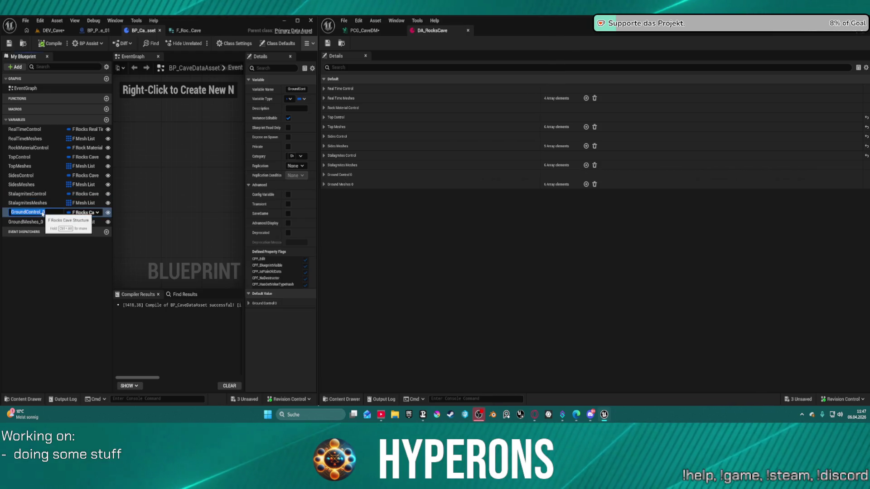
key(End)
key(BackSpace)
key(BackSpace)
key(Return)
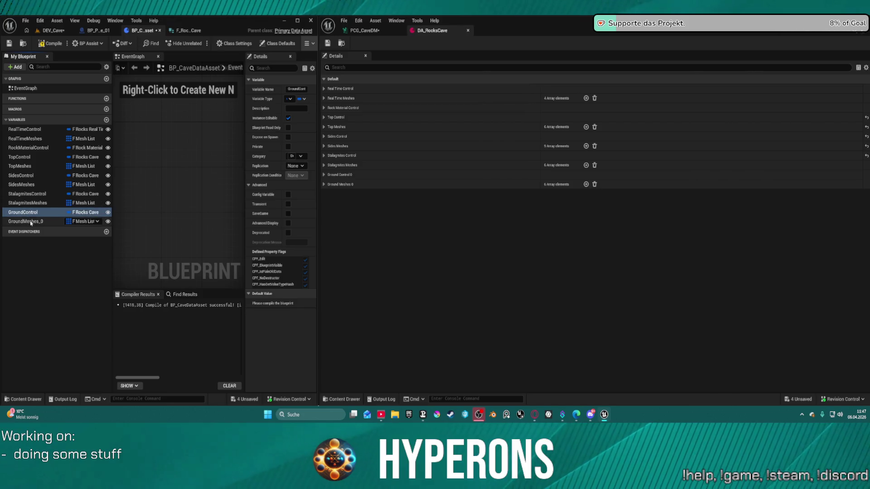
double_click(31, 222)
key(Return)
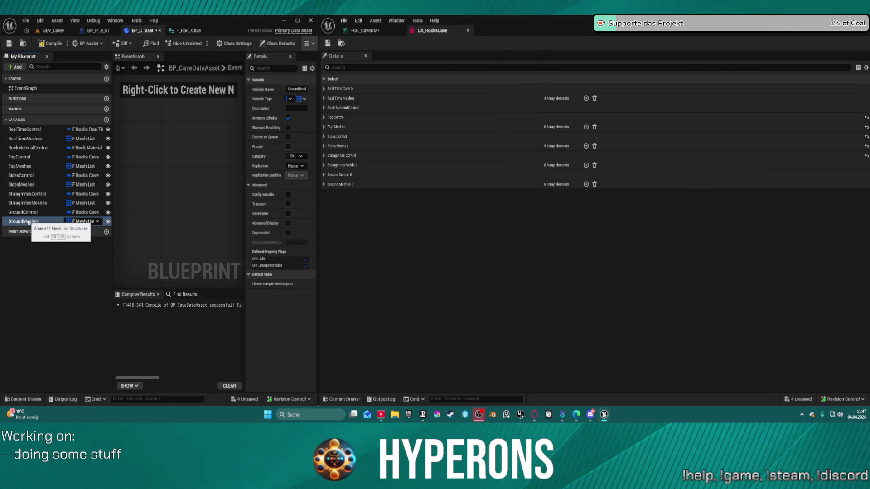
click(44, 45)
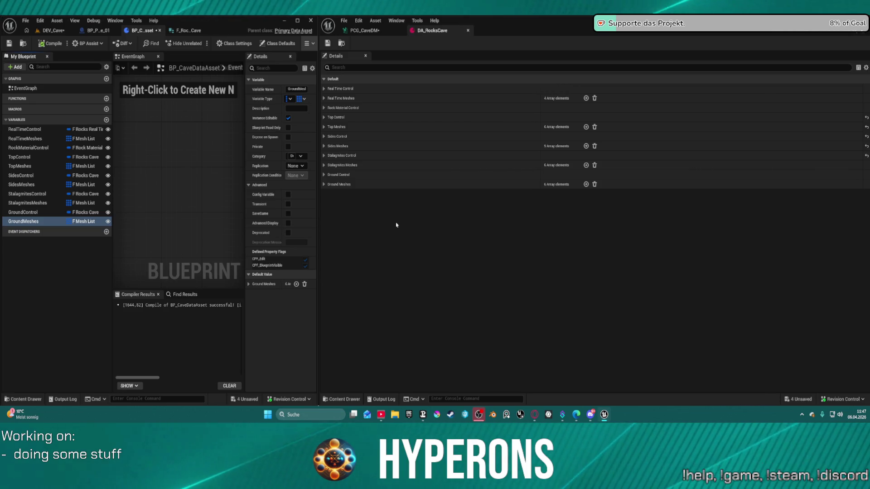
click(365, 30)
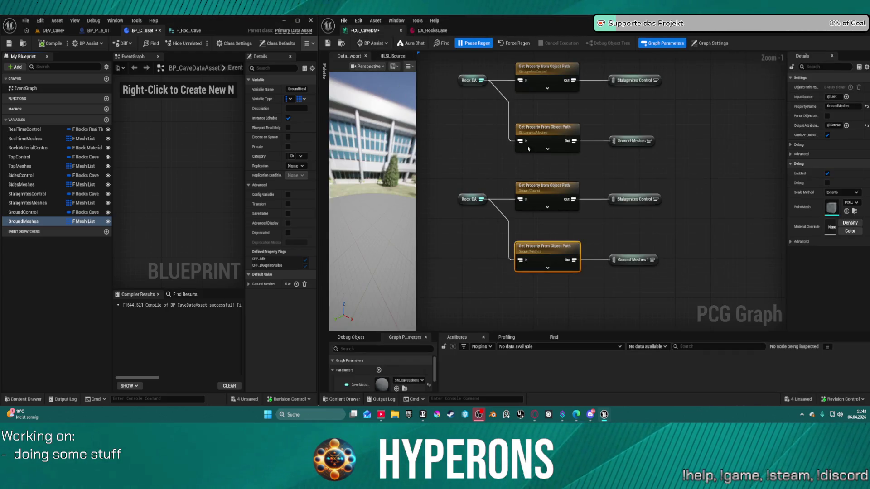
- Rename the upper reroute node to Stalagmites Meshes
scroll(671, 104, down, 2)
scroll(682, 115, up, 2)
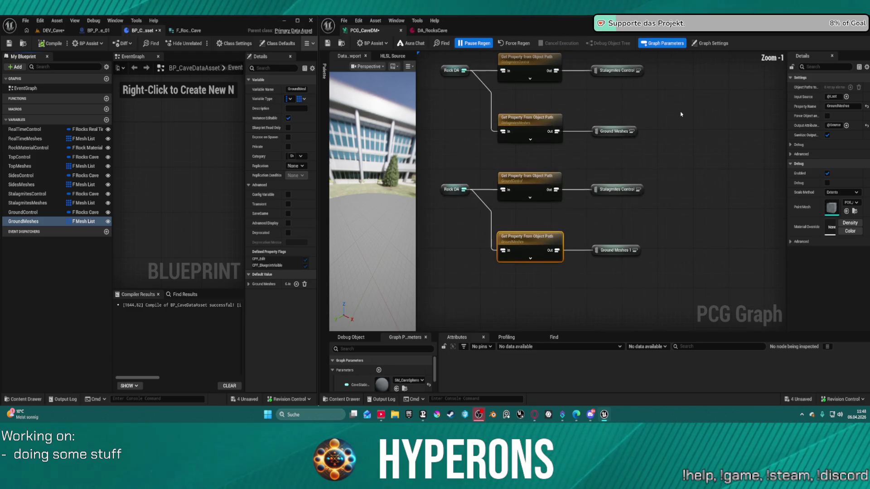
click(625, 131)
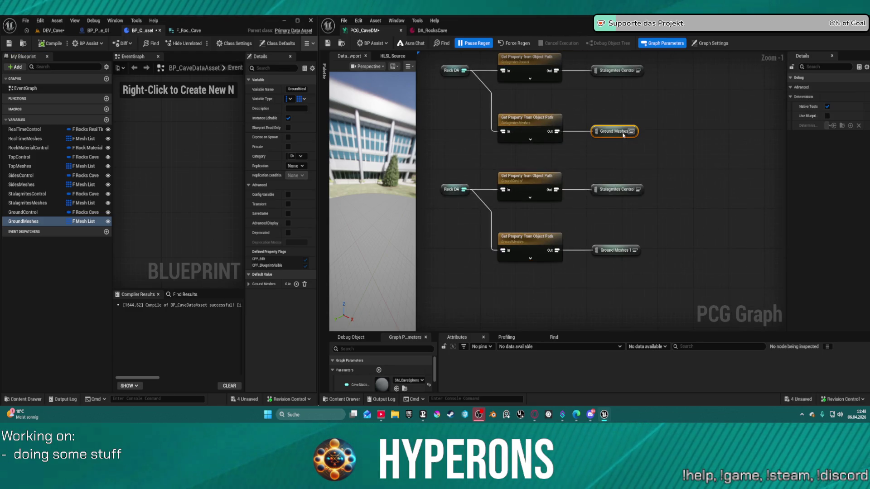
double_click(624, 135)
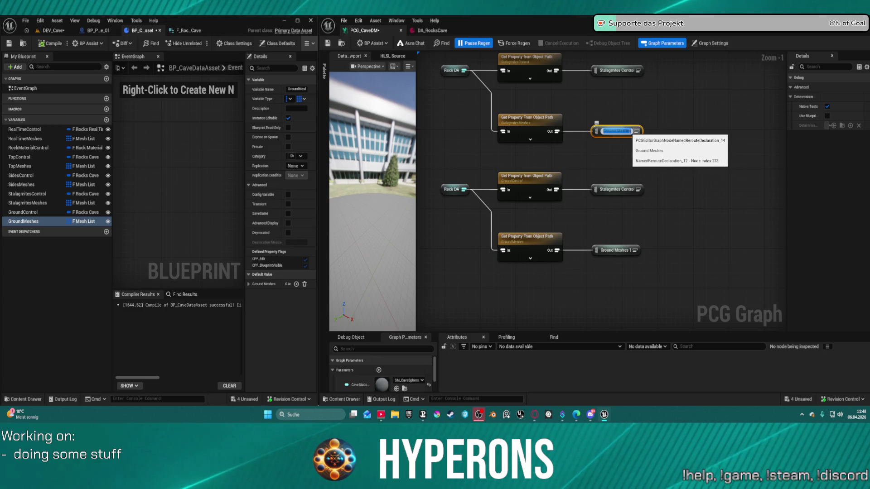
key(ctrl+v)
key(ctrl+a)
text(St)
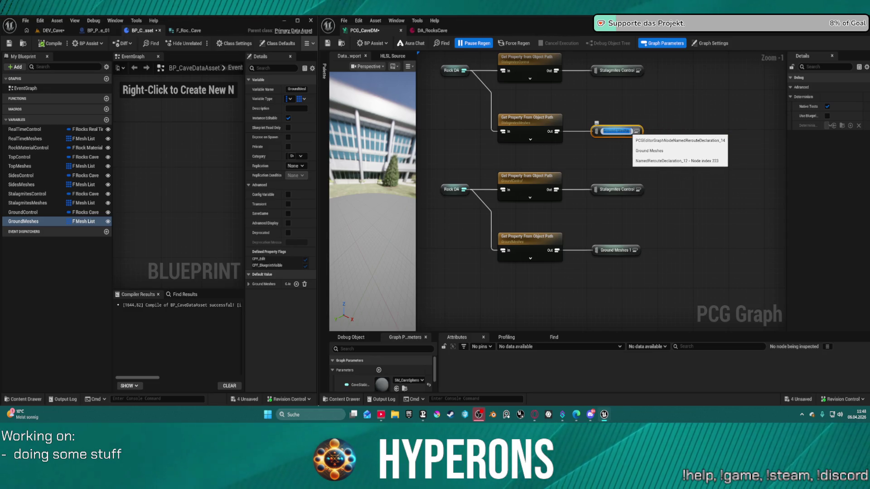
key(Return)
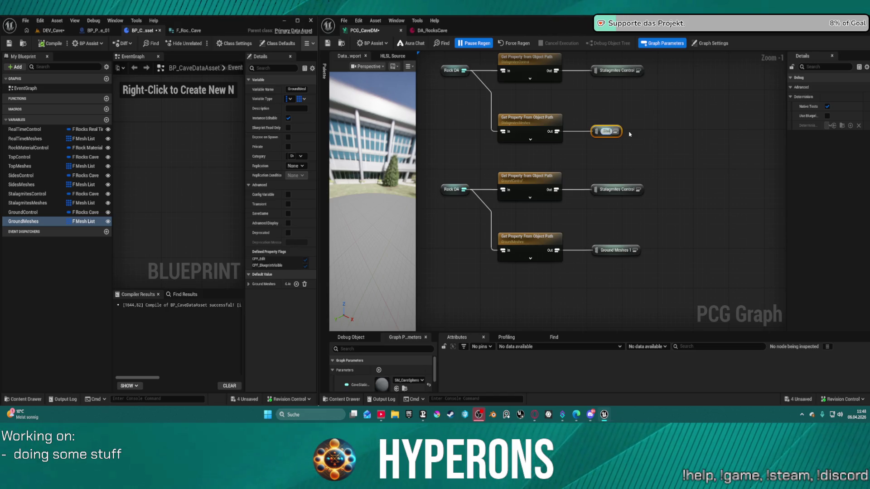
text(agmites)
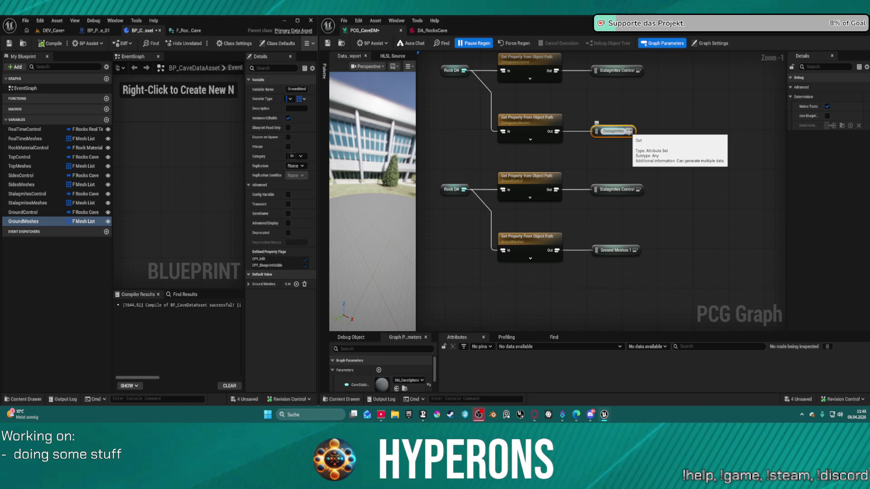
text(Meshes)
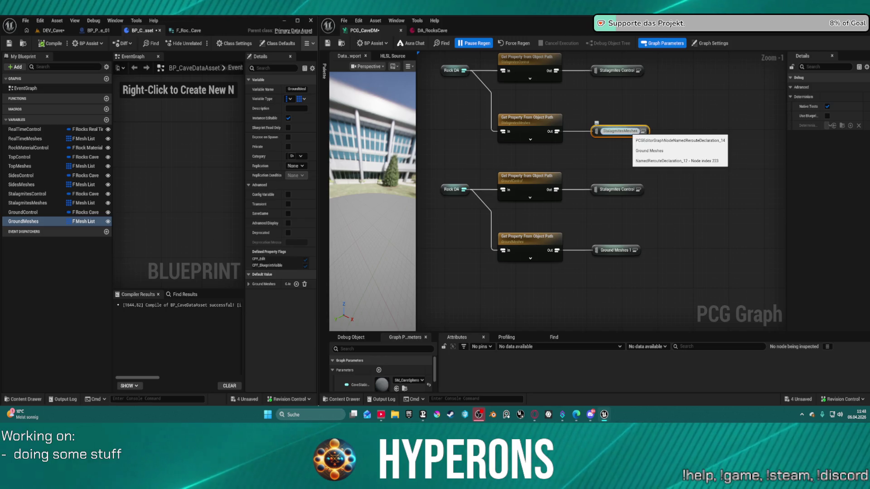
key(Return)
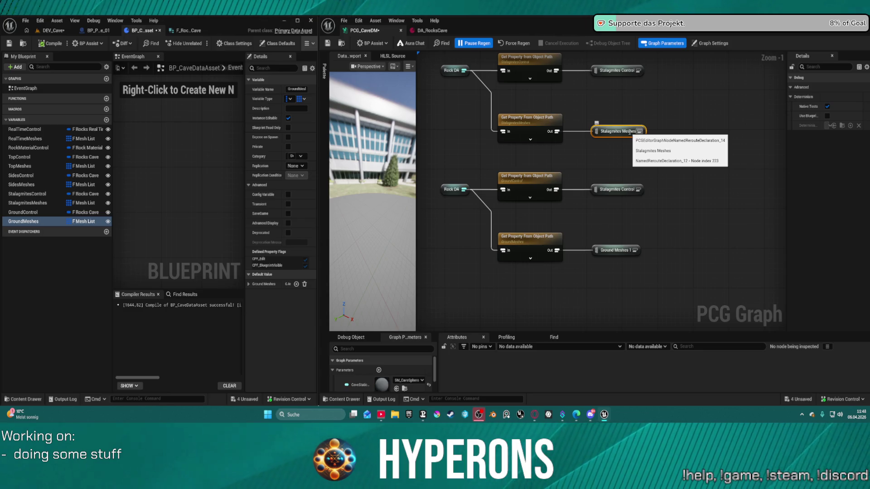
- Rename the lower reroutes to Ground Control and Ground Meshes, then show DA_RocksCave
click(626, 191)
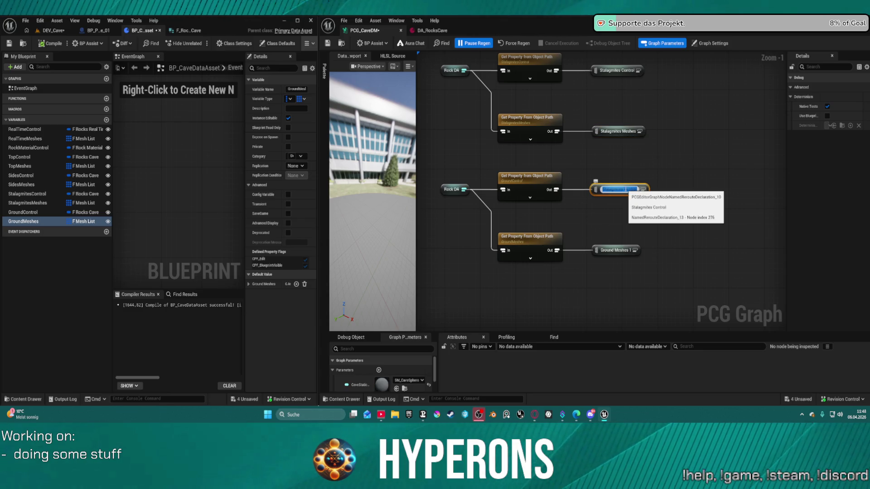
click(626, 190)
key(ctrl+Left)
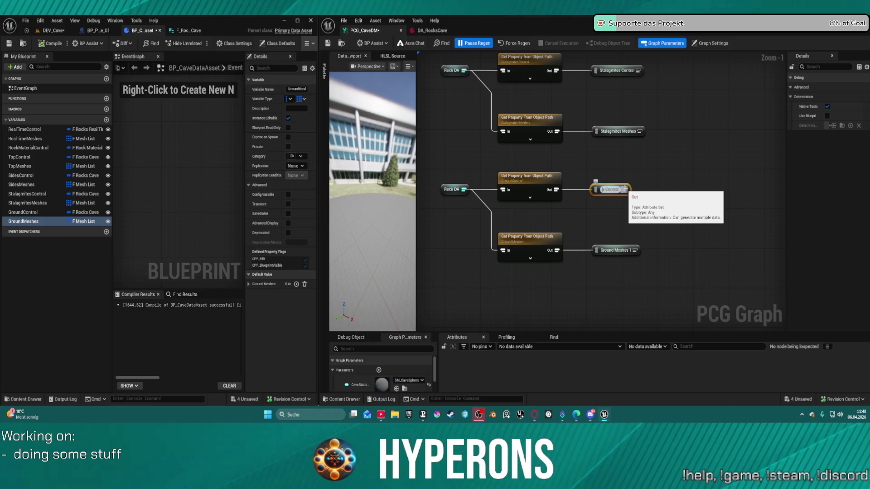
text(Ground)
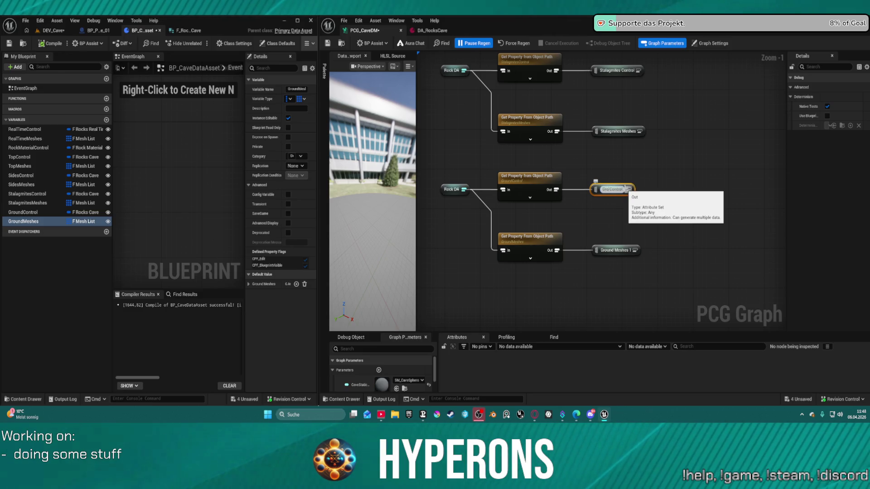
key(Return)
scroll(605, 189, down, 1)
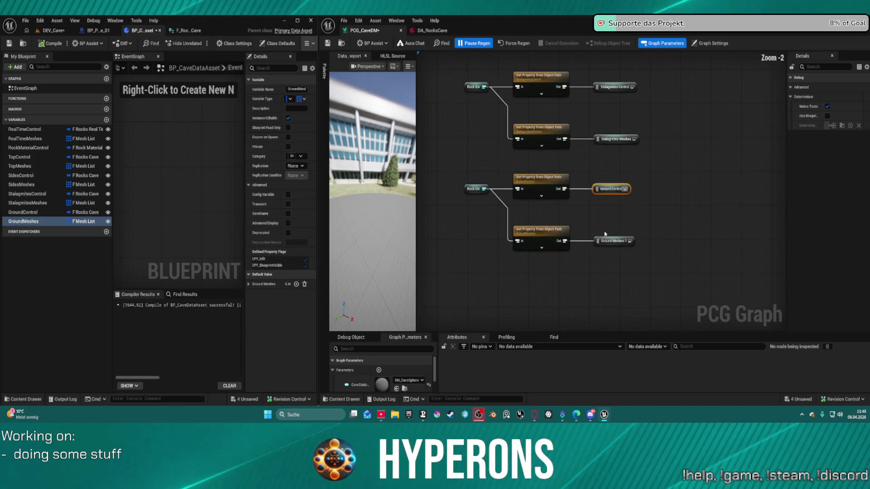
double_click(614, 241)
text(Ground Meshes)
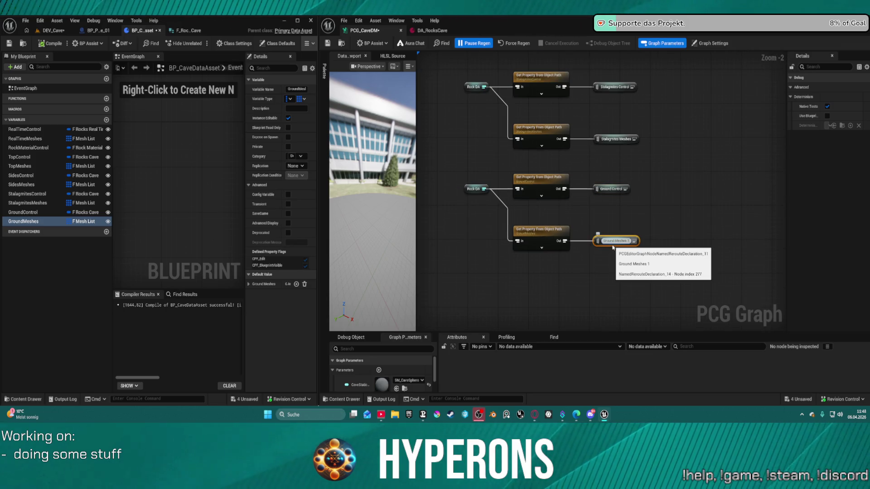
key(Return)
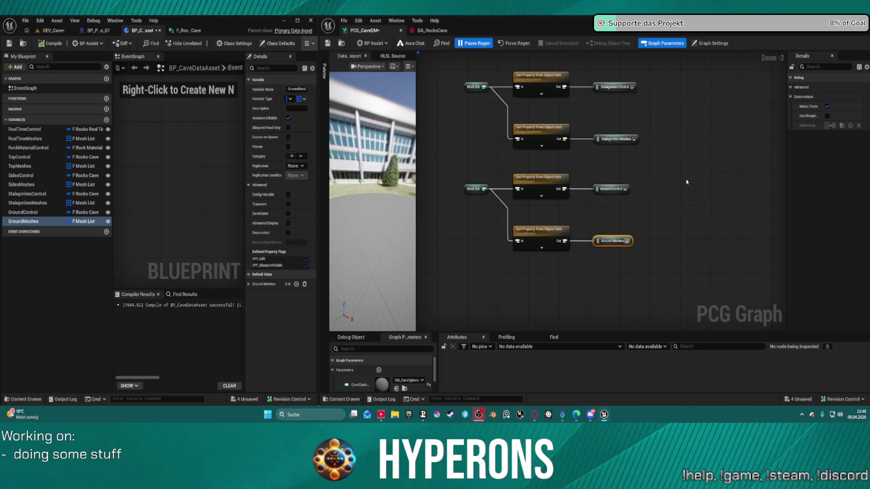
click(432, 31)
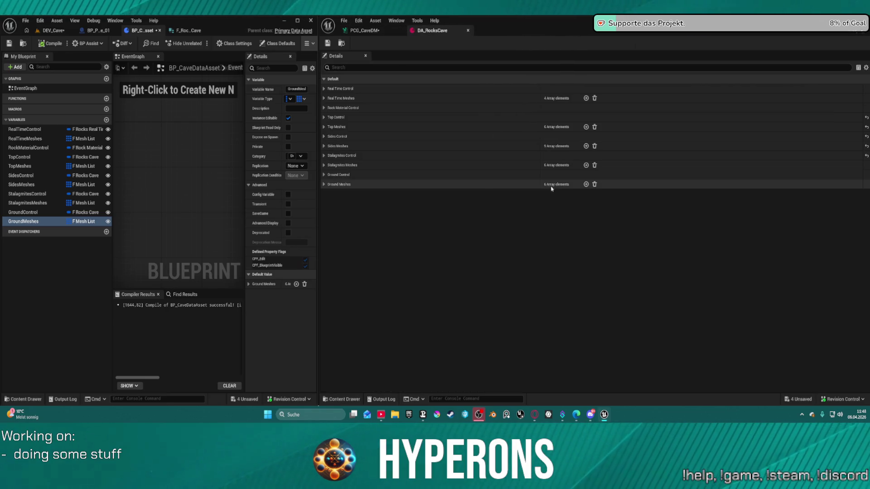
- Empty DA_RocksCave's Ground Meshes array, save all, and go back to PCG_CaveDM
click(595, 184)
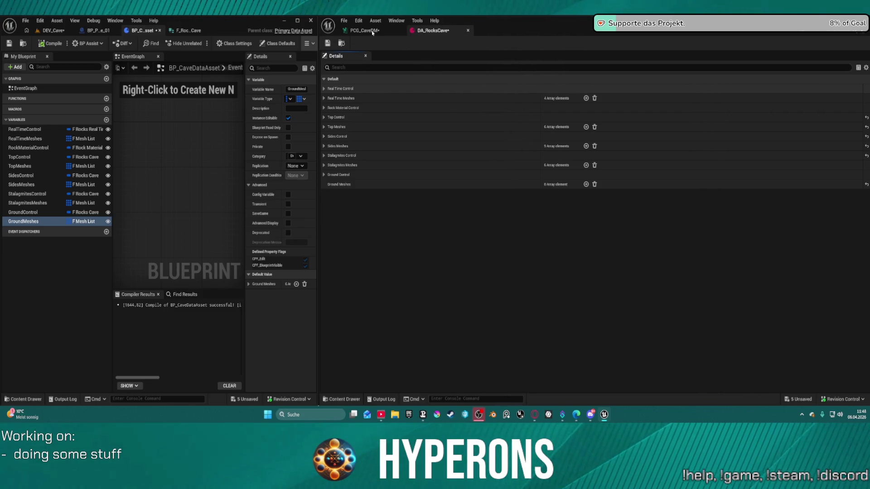
key(ctrl+s)
click(373, 32)
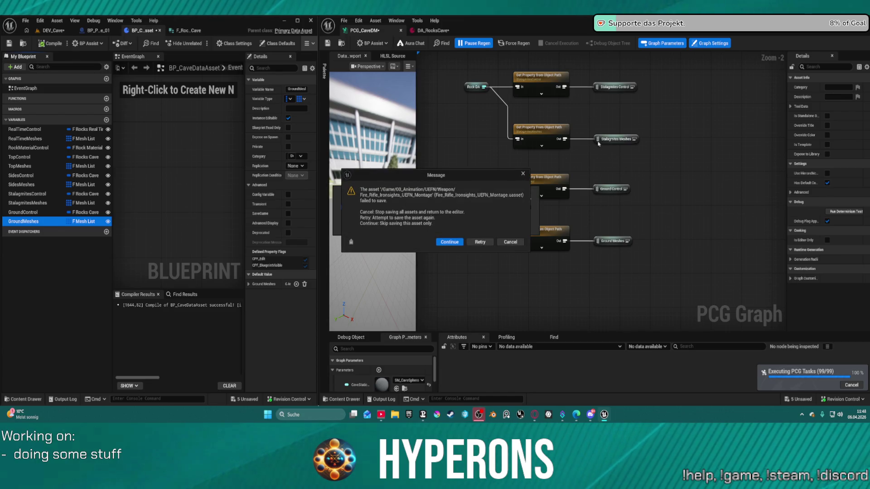
- Dismiss the failed-save message, close the message log, and switch to the DEV_Cave level
click(512, 244)
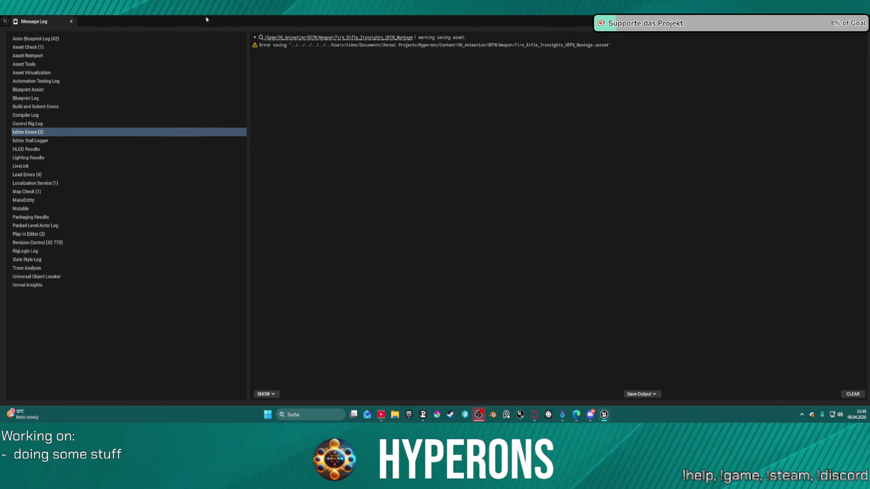
click(72, 22)
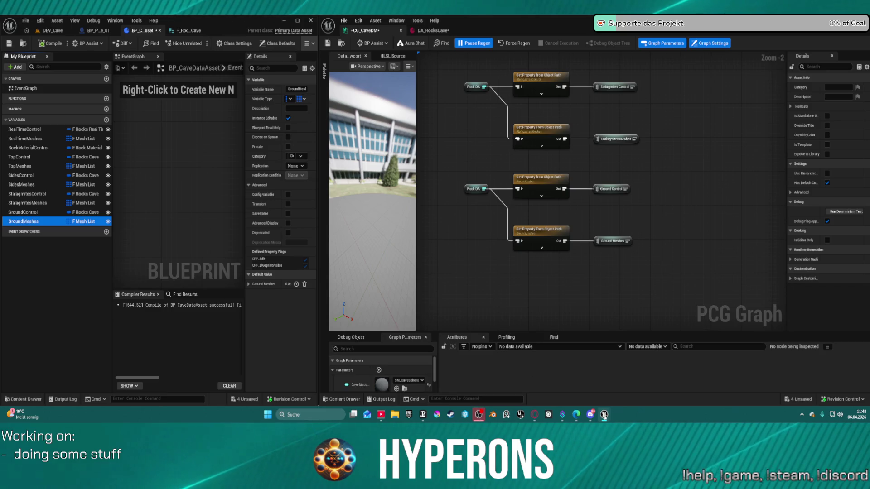
mouse_move(605, 415)
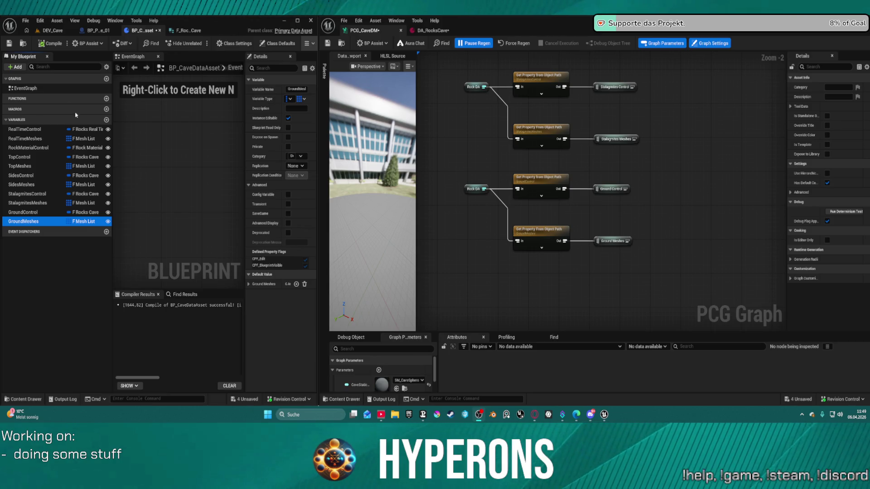
click(35, 28)
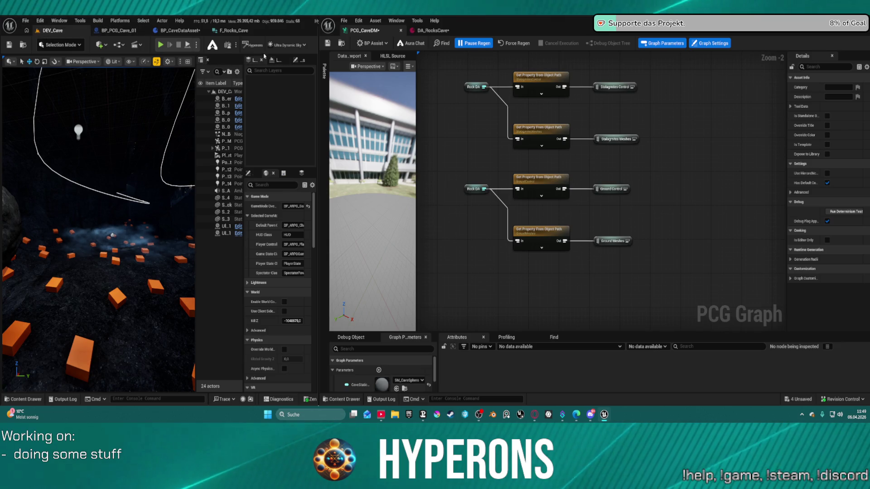
- Save the four unsaved assets with Choose Files to Save, then switch to the browser
click(25, 21)
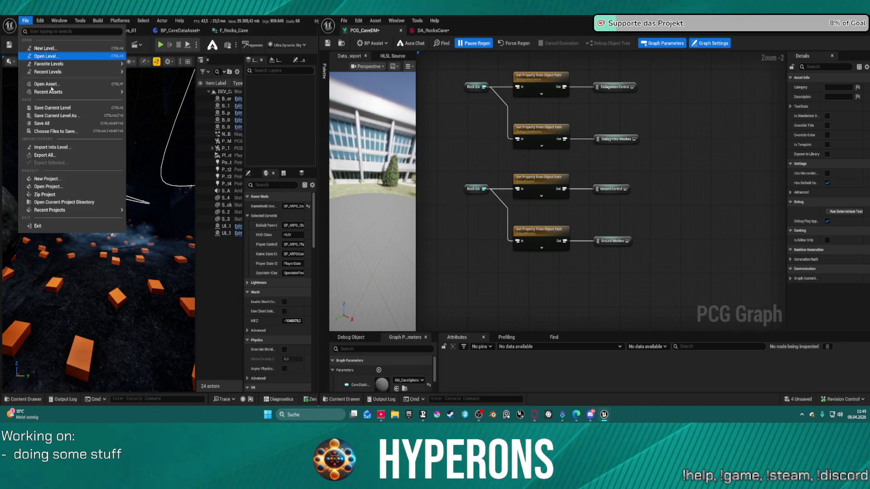
click(75, 135)
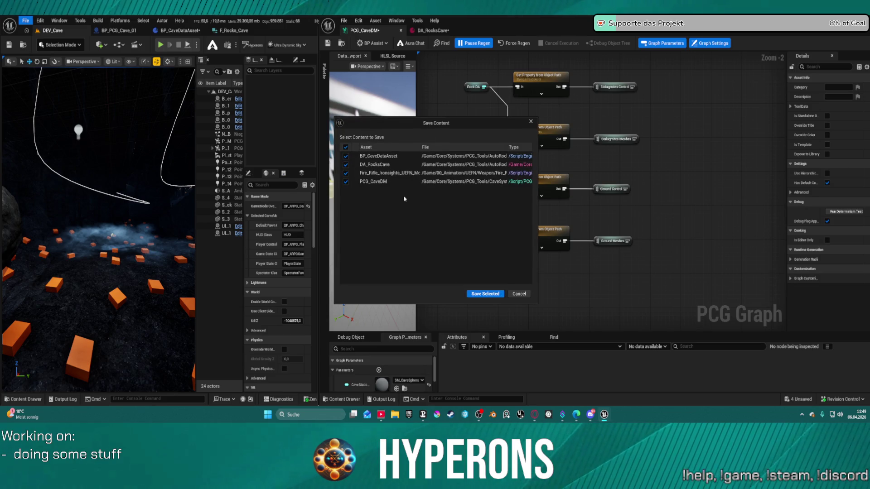
click(486, 294)
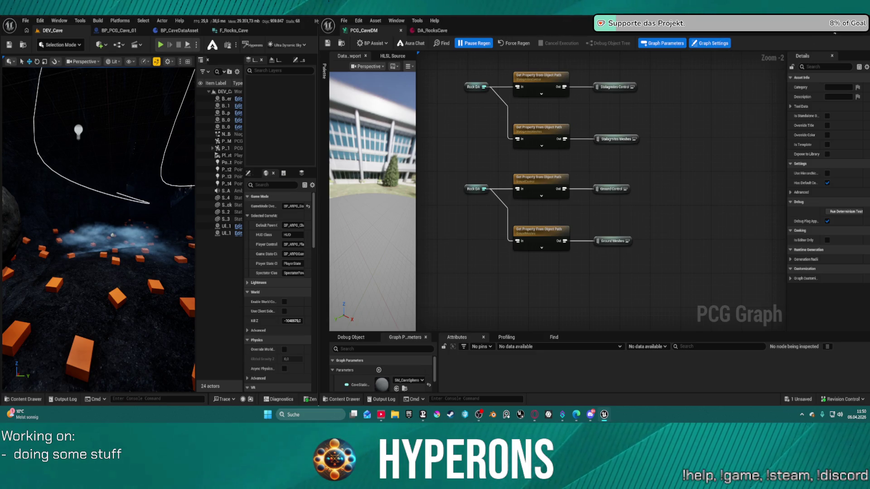
key(alt+Tab)
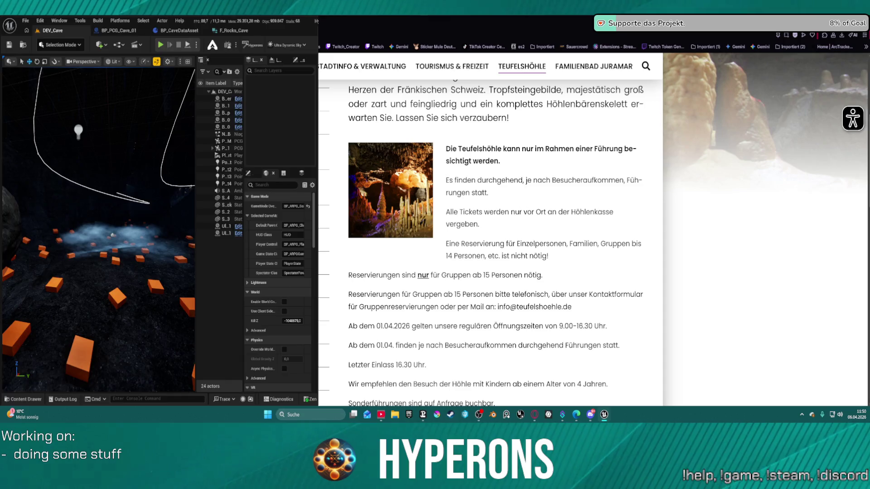
- Close the Opera window and move the Lightyear Frontier icon beside Perforce Start
key(alt+F4)
click(464, 238)
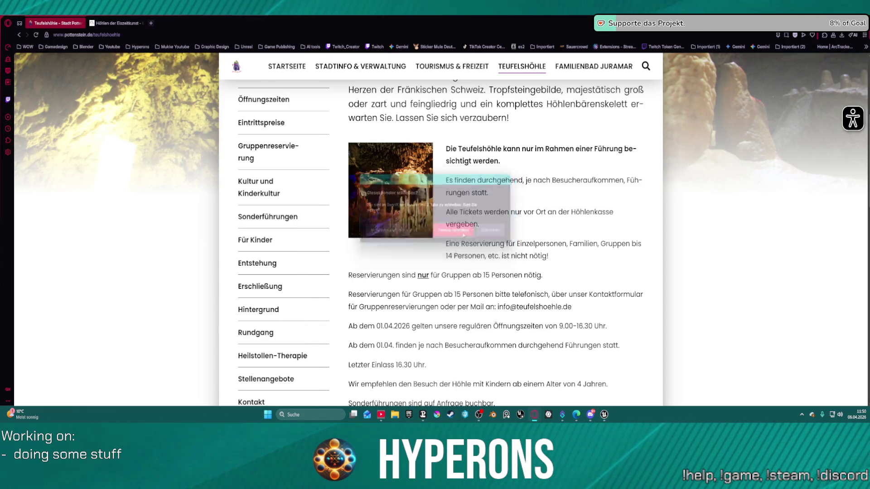
mouse_move(343, 313)
mouse_down()
mouse_move(622, 186)
mouse_move(618, 87)
mouse_move(648, 109)
mouse_up()
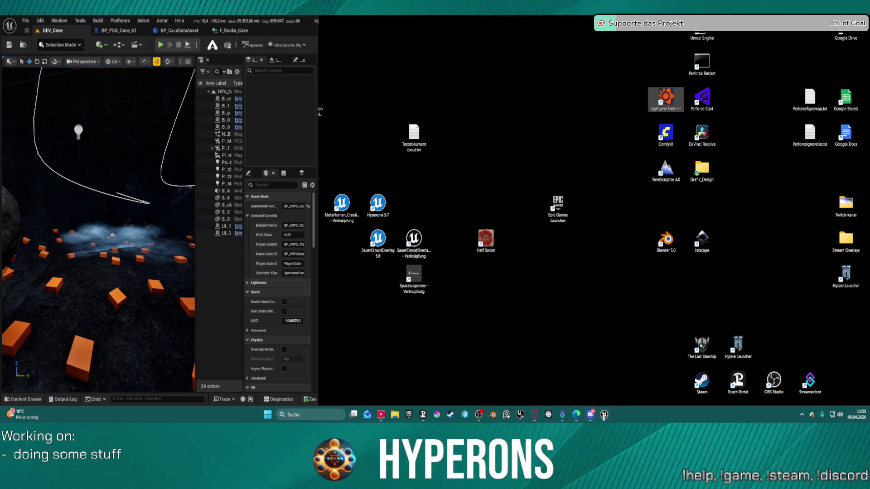
- Bring the Unreal windows forward, then minimize the PCG graph editor to reveal the desktop
mouse_move(604, 416)
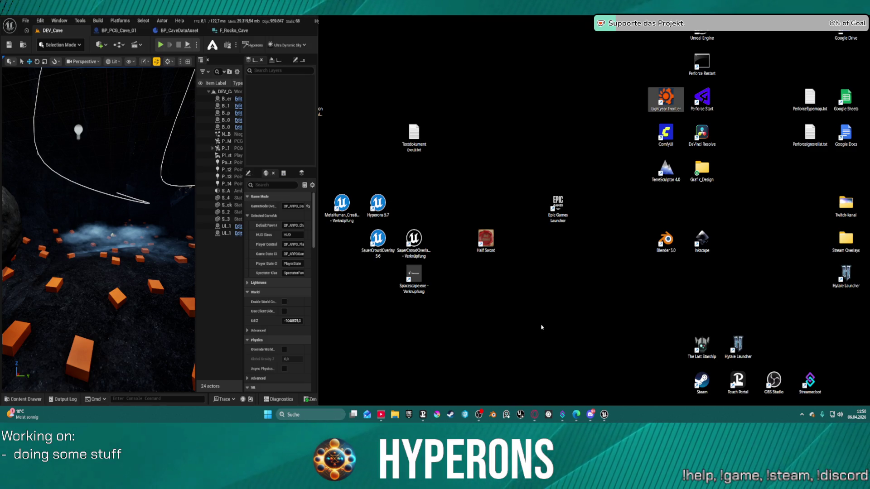
click(605, 415)
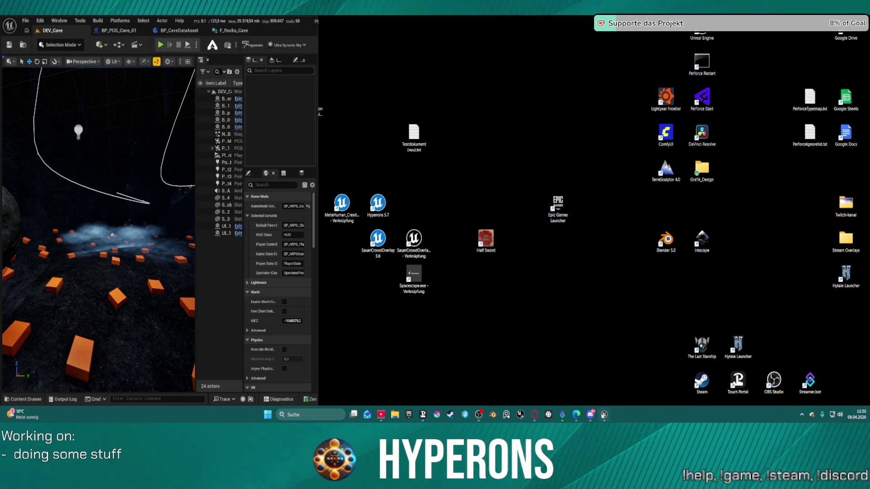
click(656, 381)
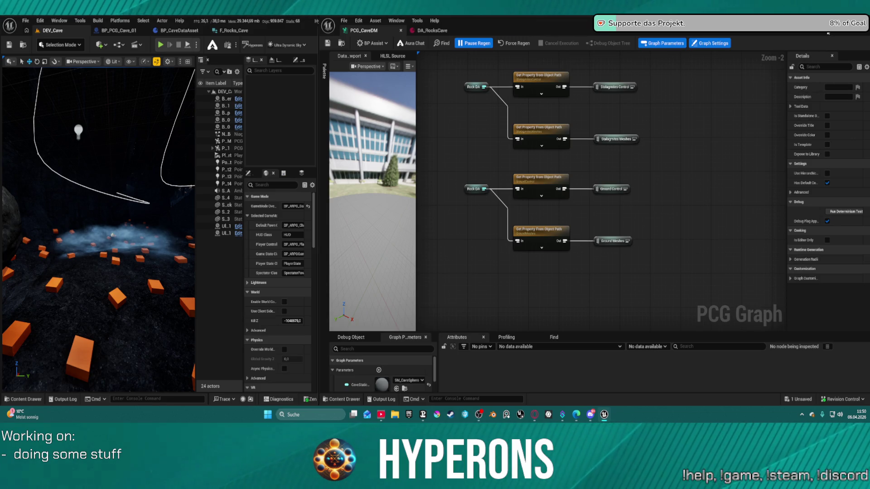
click(845, 22)
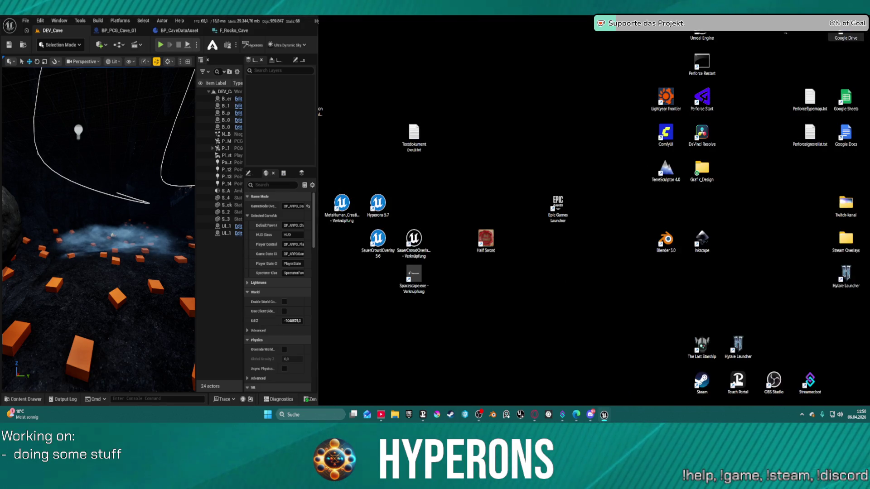
- Line up Lightyear Frontier, Half Sword and Hytale Launcher icons in a row, then restore the PCG graph
drag(478, 192, 517, 281)
mouse_move(486, 240)
mouse_down()
mouse_move(728, 223)
mouse_move(600, 168)
mouse_move(355, 398)
mouse_move(411, 398)
mouse_up()
mouse_move(666, 111)
mouse_down()
mouse_move(658, 172)
mouse_move(810, 358)
mouse_up()
drag(414, 383, 774, 315)
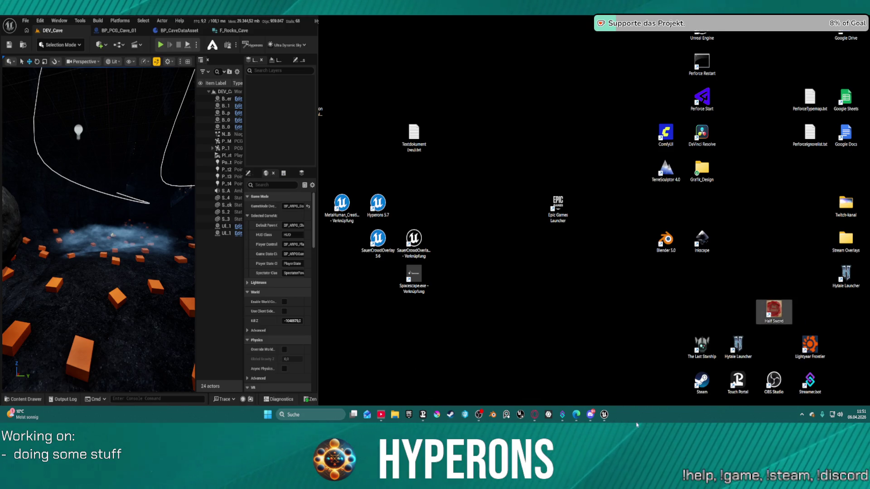
click(738, 346)
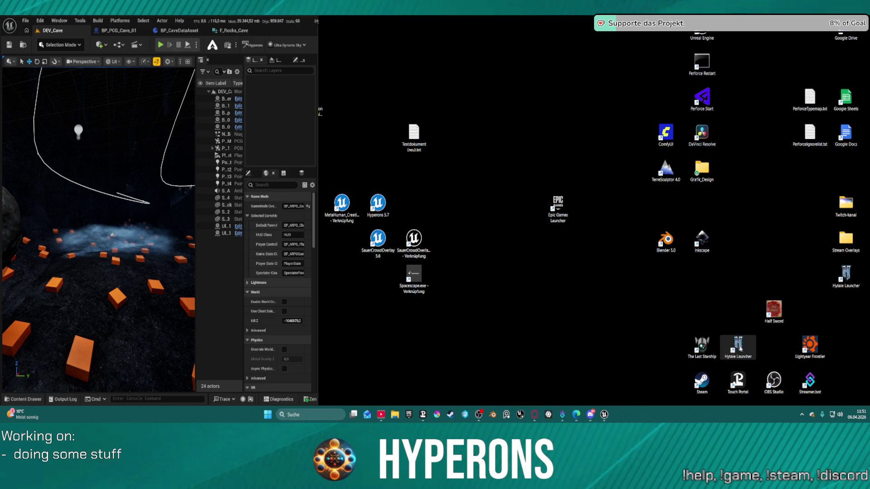
drag(737, 347, 850, 284)
click(850, 284)
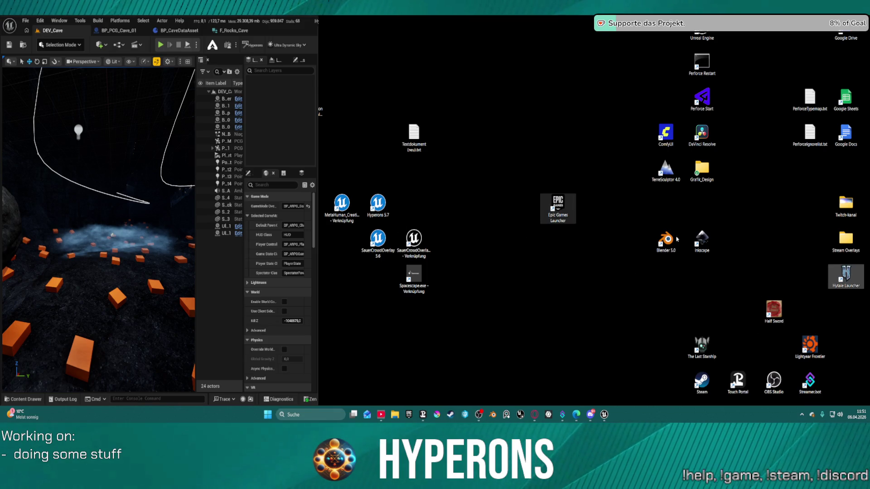
drag(775, 310, 738, 347)
mouse_move(829, 280)
mouse_down()
mouse_move(791, 323)
mouse_move(776, 324)
mouse_up()
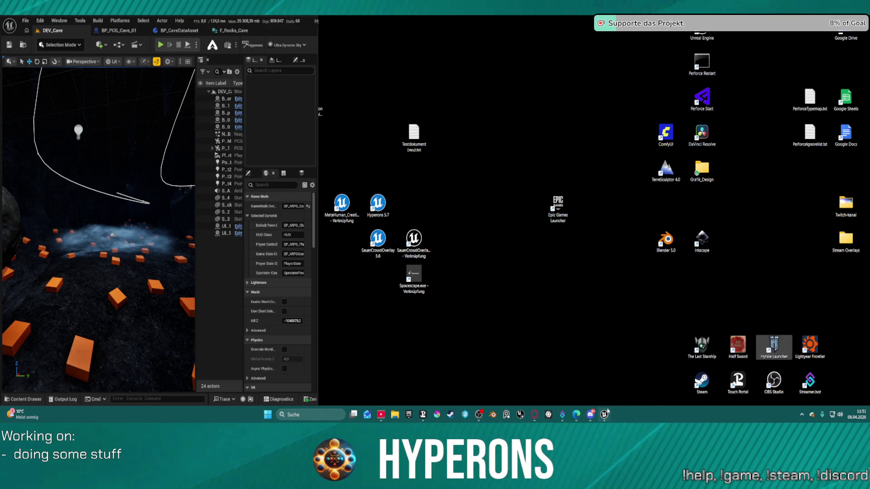
click(608, 411)
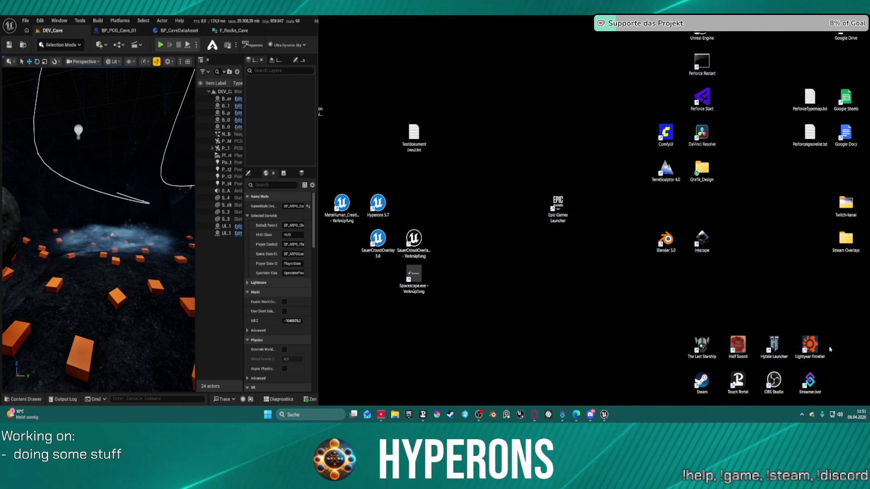
mouse_move(823, 348)
mouse_down()
mouse_move(666, 326)
mouse_move(666, 346)
mouse_up()
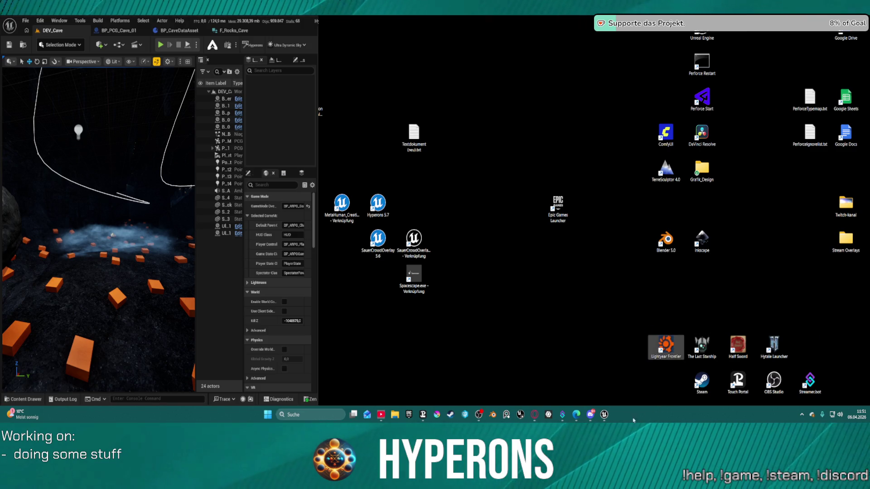
click(604, 415)
click(608, 371)
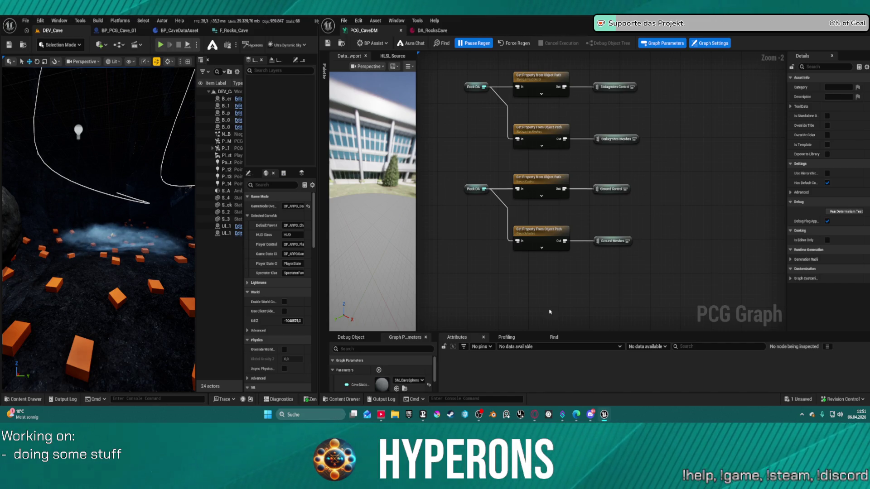
- Add a Ground Control reroute and wire it into both Delete Attributes inputs
scroll(571, 175, down, 4)
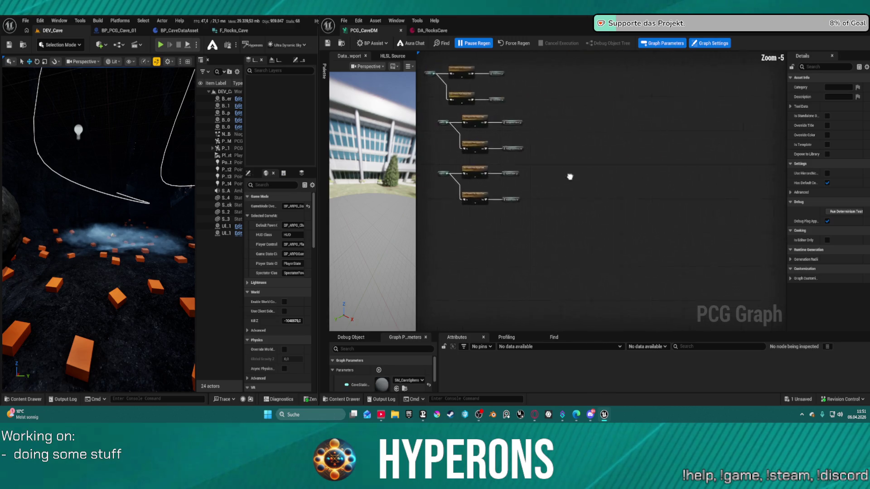
scroll(570, 169, up, 7)
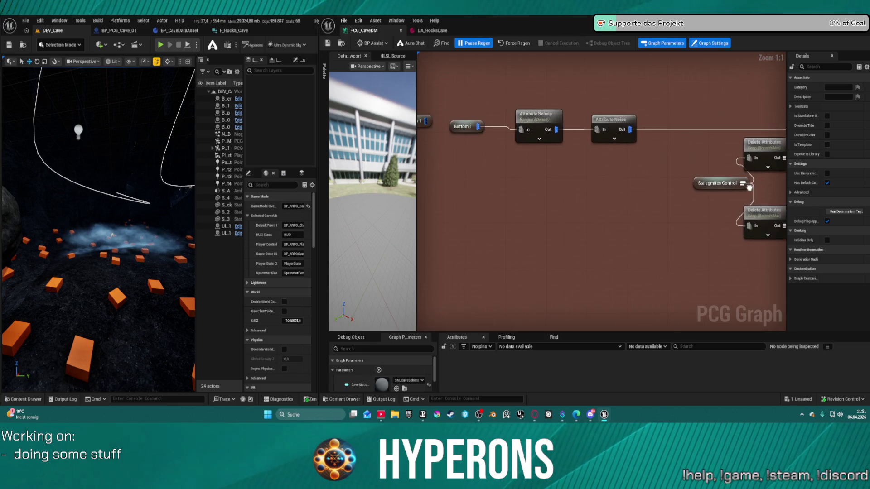
double_click(676, 196)
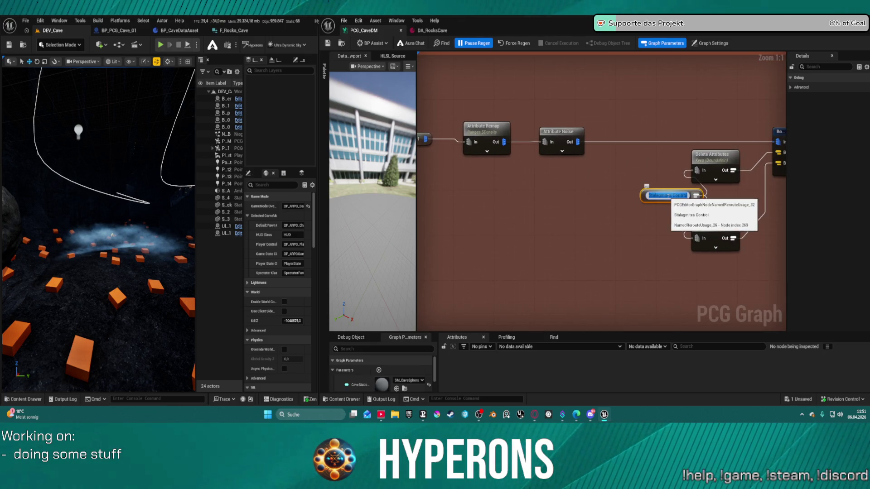
click(672, 196)
key(Return)
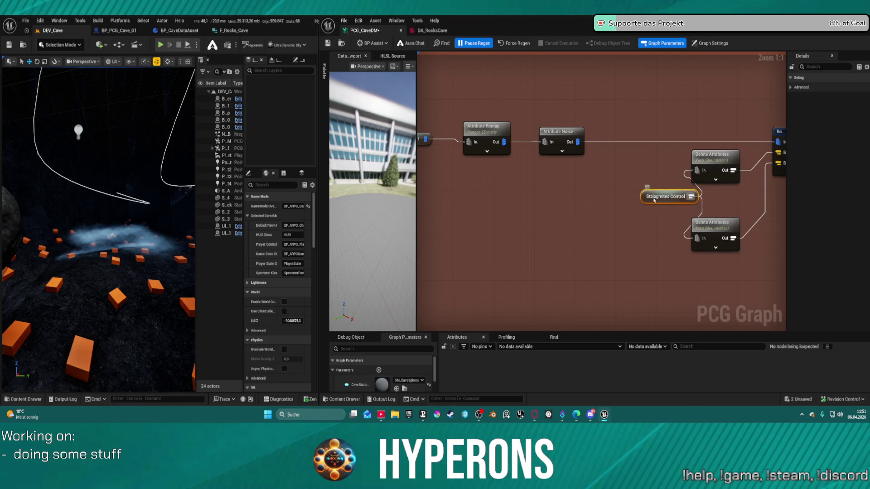
mouse_move(671, 199)
mouse_down()
mouse_move(594, 198)
mouse_move(610, 195)
mouse_up()
right_click(603, 244)
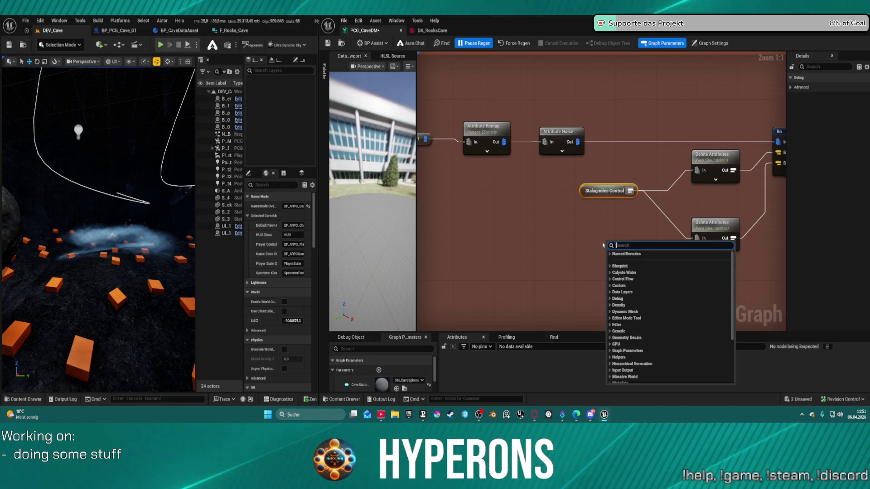
text(ground)
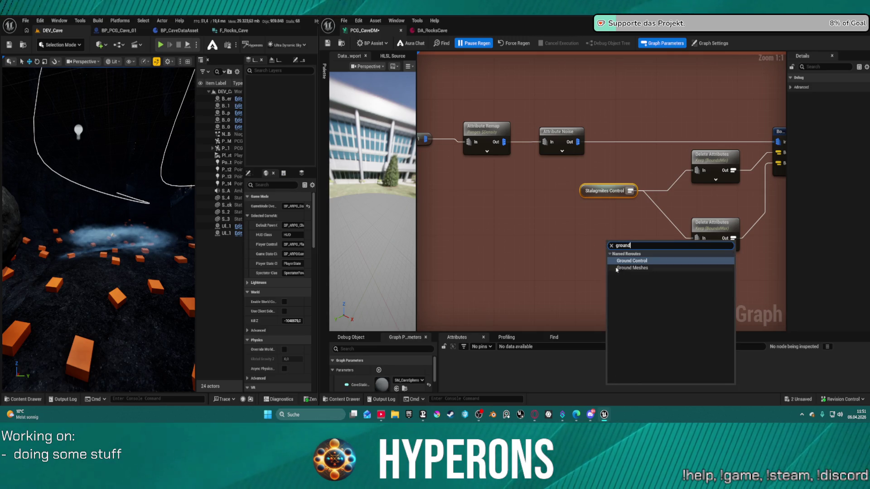
click(632, 261)
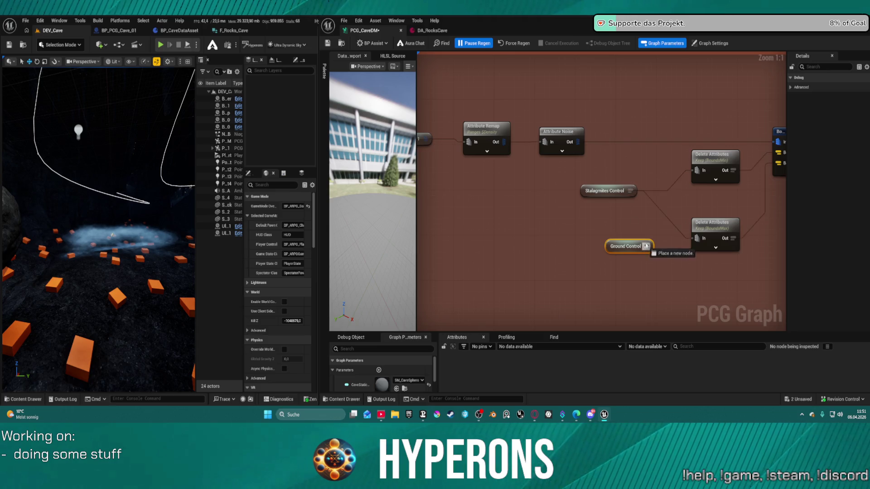
mouse_move(631, 191)
mouse_down()
mouse_move(651, 248)
mouse_move(609, 206)
mouse_up()
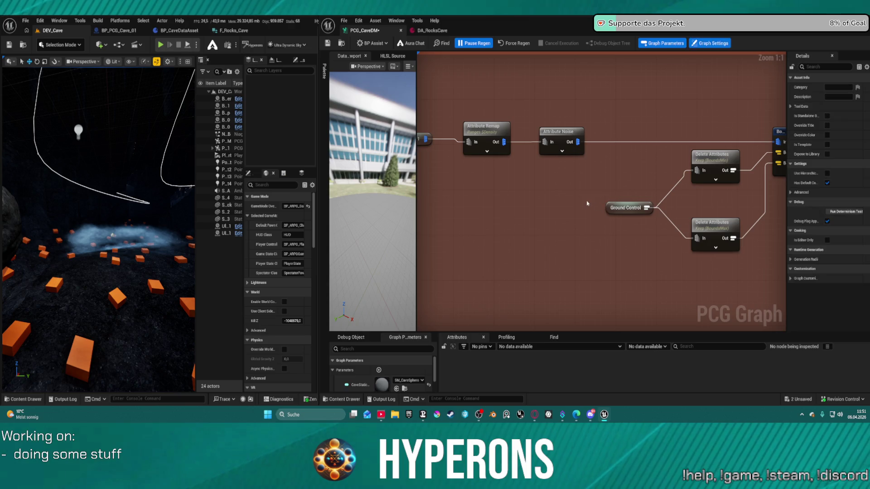
click(610, 206)
- In the stalagmites density filter branch, replace Stalagmites Control with a pasted Ground Control reroute
mouse_move(642, 244)
mouse_down()
mouse_move(462, 216)
mouse_move(508, 177)
mouse_up()
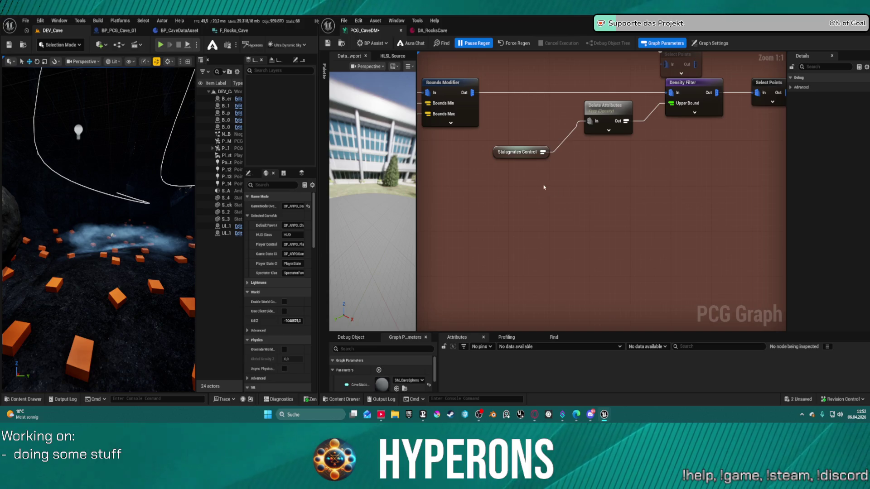
click(518, 190)
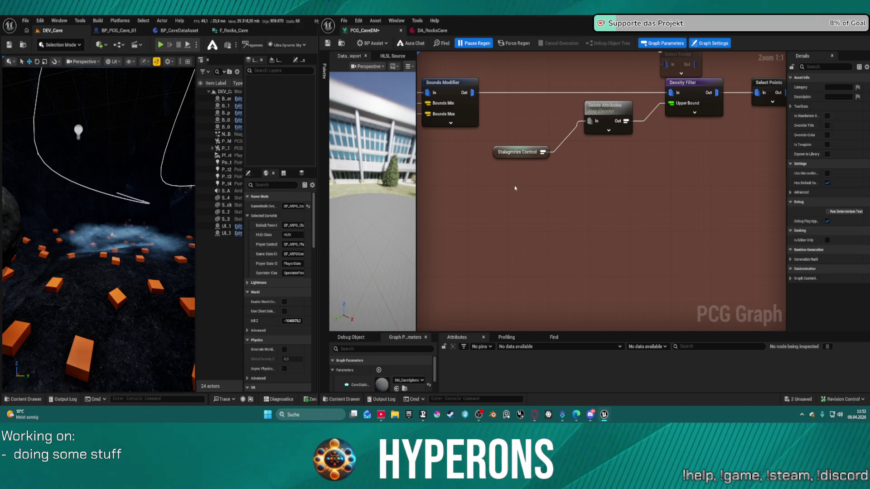
key(ctrl+v)
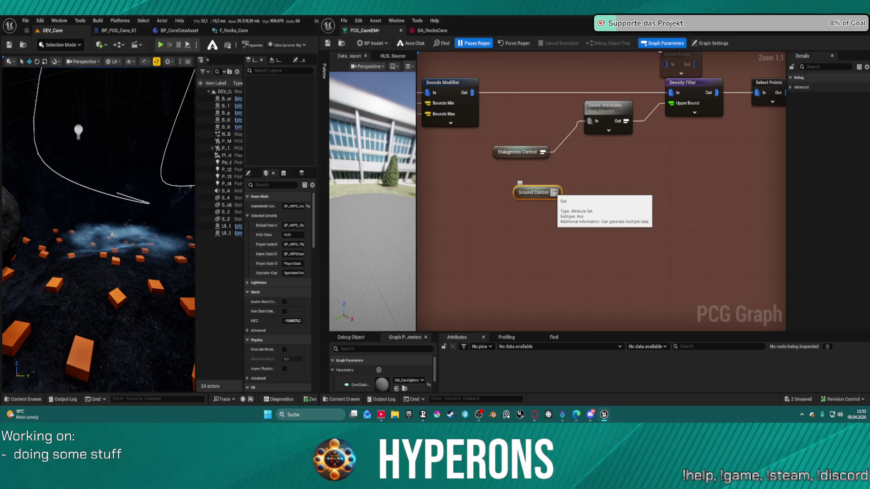
drag(555, 193, 589, 121)
drag(520, 131, 530, 154)
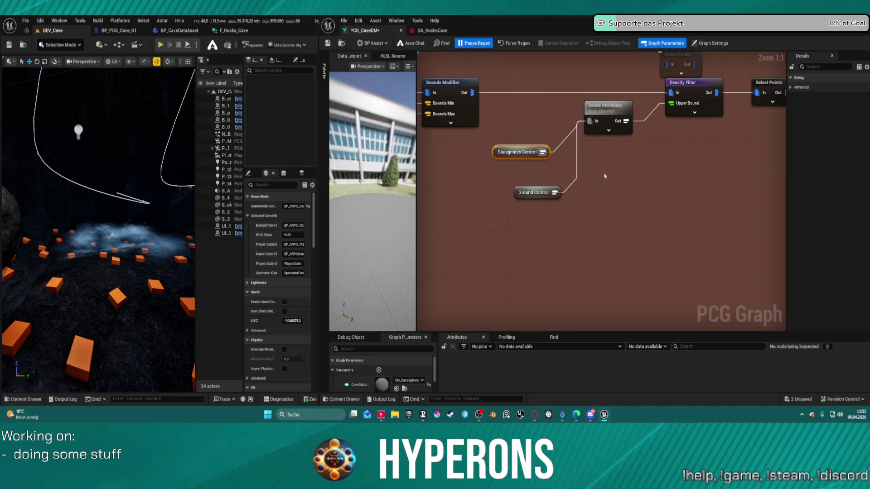
key(Delete)
drag(534, 193, 519, 141)
- Move the other Stalagmites Control connections onto a pasted Ground Control reroute
drag(694, 176, 474, 176)
click(474, 176)
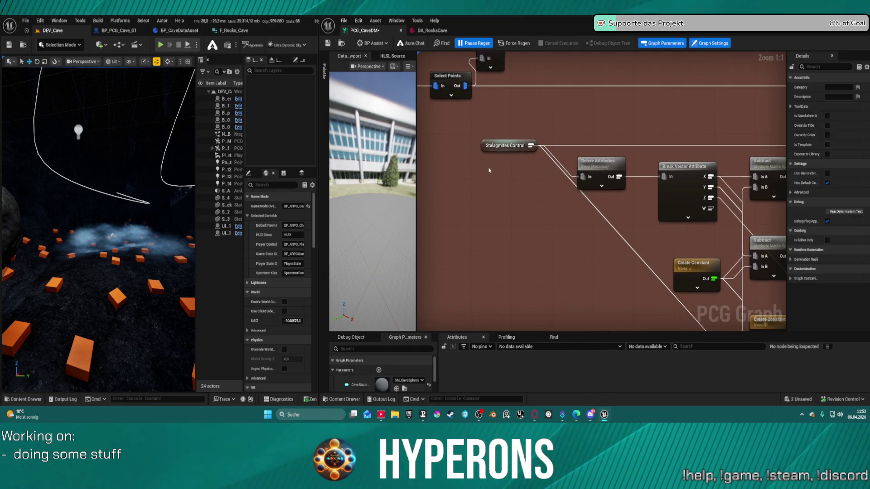
key(ctrl+v)
drag(530, 146, 512, 175)
drag(475, 121, 517, 148)
scroll(526, 138, down, 8)
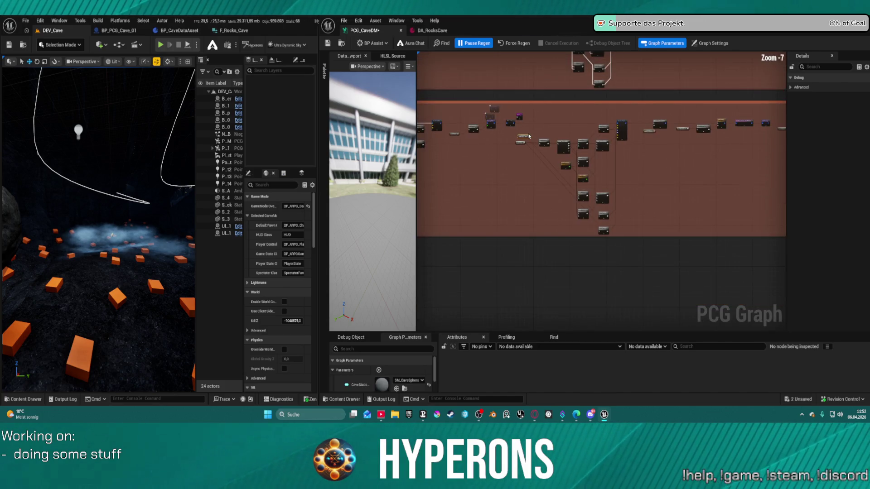
click(573, 126)
scroll(583, 132, up, 8)
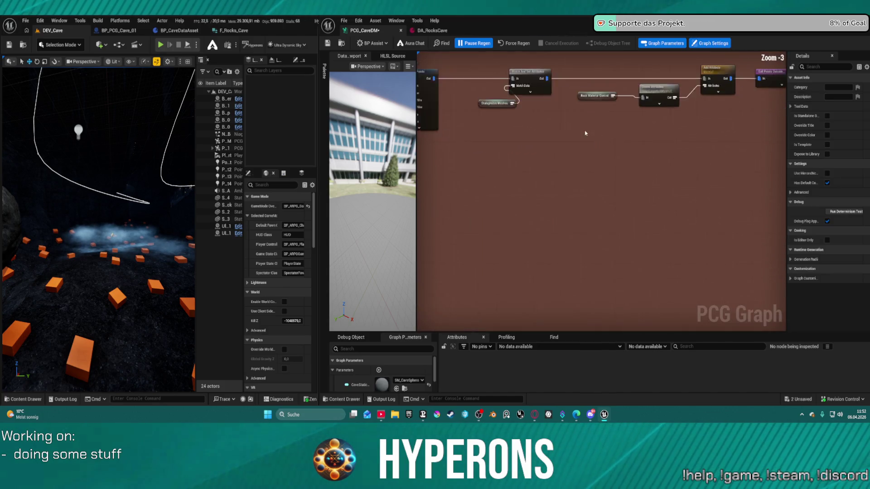
right_click(571, 199)
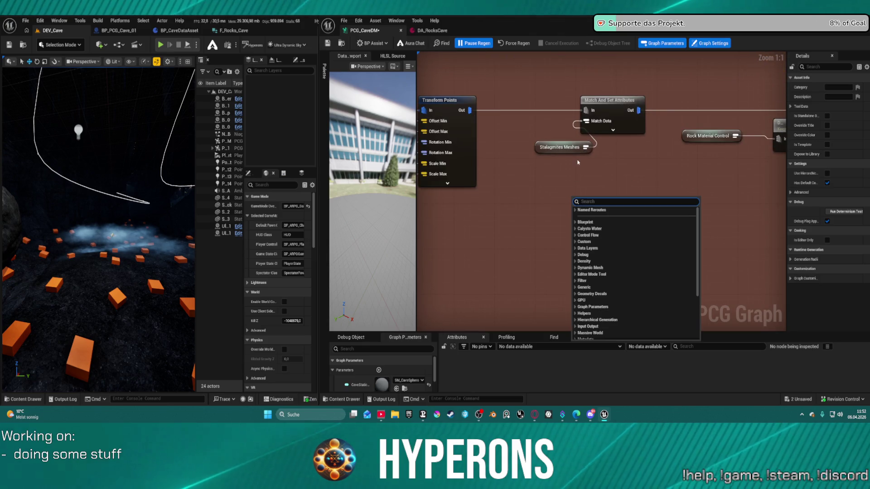
- Feed a Ground Meshes reroute into Match Data and delete the Stalagmites Meshes node
click(612, 127)
drag(576, 121, 554, 195)
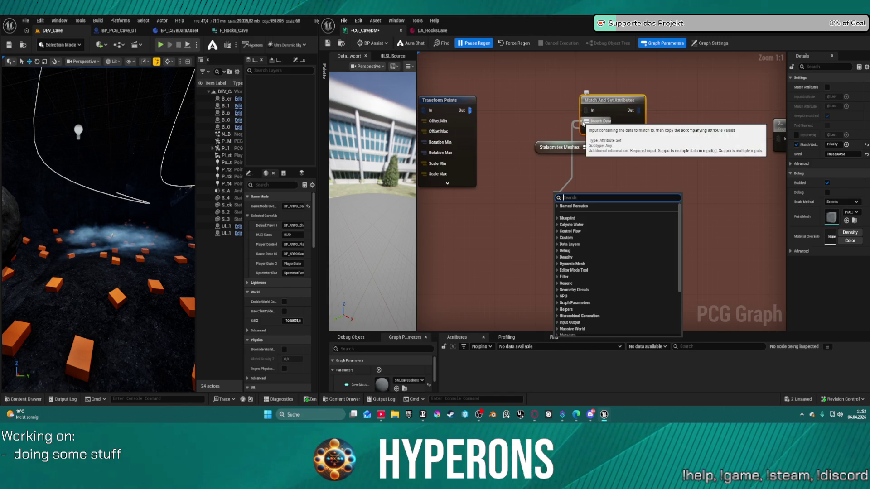
text(gro)
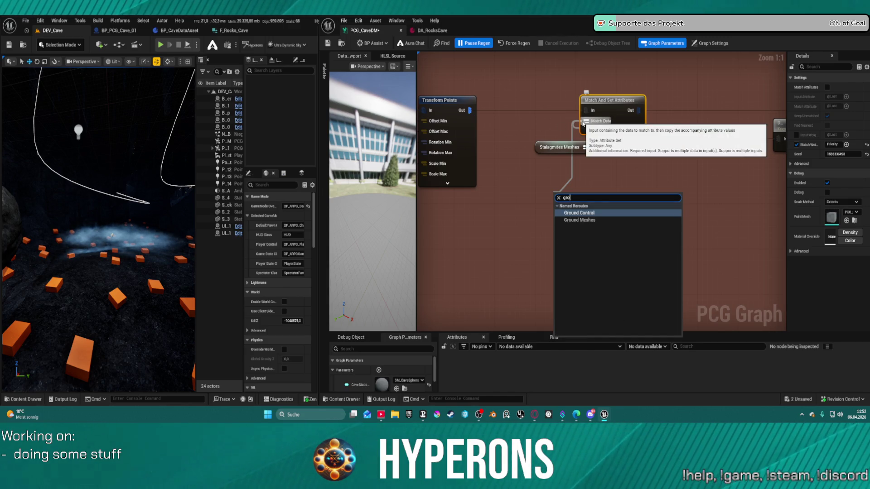
key(Down)
key(Return)
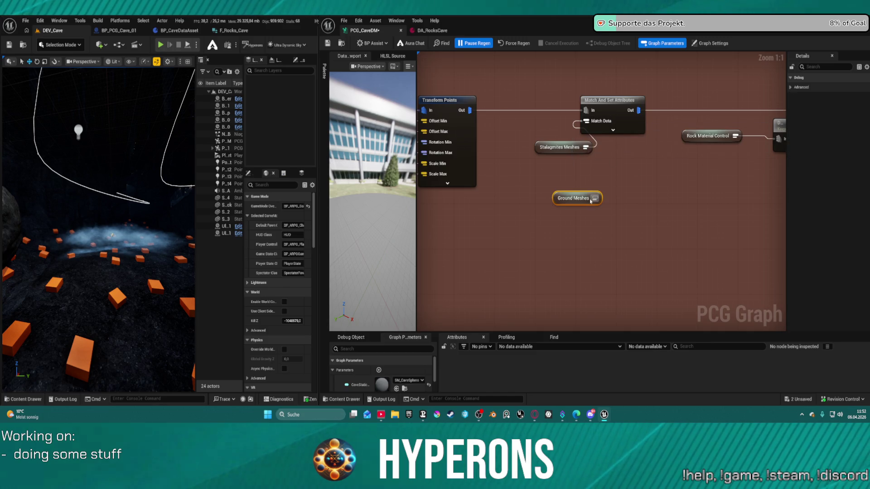
mouse_move(591, 202)
mouse_down()
mouse_move(608, 155)
mouse_move(586, 121)
mouse_move(555, 157)
mouse_up()
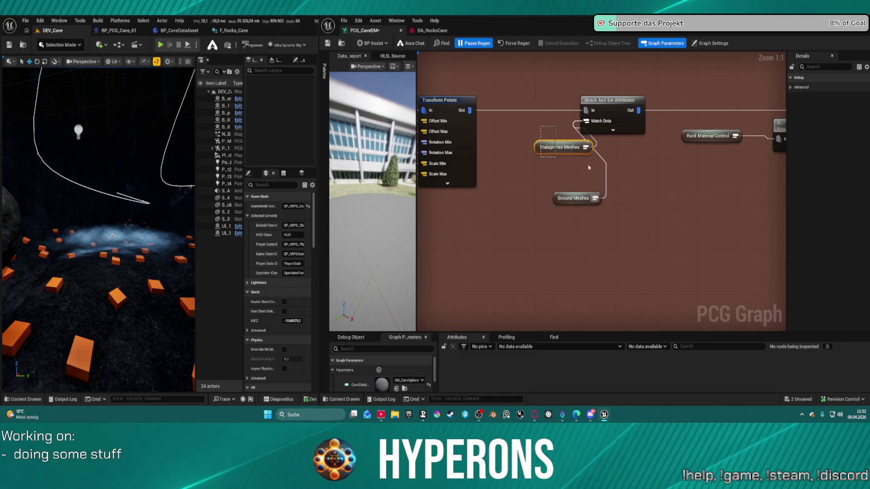
key(Delete)
- Connect Self Pruning's output to Branch's input, then check DA_RocksCave and the cave rocks
scroll(708, 198, down, 2)
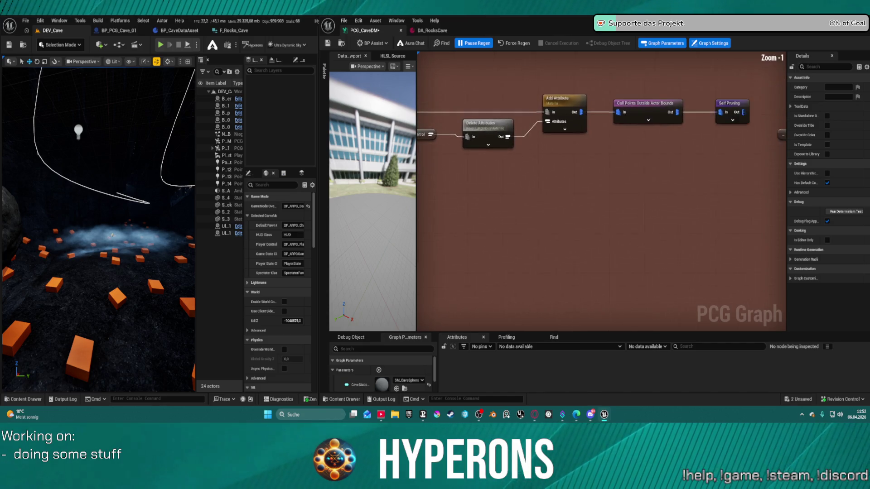
mouse_move(707, 198)
mouse_down()
mouse_move(515, 203)
mouse_move(569, 207)
mouse_up()
mouse_move(459, 118)
mouse_down()
mouse_move(508, 129)
mouse_move(658, 117)
mouse_up()
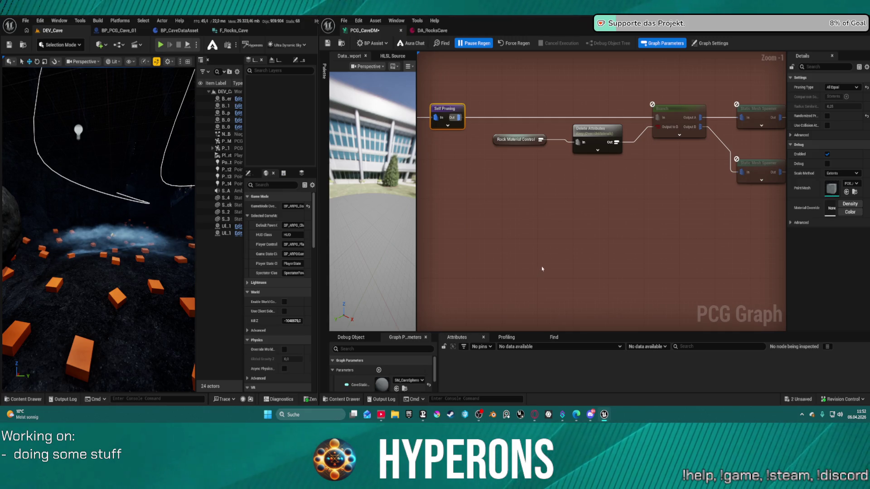
scroll(605, 114, down, 3)
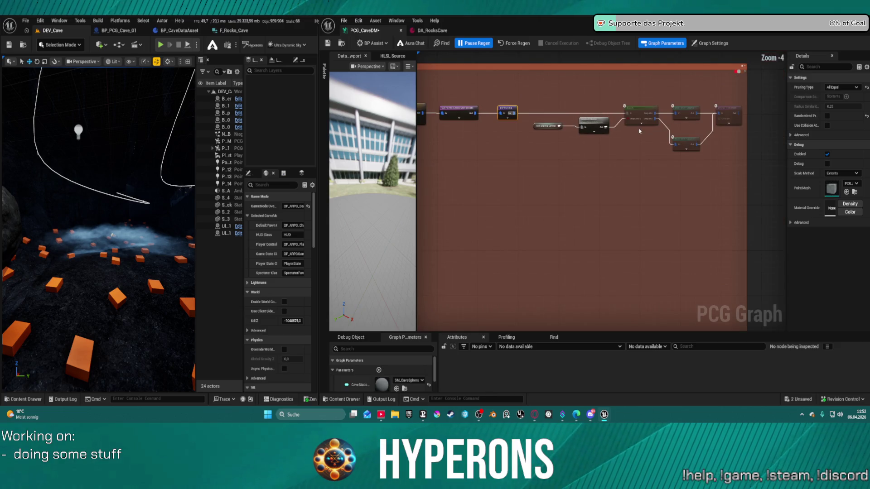
click(429, 31)
click(365, 30)
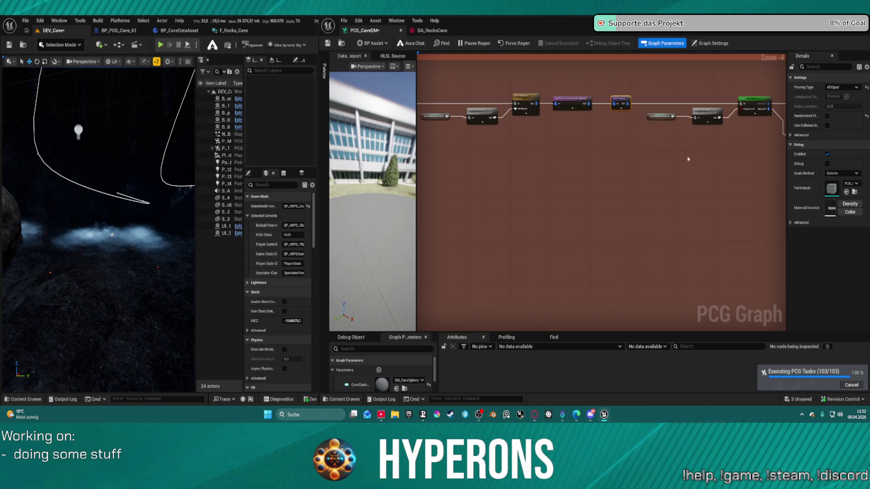
drag(100, 204, 100, 204)
- Switch to the DA_RocksCave tab to show its Ground Meshes and other rock mesh arrays
click(431, 30)
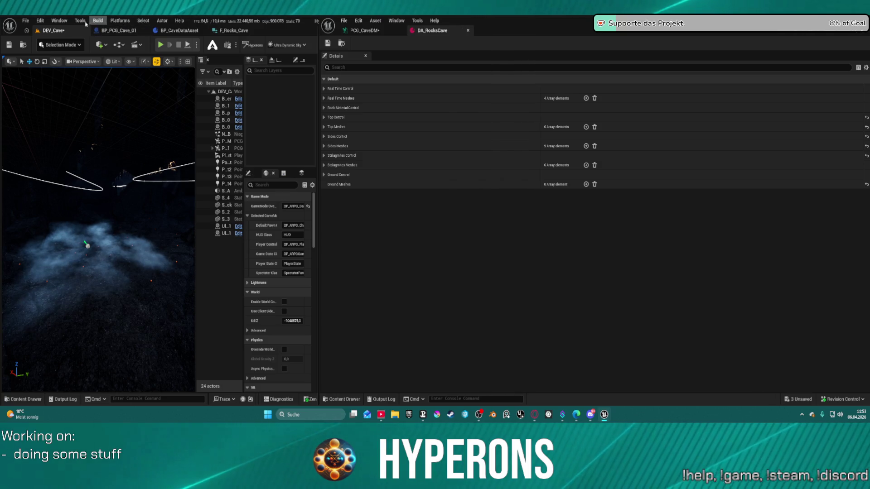
click(68, 21)
mouse_move(131, 76)
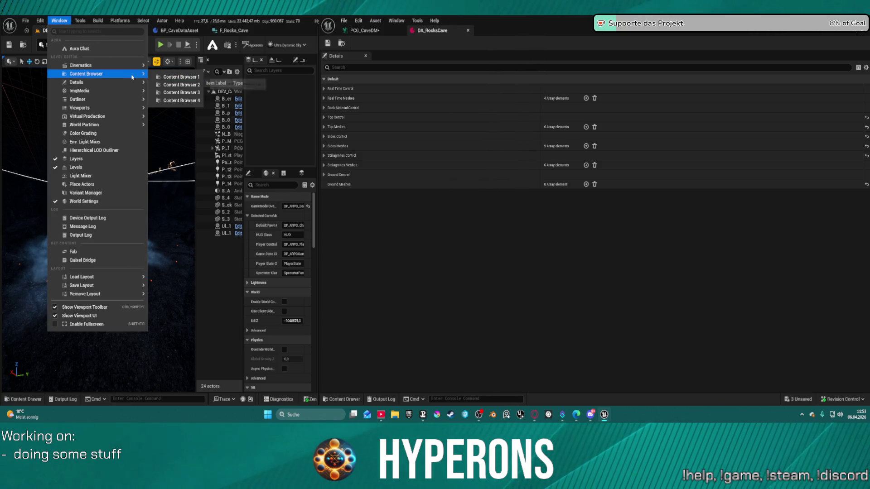
click(87, 246)
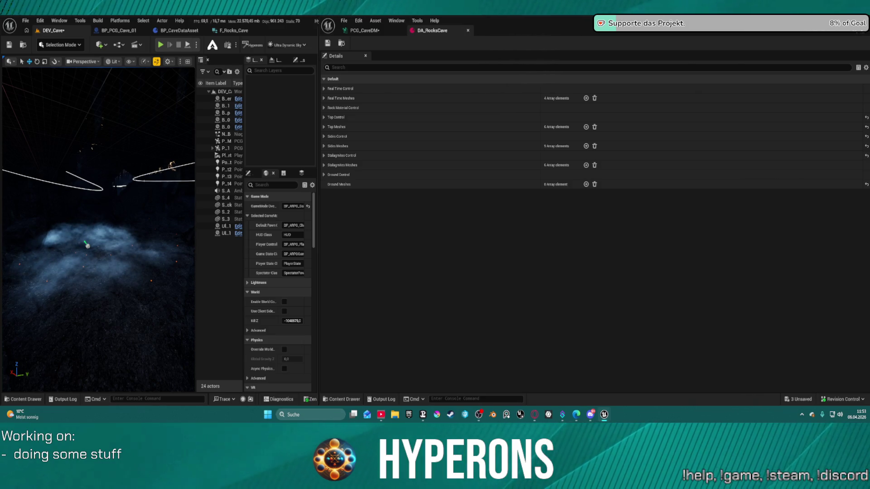
- Add a Ground Meshes entry holding SM_Debris_Forest_Rocks_1 and save DA_RocksCave
click(587, 184)
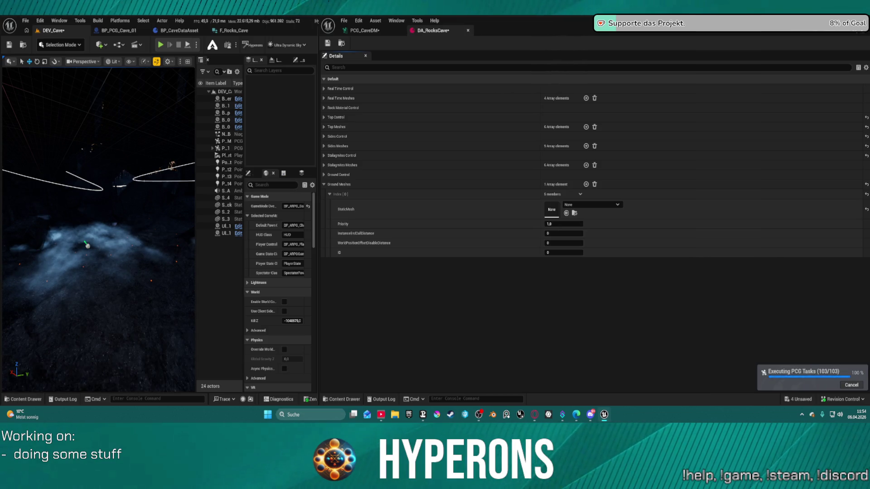
mouse_move(585, 172)
mouse_down()
mouse_move(555, 217)
mouse_move(553, 209)
mouse_up()
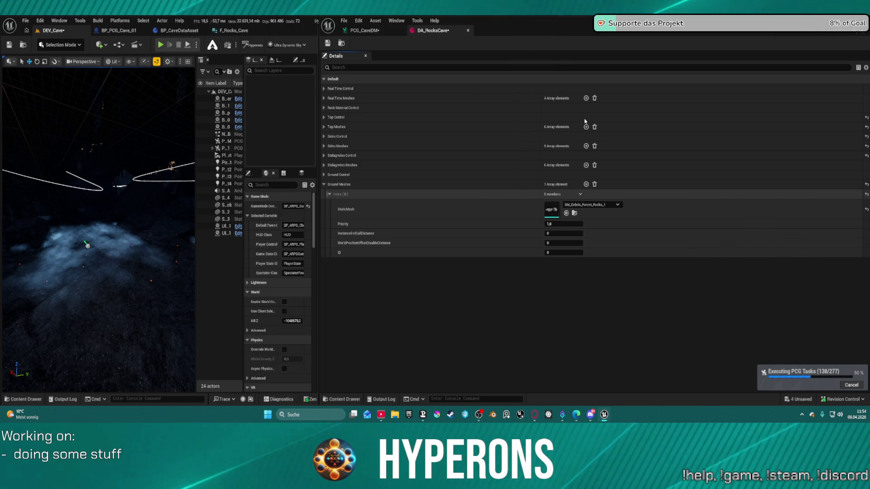
key(ctrl+s)
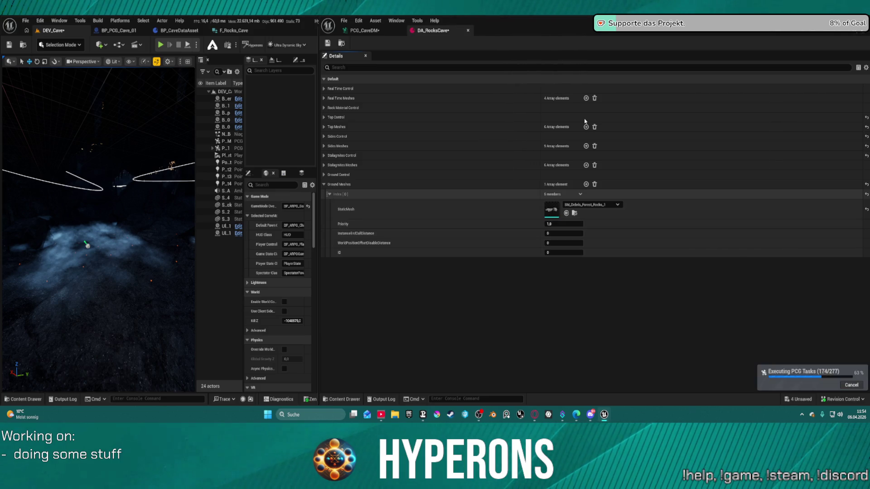
mouse_move(100, 226)
mouse_down()
mouse_move(45, 192)
mouse_move(45, 172)
mouse_up()
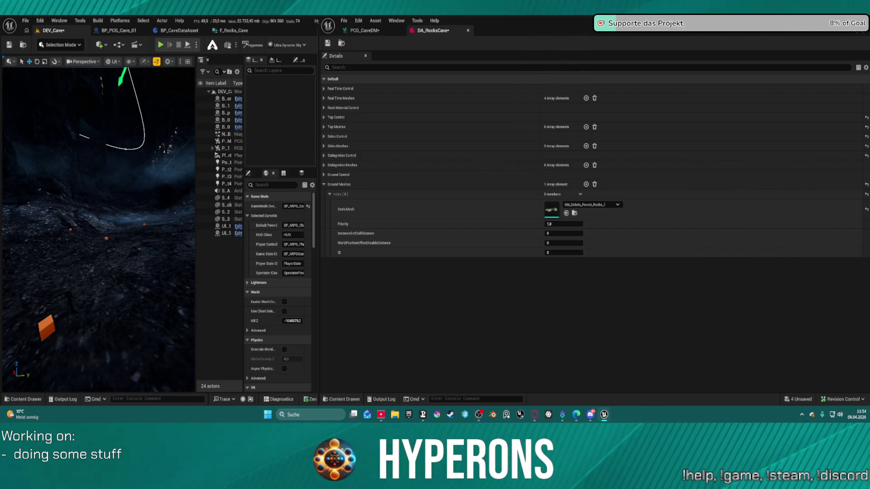
- Add a second Ground Meshes entry and assign SM_Debris_Forest_Rocks_2 to it
click(586, 184)
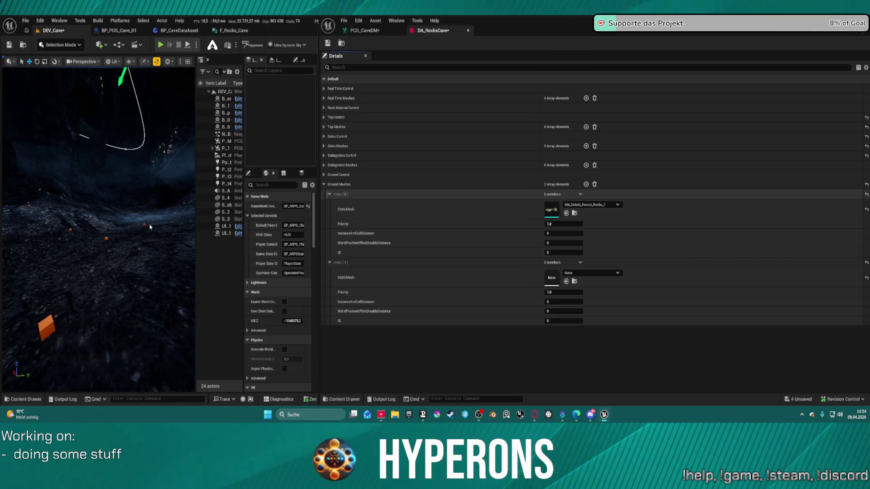
right_click(586, 217)
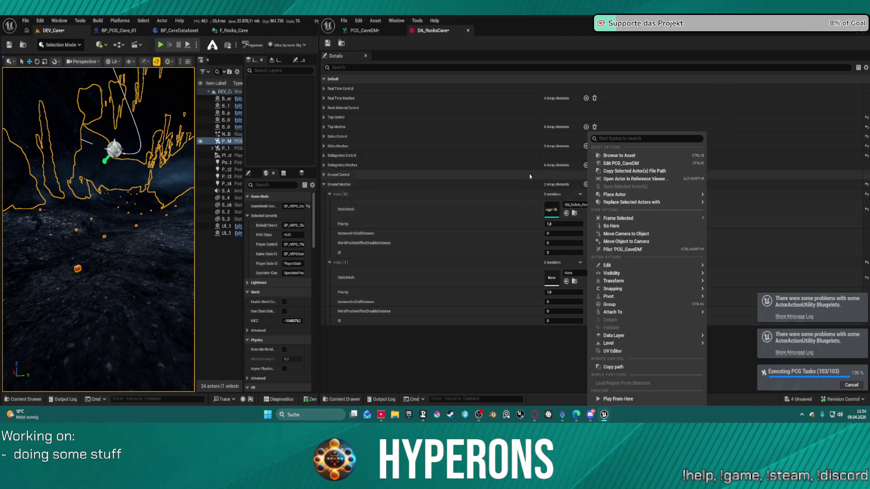
click(470, 151)
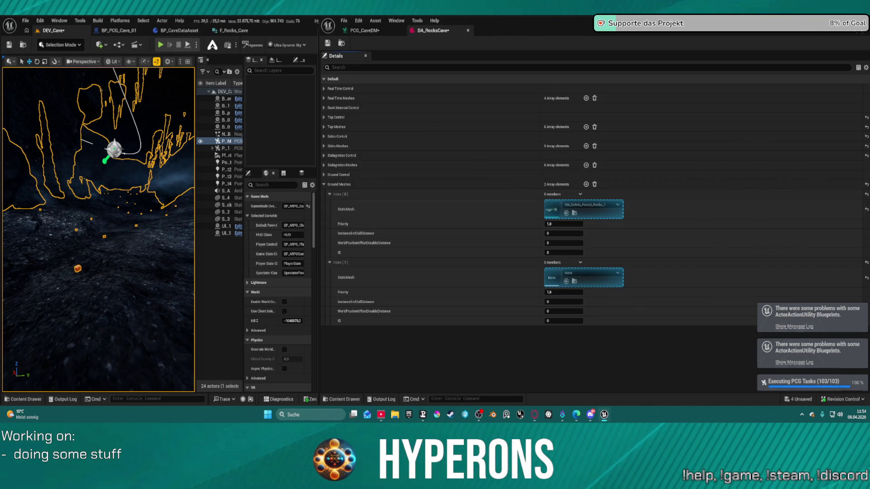
mouse_move(580, 105)
mouse_down()
mouse_move(572, 221)
mouse_move(553, 282)
mouse_up()
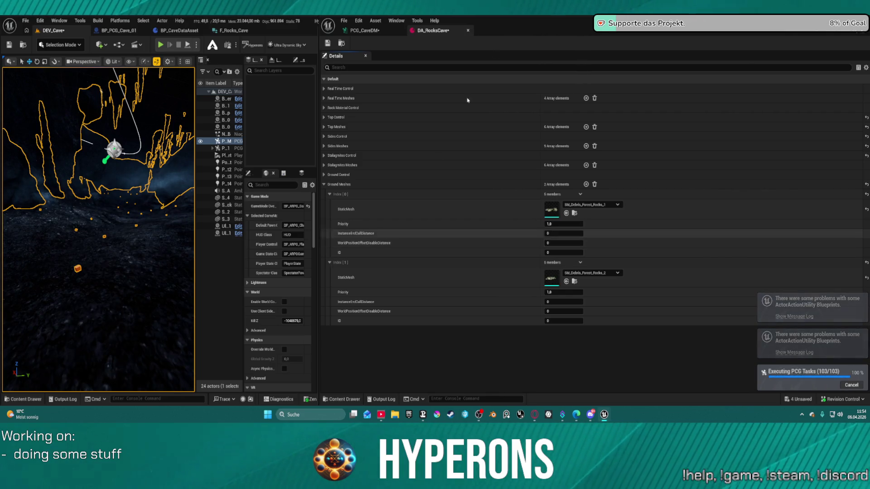
- Return to PCG_CaveDM and inspect both Static Mesh Spawner nodes' settings
click(373, 30)
scroll(514, 142, down, 4)
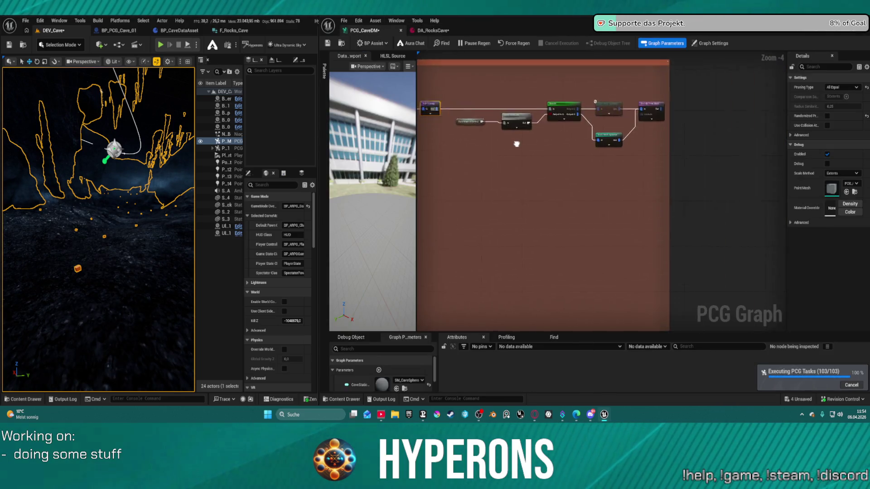
scroll(512, 108, up, 4)
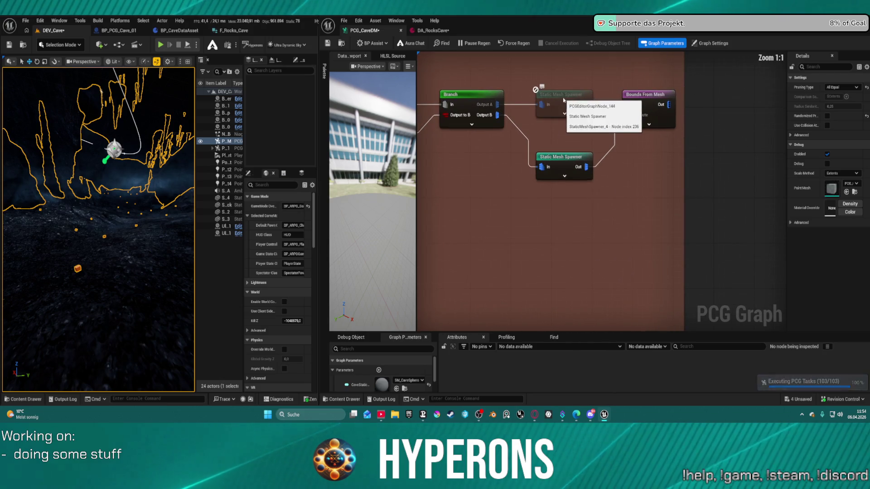
click(547, 98)
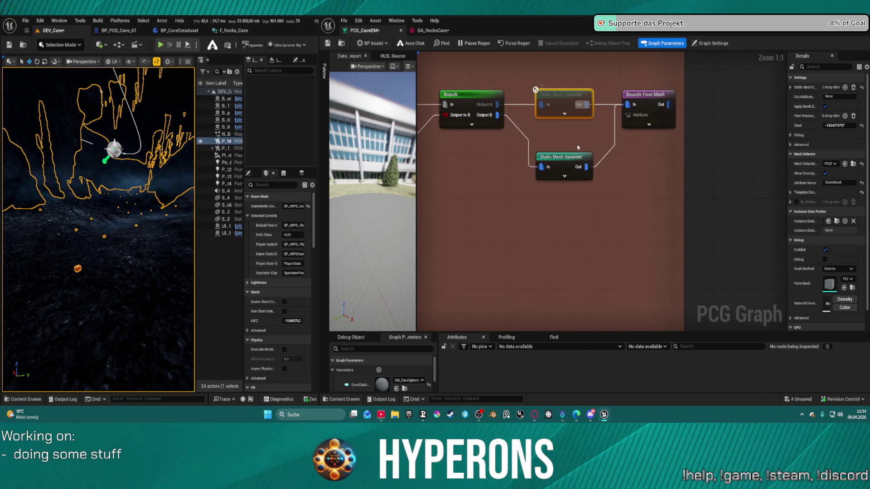
click(566, 158)
- Pan past Rock Material Control and Density Filter to select the Debug node
drag(566, 158, 710, 152)
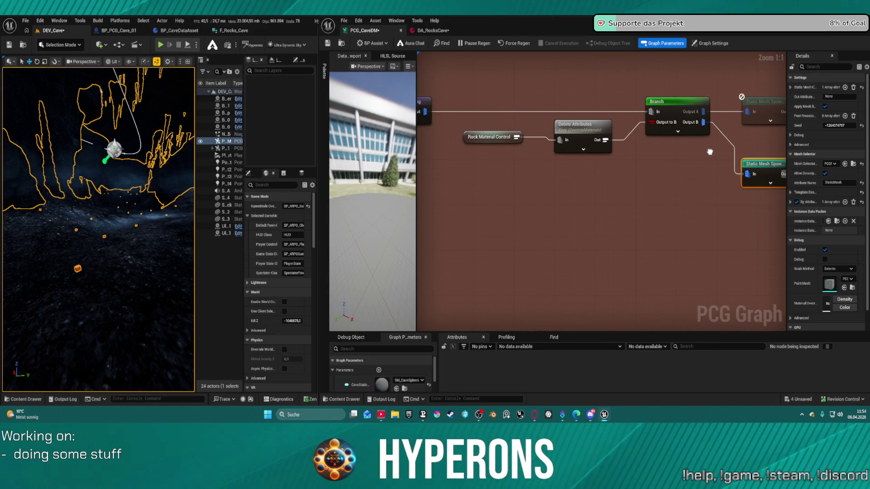
scroll(710, 152, down, 5)
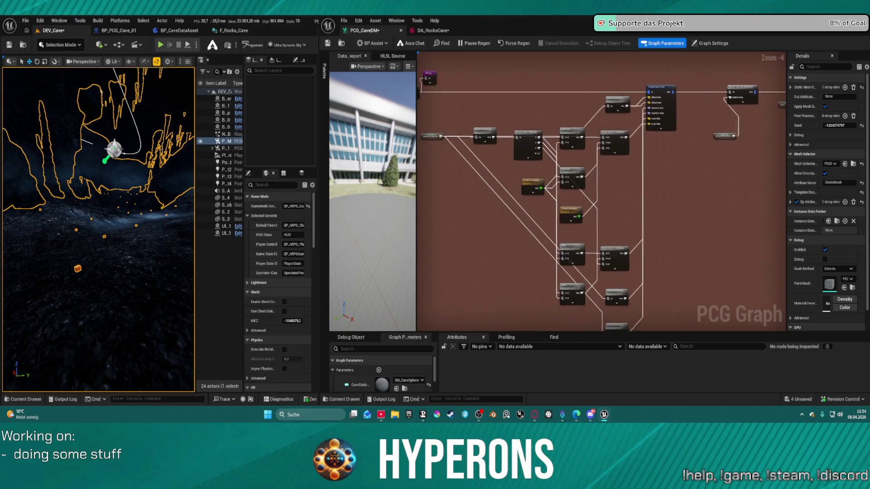
drag(498, 181, 713, 197)
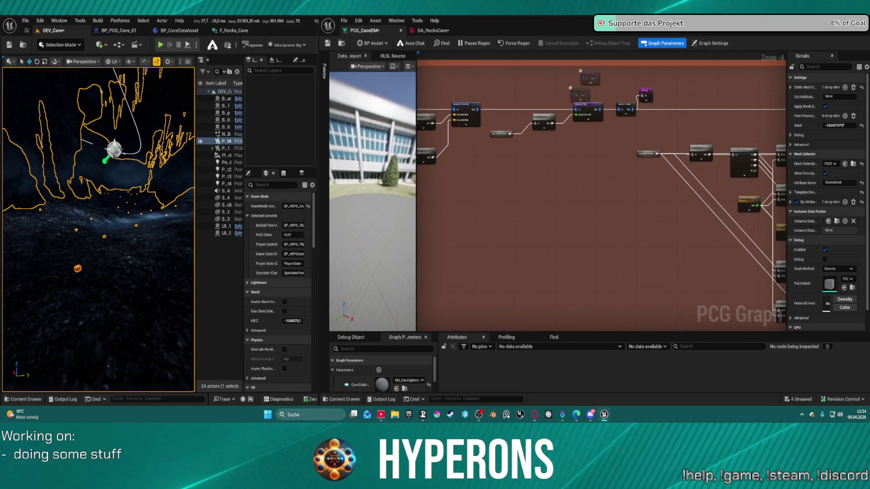
mouse_move(589, 181)
mouse_down()
mouse_move(747, 202)
mouse_move(564, 202)
mouse_move(568, 144)
mouse_up()
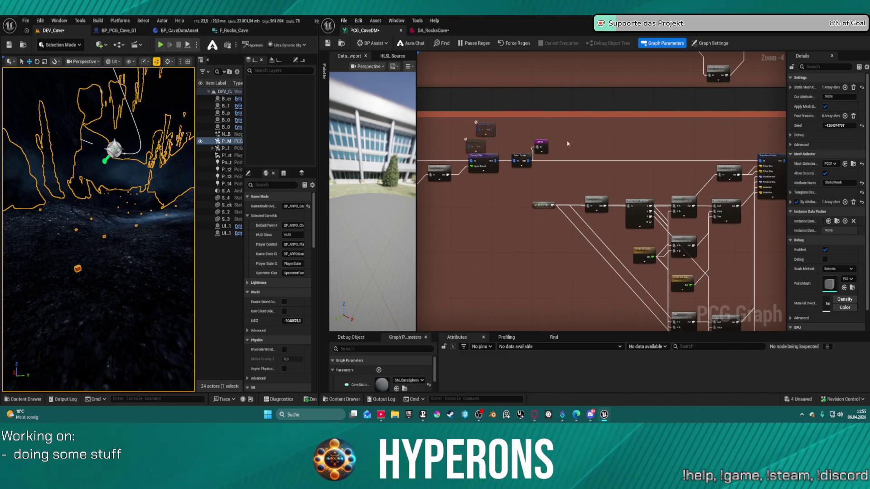
click(541, 146)
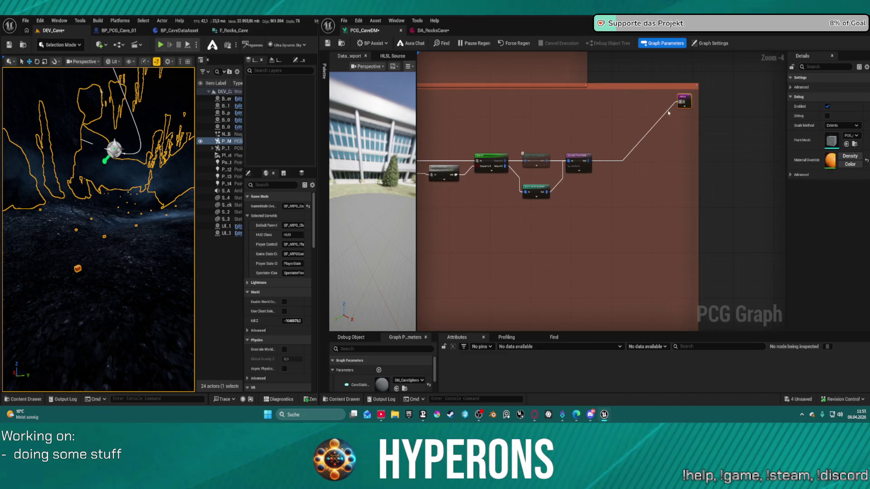
- Move the Debug node to the end of the chain and review the sampling node's settings
mouse_move(552, 138)
mouse_down()
mouse_move(567, 212)
mouse_move(667, 181)
mouse_move(634, 154)
mouse_up()
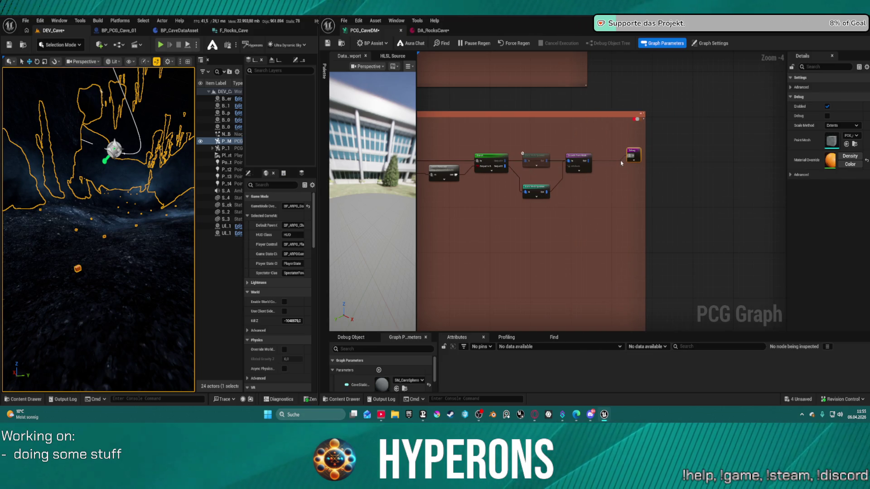
click(622, 165)
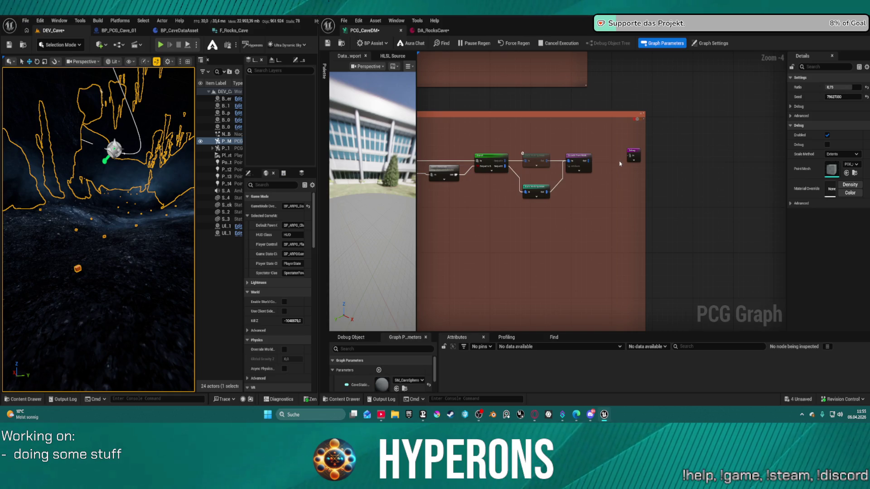
click(587, 164)
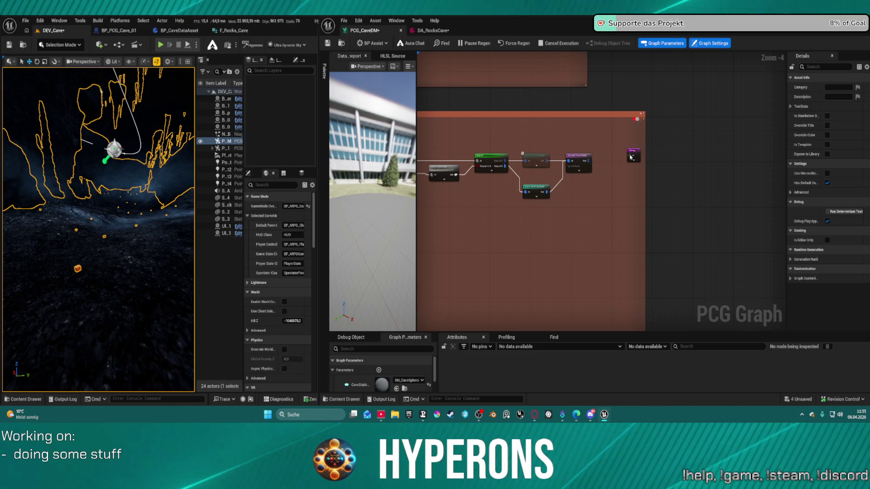
- Wire the Bounds From Mesh output into the Debug node and save the PCG graph
drag(629, 156, 630, 157)
click(607, 141)
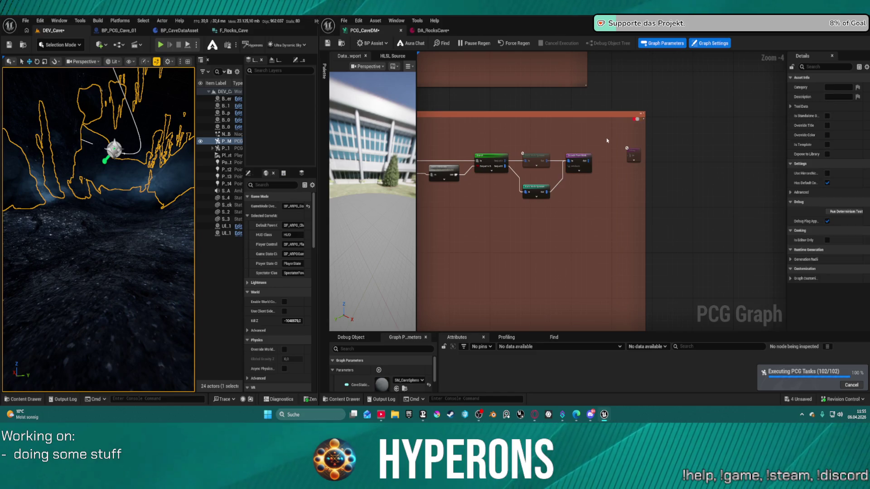
scroll(607, 158, up, 5)
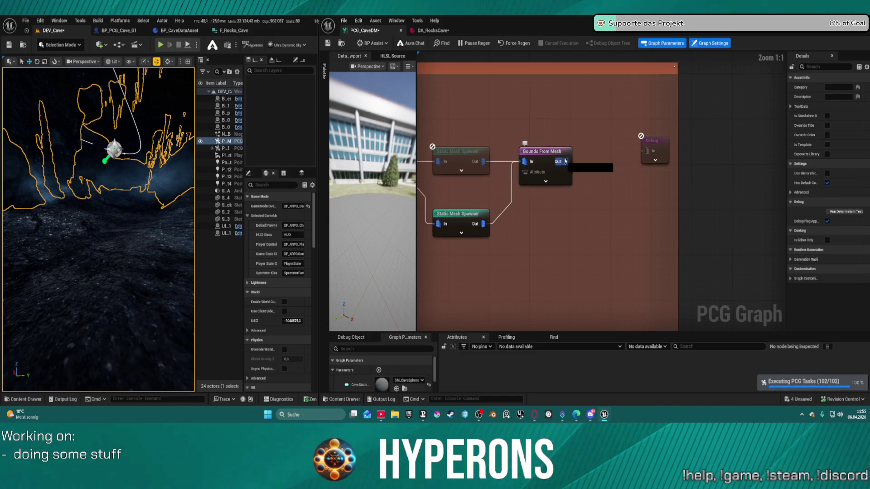
drag(559, 162, 647, 151)
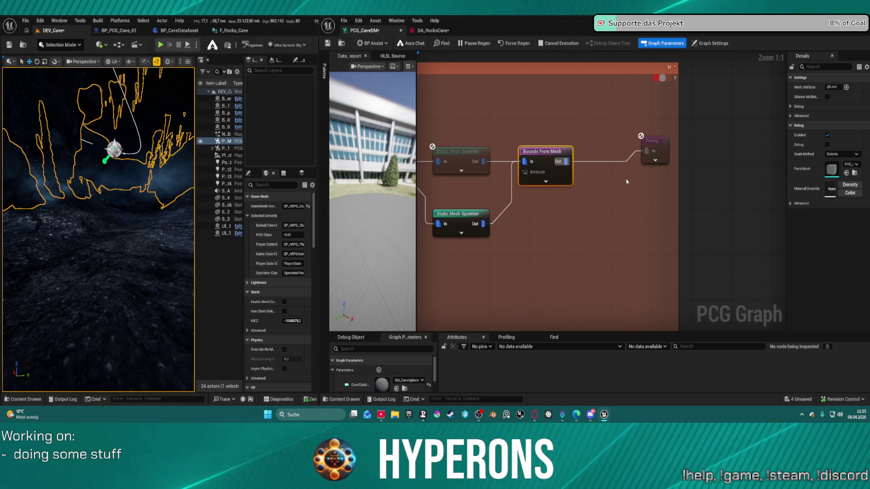
key(ctrl+s)
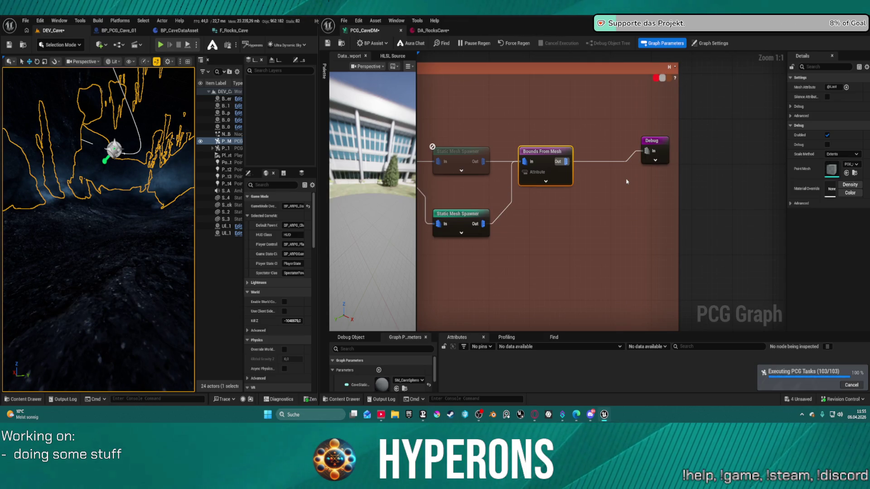
scroll(596, 120, down, 5)
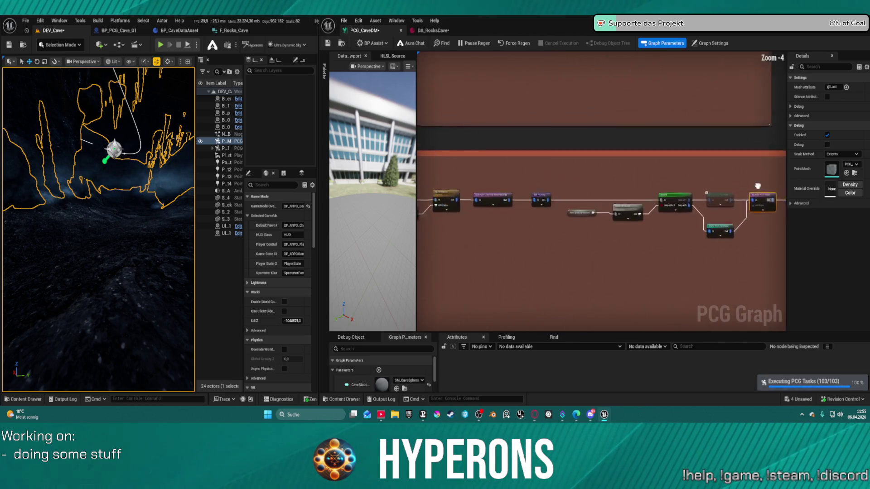
- Pan to the Rock Material Control area and check the Density Filter's bound settings
scroll(757, 188, up, 4)
drag(527, 187, 629, 179)
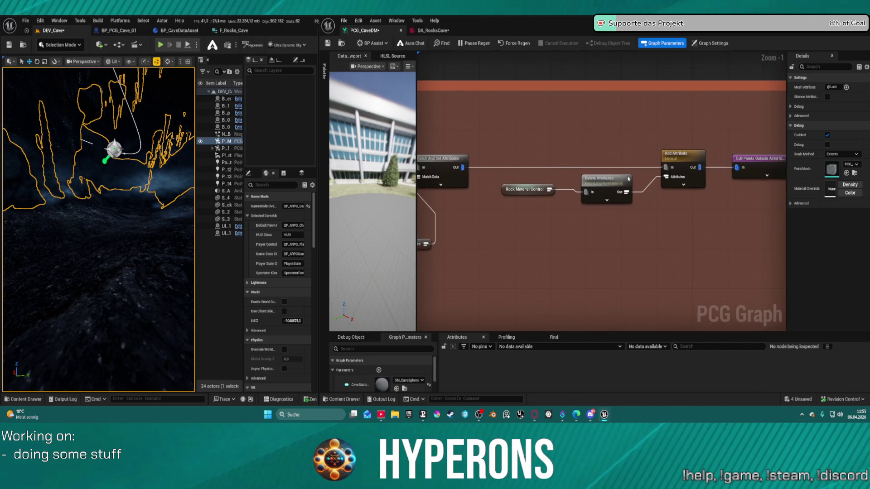
mouse_move(551, 178)
mouse_down()
mouse_move(566, 58)
mouse_move(548, 177)
mouse_move(524, 197)
mouse_up()
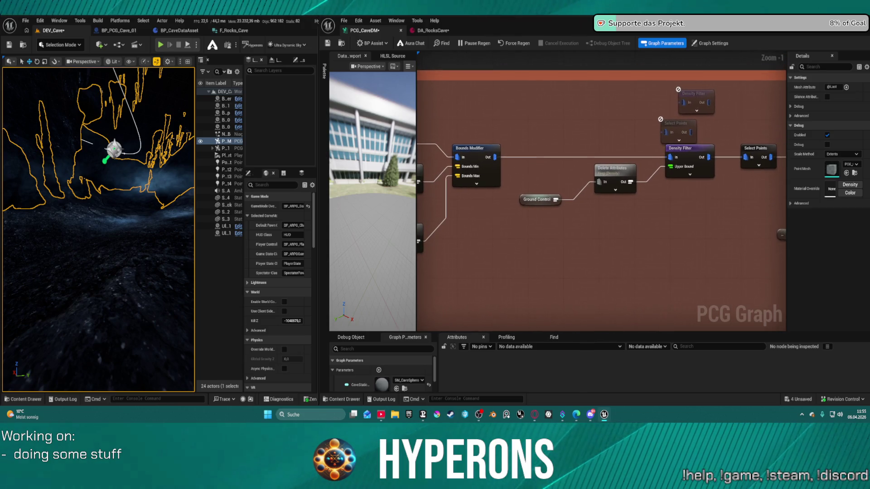
click(684, 174)
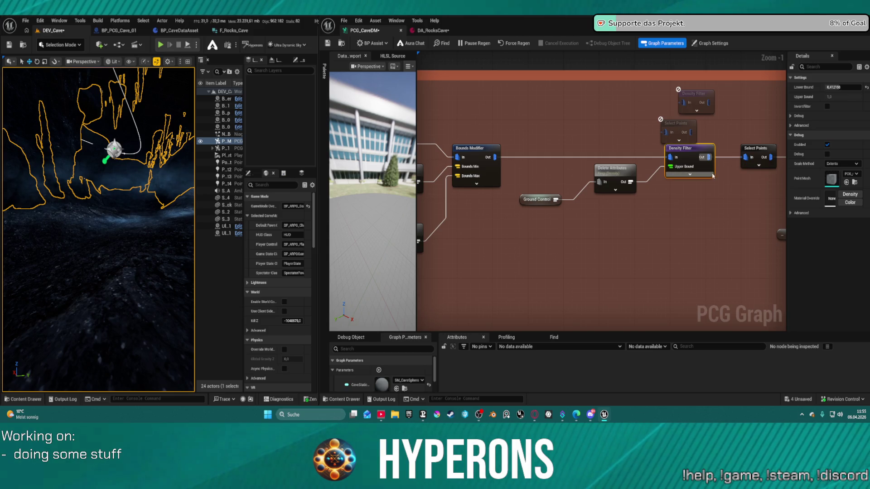
click(641, 88)
- Delete the two disabled leftover nodes above the Density Filter
mouse_move(710, 125)
mouse_down()
mouse_move(766, 143)
mouse_move(738, 135)
mouse_up()
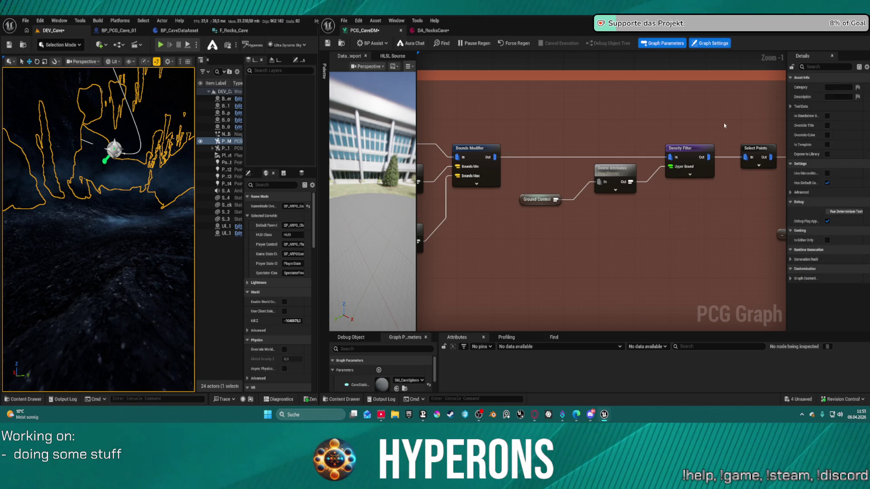
key(Delete)
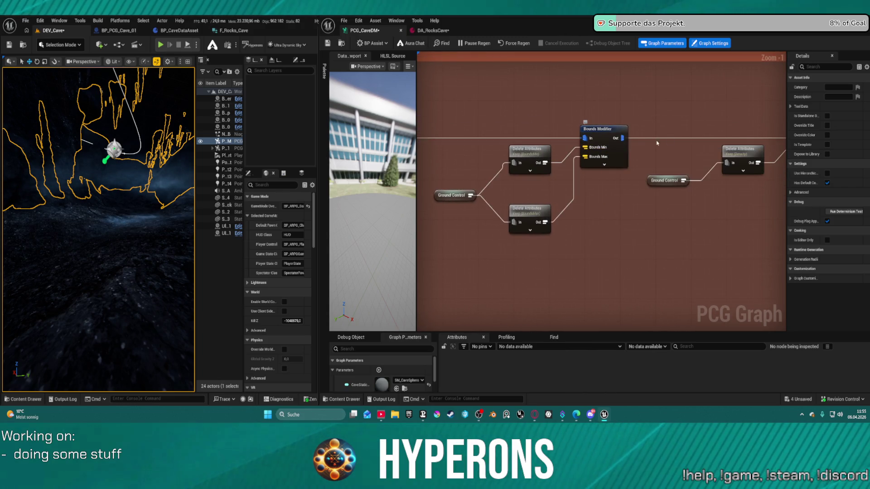
mouse_move(657, 142)
mouse_down()
mouse_move(681, 128)
mouse_move(452, 130)
mouse_move(499, 149)
mouse_move(522, 136)
mouse_move(168, 154)
mouse_up()
drag(434, 182, 449, 185)
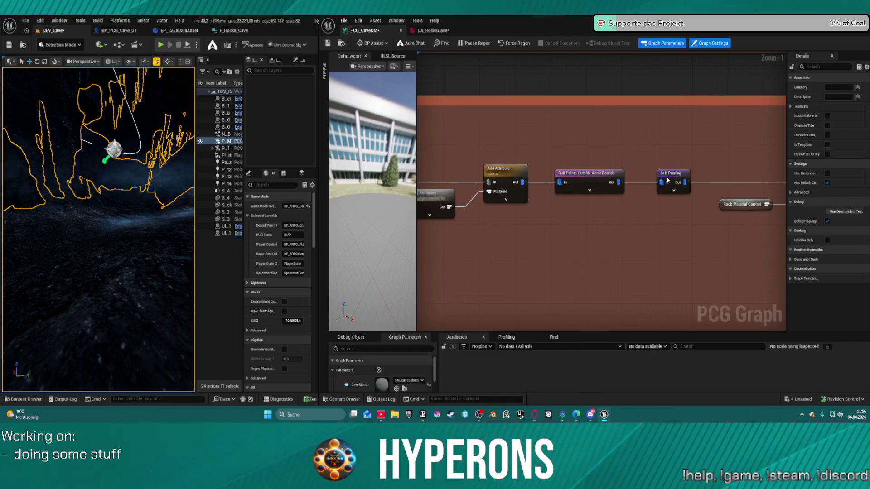
click(668, 181)
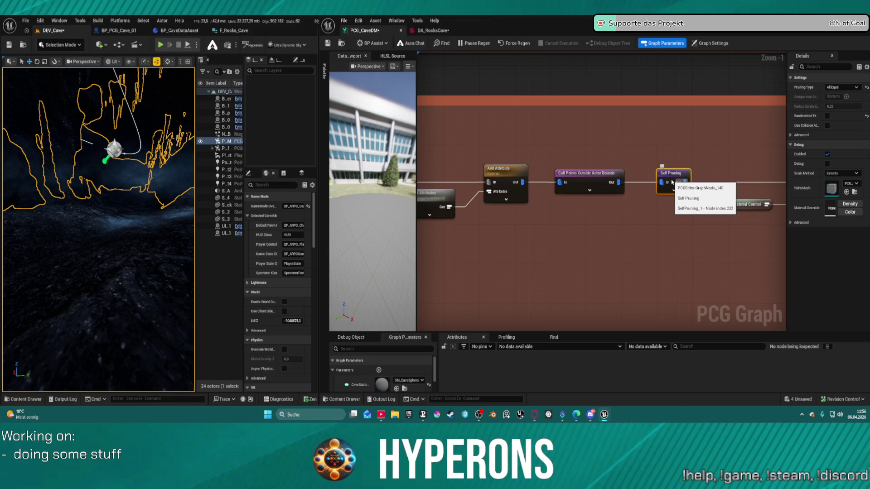
key(e)
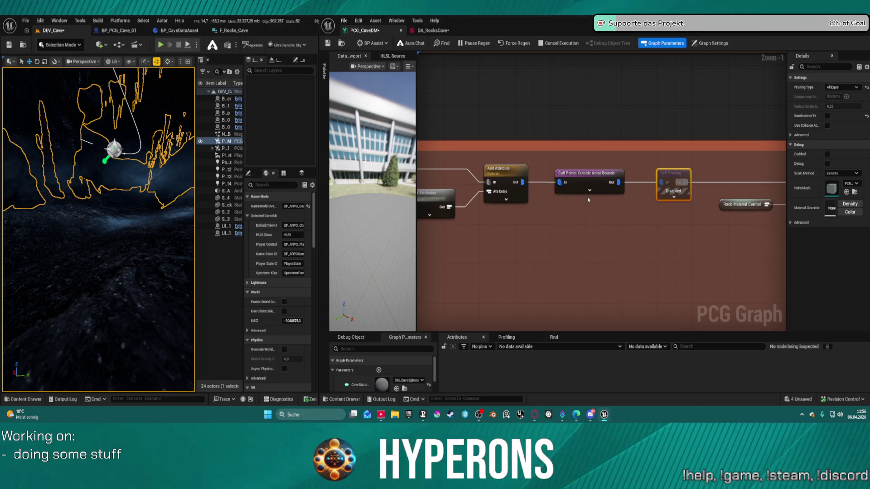
key(ctrl+s)
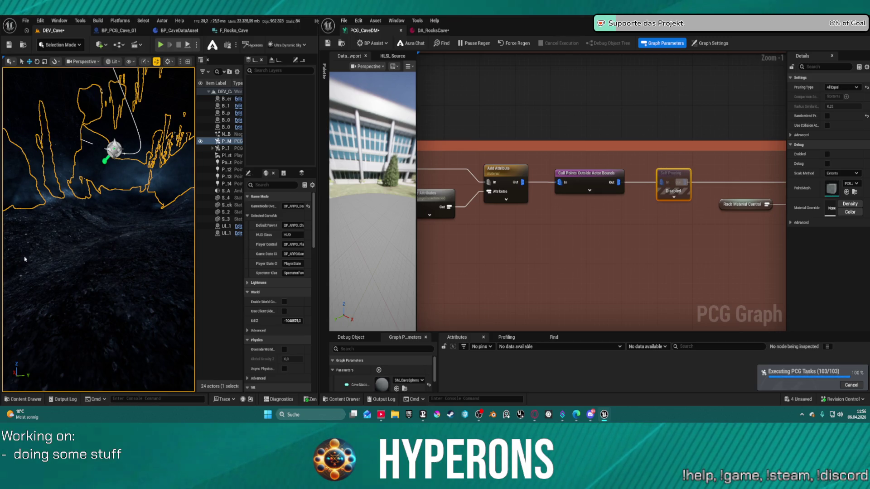
drag(25, 259, 104, 245)
scroll(684, 170, up, 1)
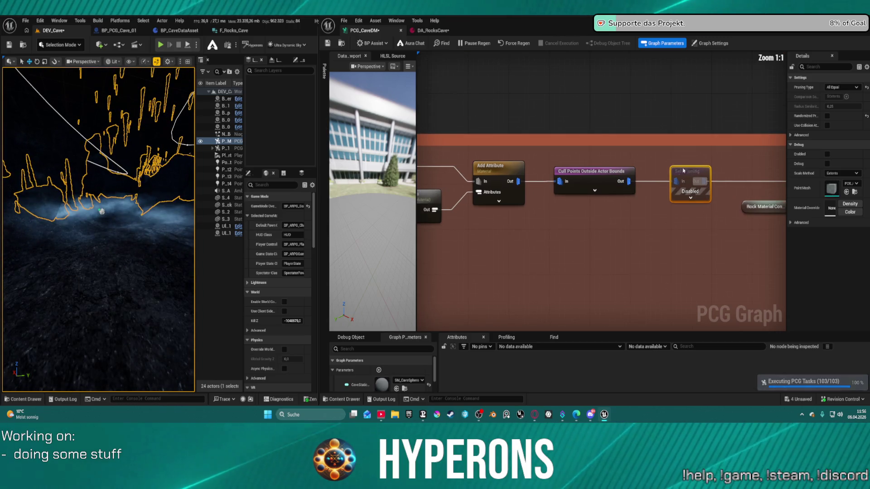
key(e)
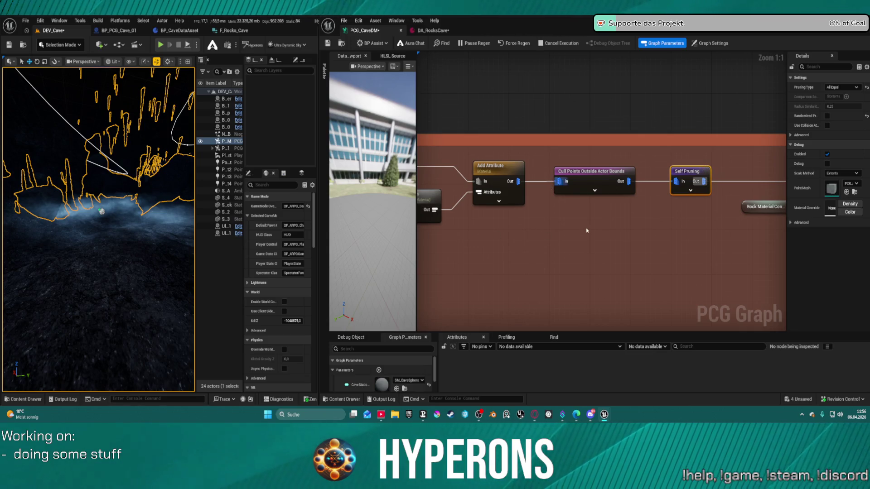
right_click(567, 215)
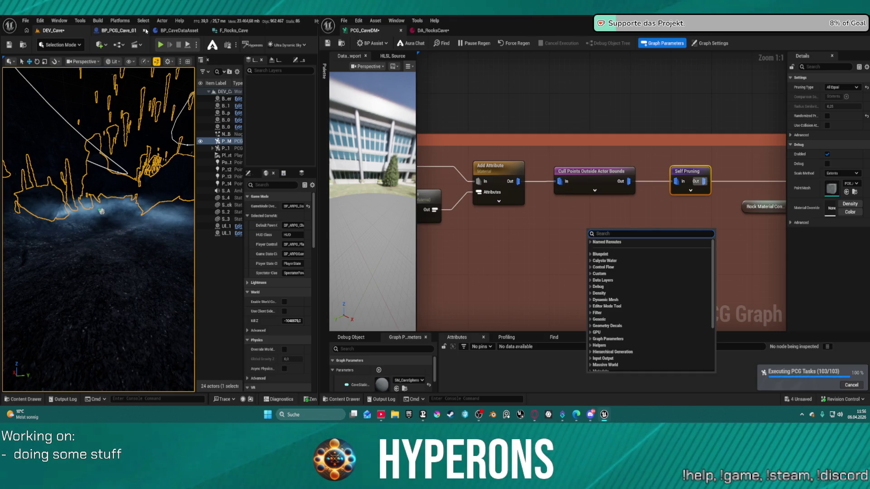
- Review BP_CaveDataAsset's GroundControl variable and its column of property-reading nodes
click(140, 33)
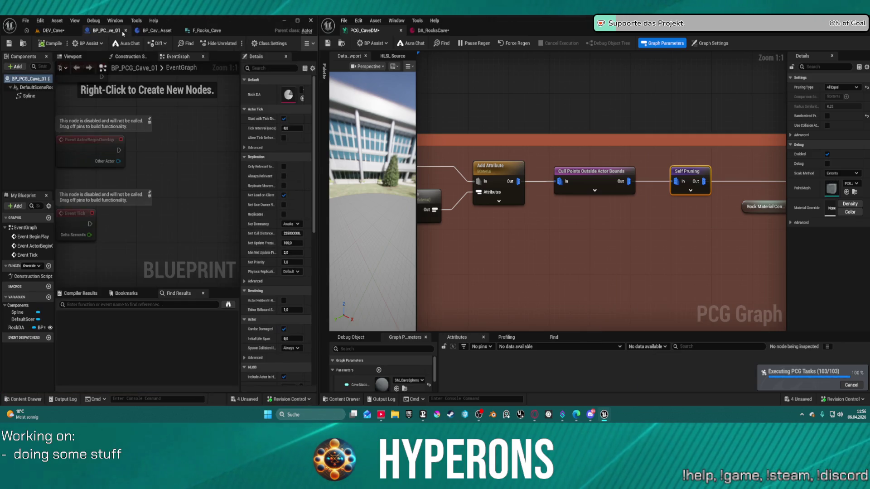
click(167, 32)
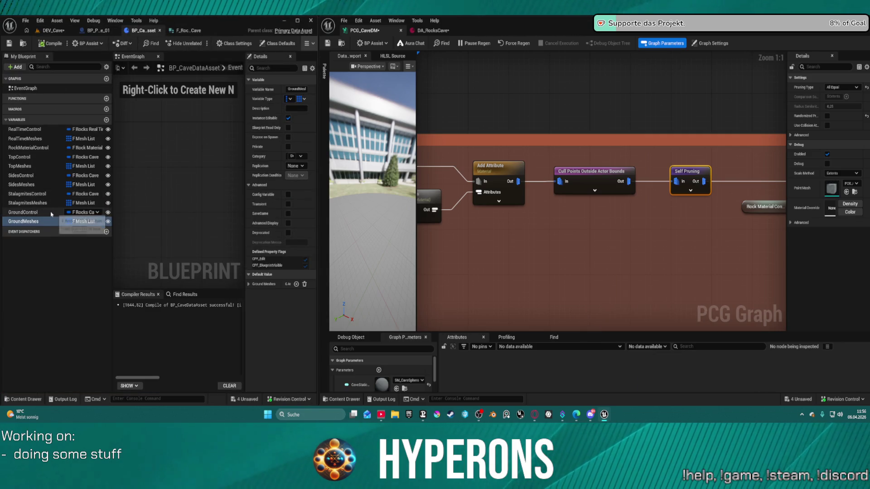
click(22, 212)
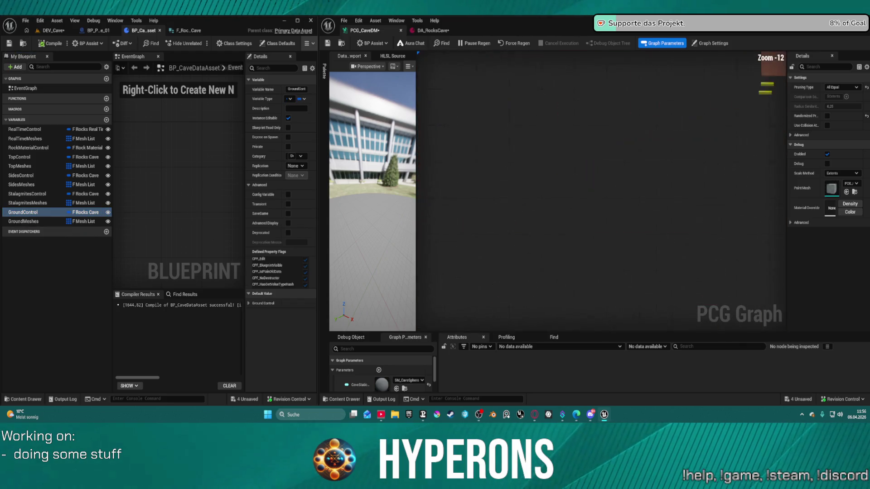
scroll(696, 227, up, 12)
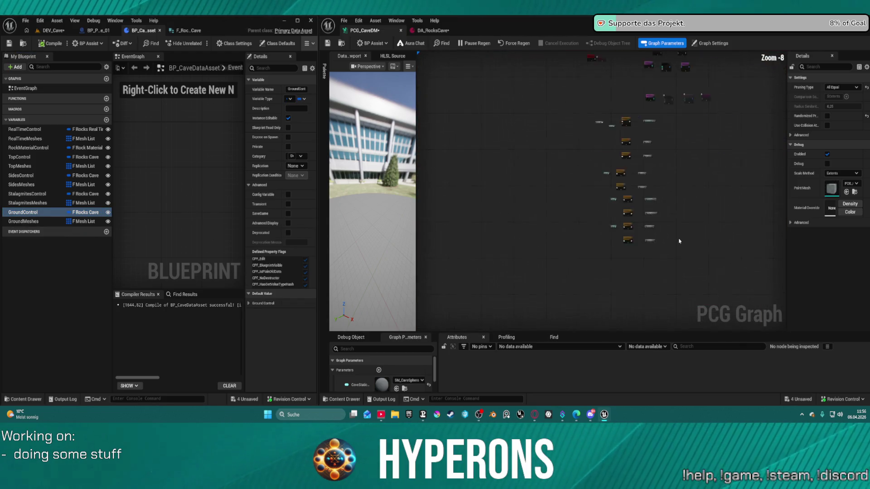
scroll(695, 227, down, 9)
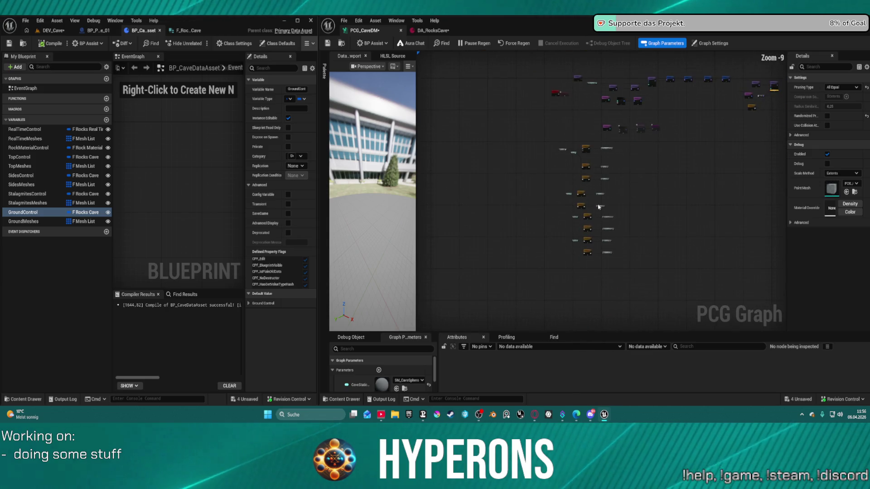
scroll(580, 161, up, 6)
scroll(580, 160, down, 7)
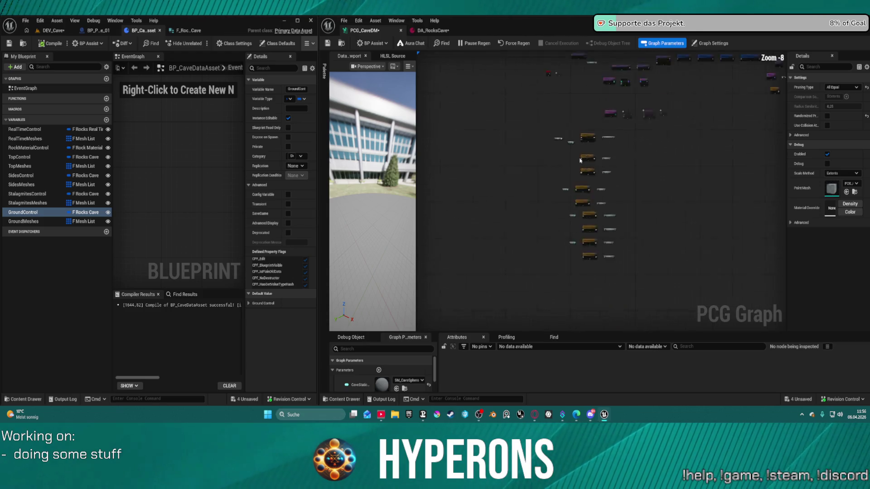
mouse_move(553, 137)
mouse_down()
mouse_move(579, 197)
mouse_move(631, 254)
mouse_up()
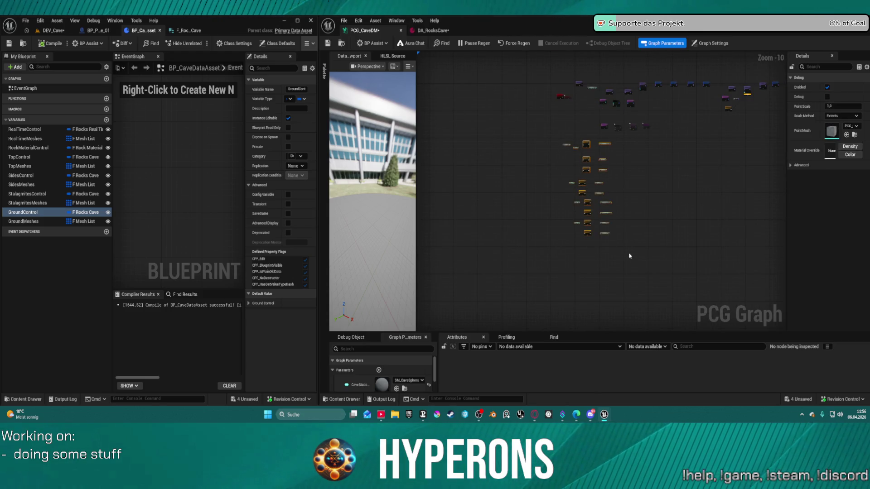
- Save all modified assets, skipping the animation asset that fails to save
key(ctrl+shift+s)
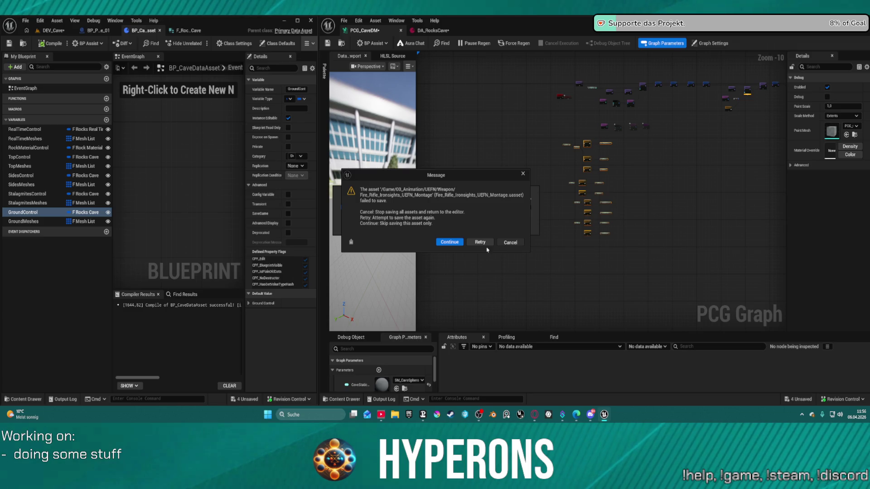
click(509, 243)
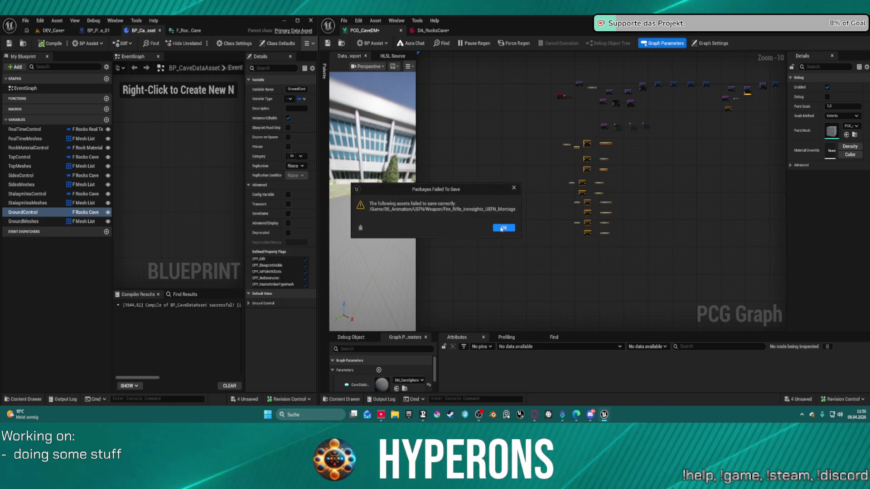
click(503, 228)
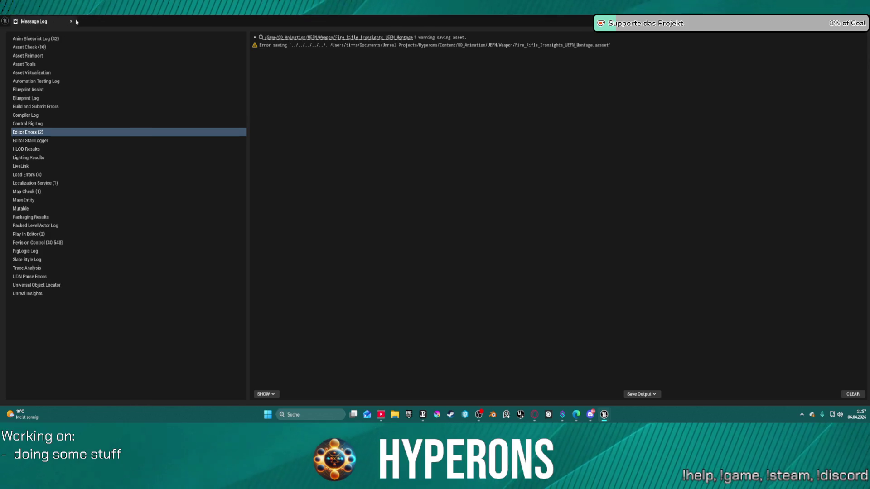
click(71, 23)
- Check the level's Choose Files to Save list and cancel without saving
click(24, 22)
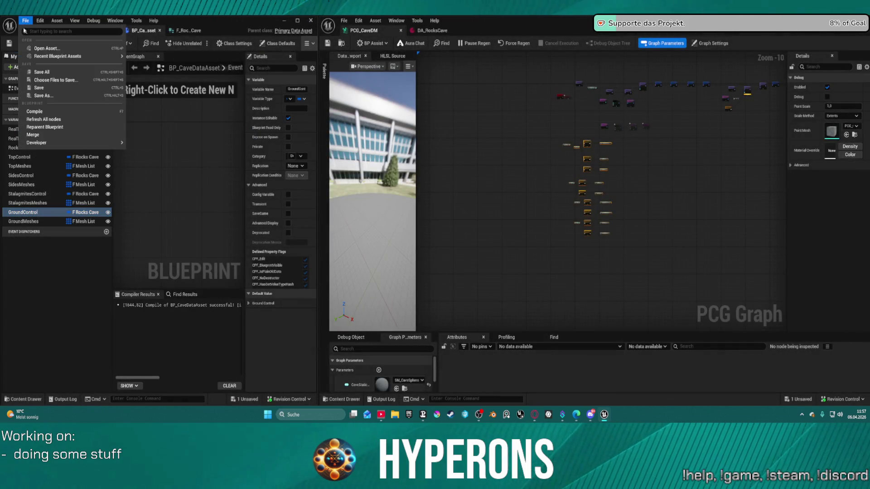
click(26, 22)
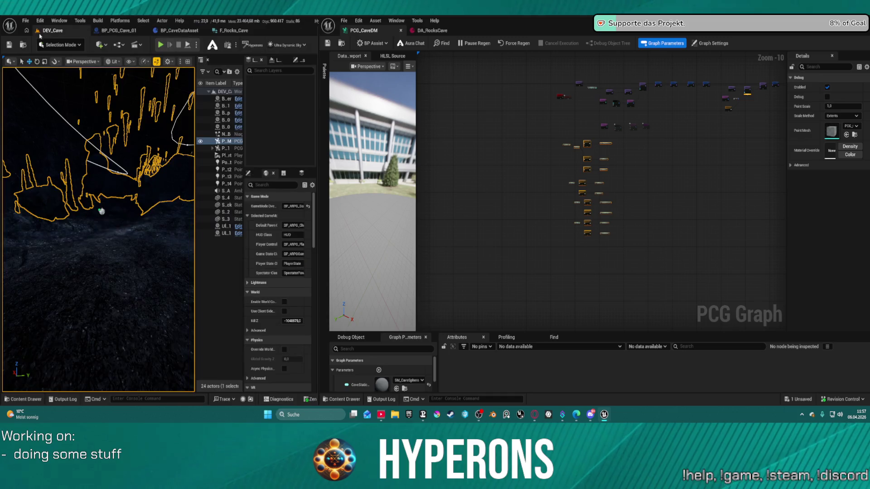
click(25, 21)
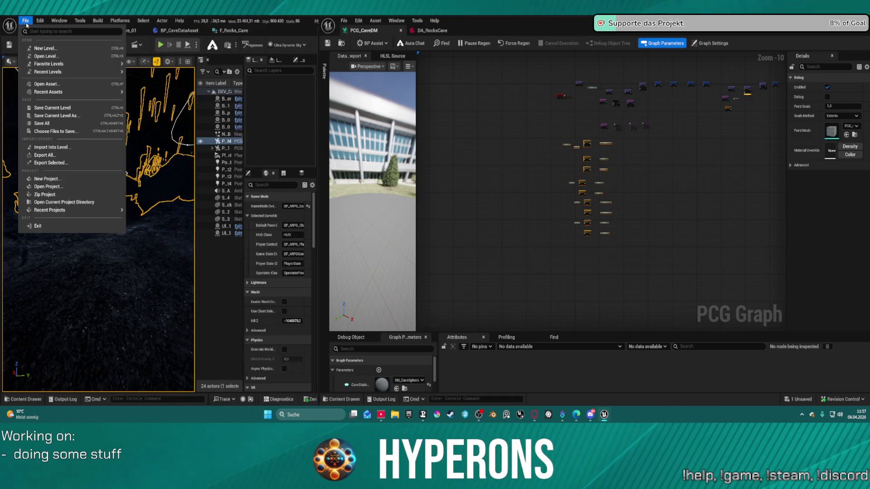
click(77, 133)
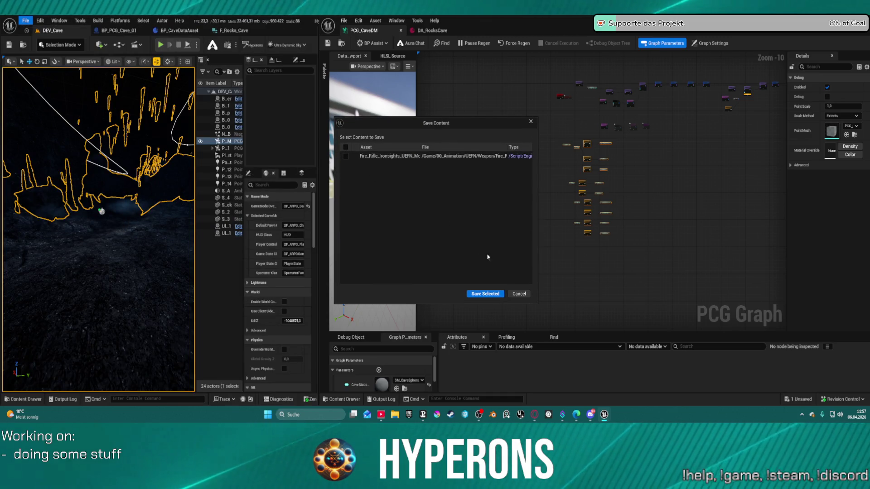
click(519, 294)
scroll(695, 225, down, 2)
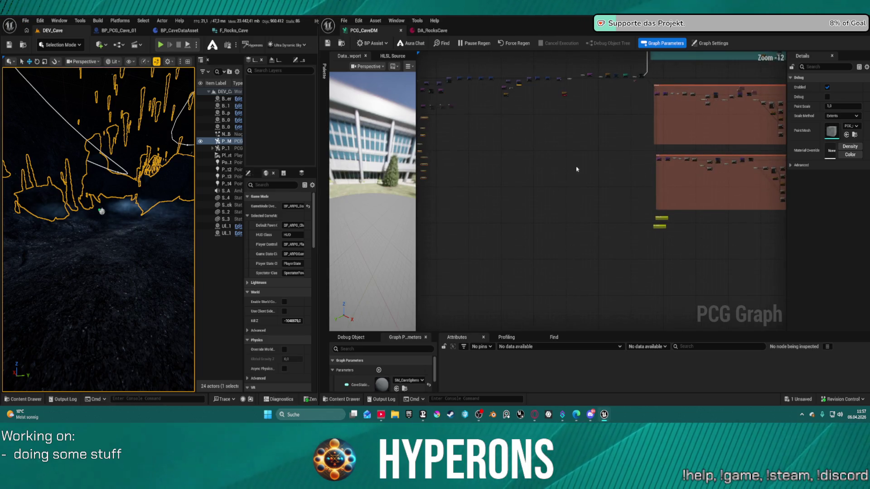
- Zoom and pan the PCG_CaveDM graph to the Transform Points node
scroll(577, 169, up, 8)
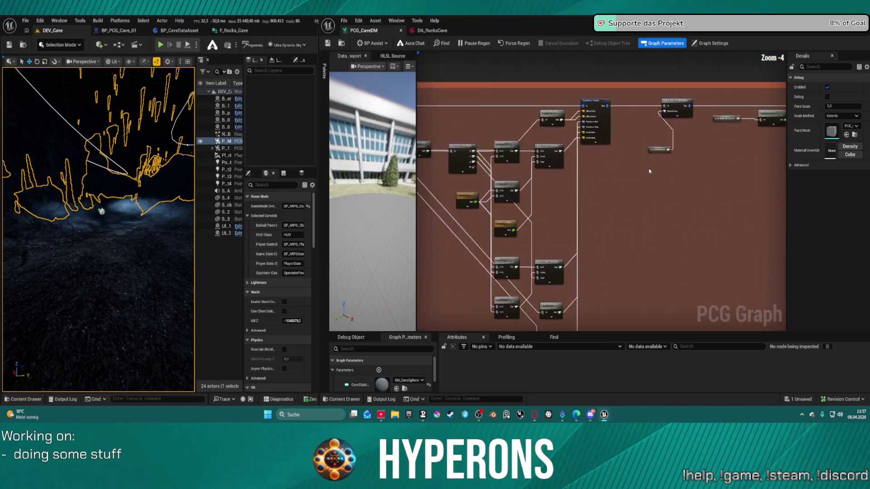
scroll(649, 171, up, 2)
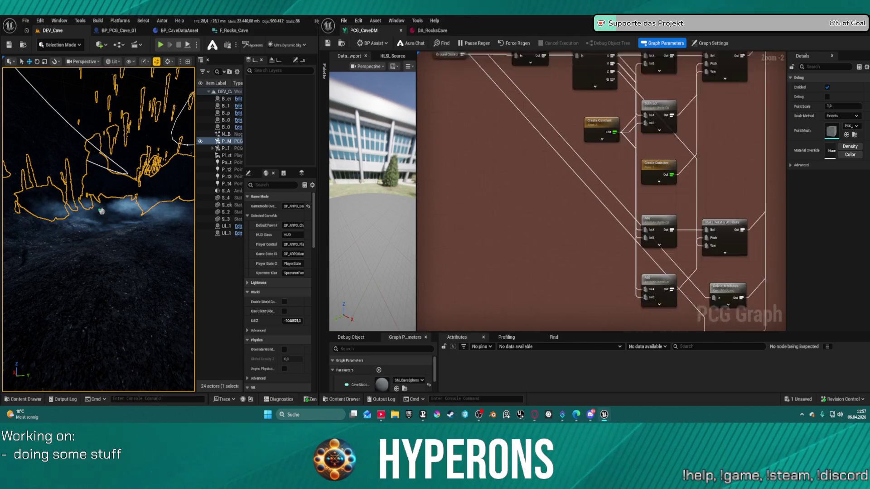
drag(784, 154, 743, 173)
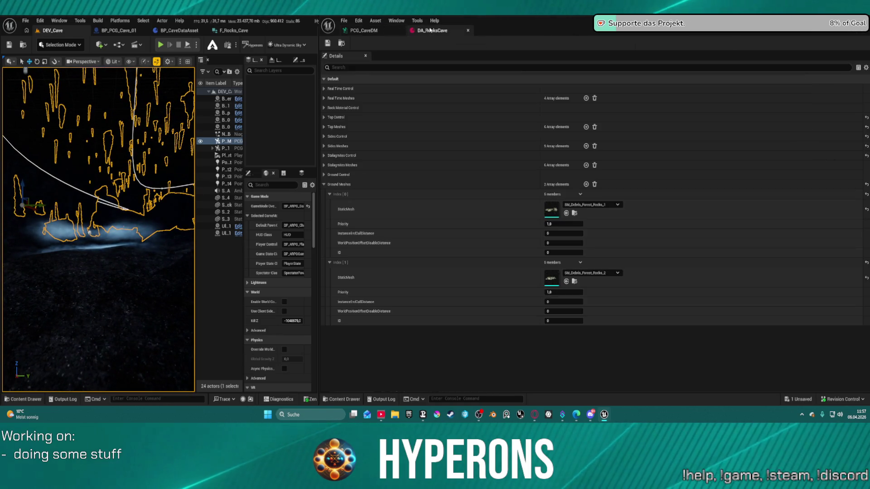
- Expand DA_RocksCave's Ground Control and set the BoundsMin and BoundsMax values to 1
click(432, 30)
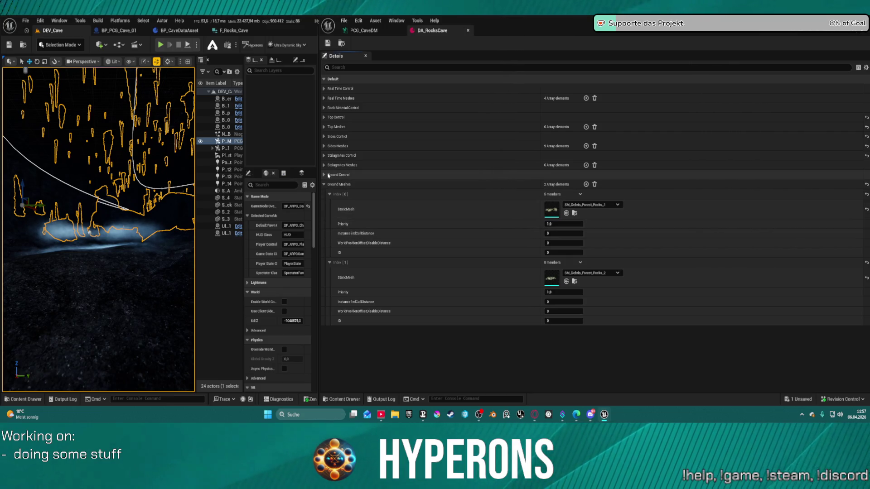
click(329, 175)
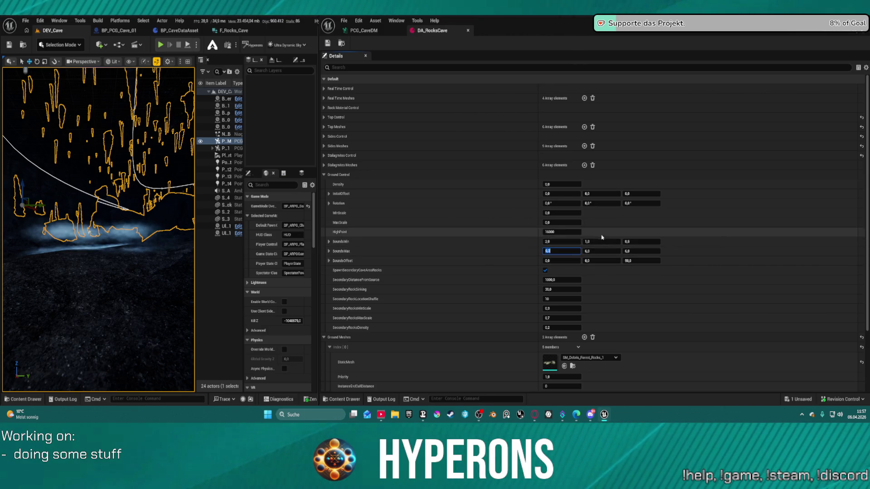
text(1)
click(562, 242)
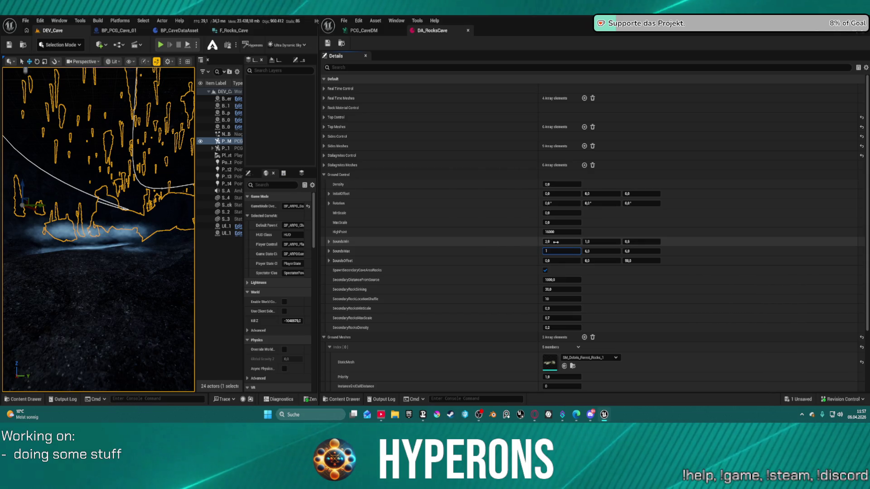
text(1)
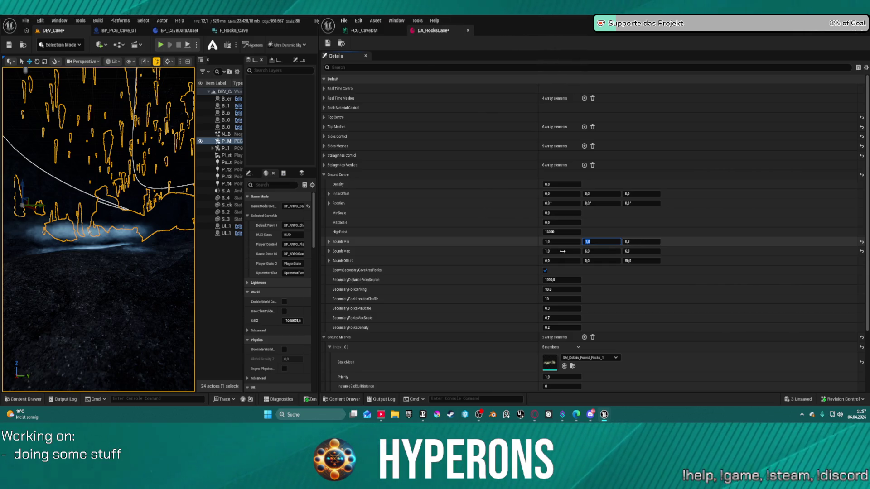
key(Return)
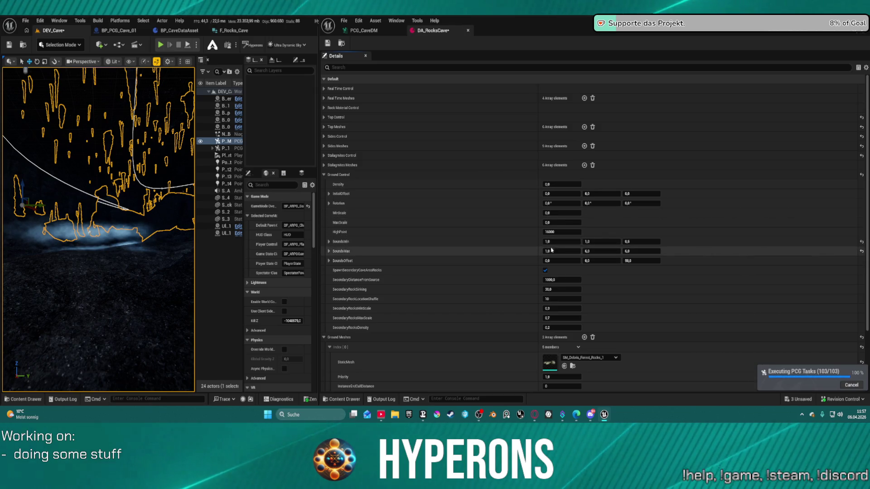
key(Return)
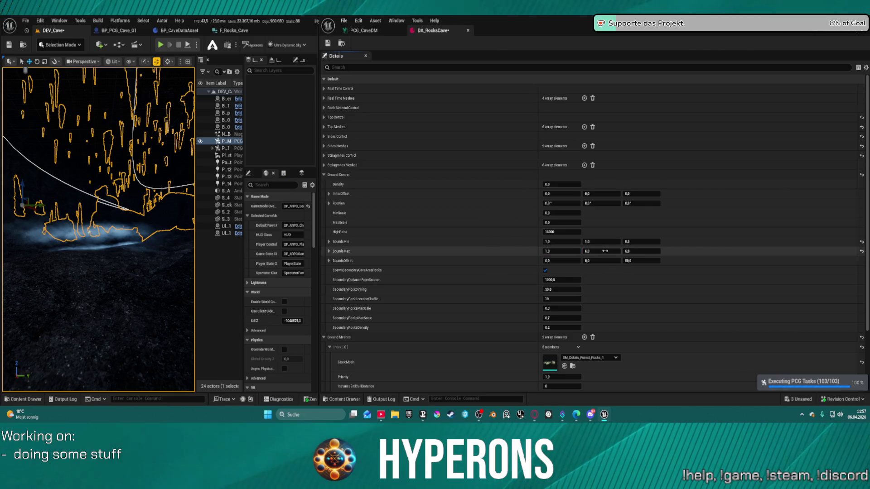
click(633, 252)
text(1)
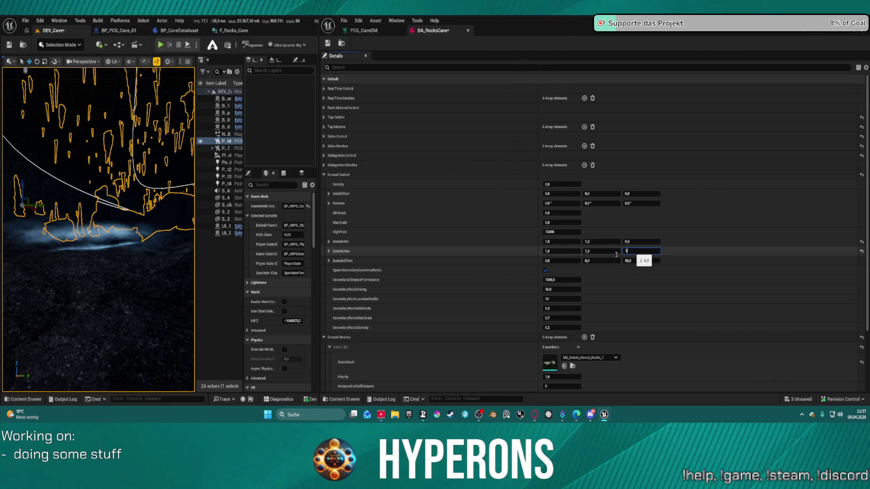
- Set MaxScale to 1,0 and MinScale to 0,5, then save the data asset
click(565, 222)
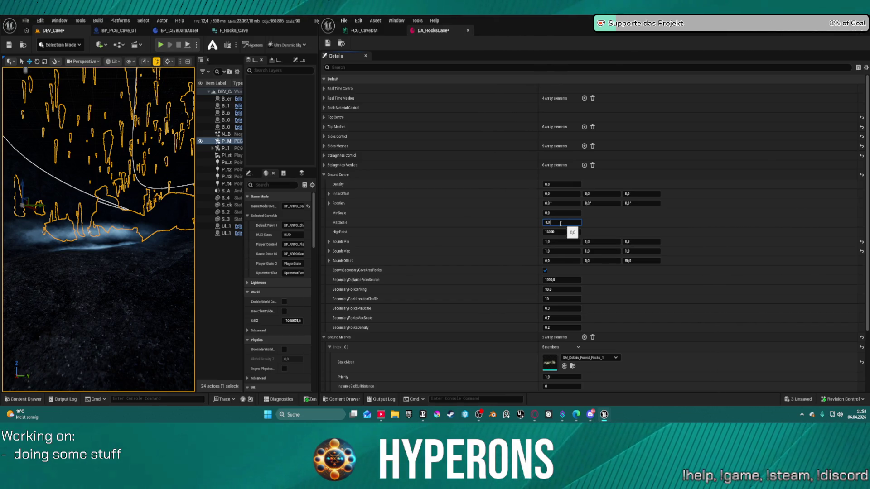
text(1)
key(Return)
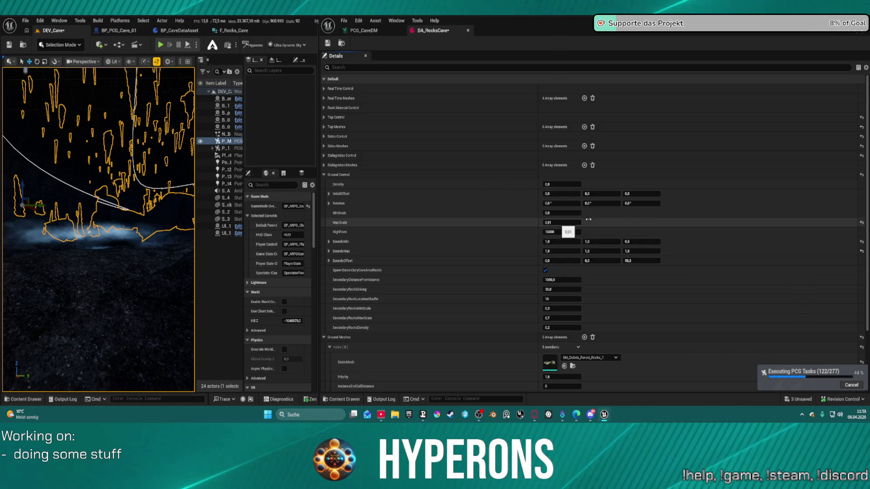
click(562, 223)
text(1)
key(Return)
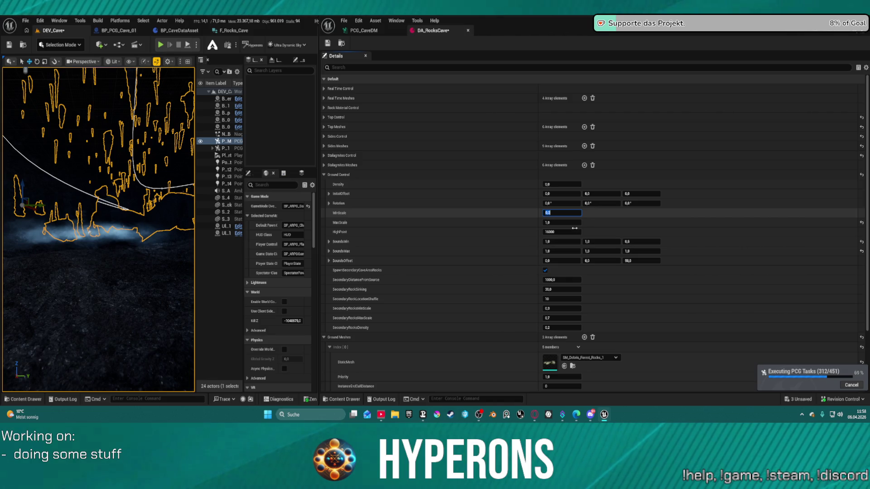
text(0,5)
key(Return)
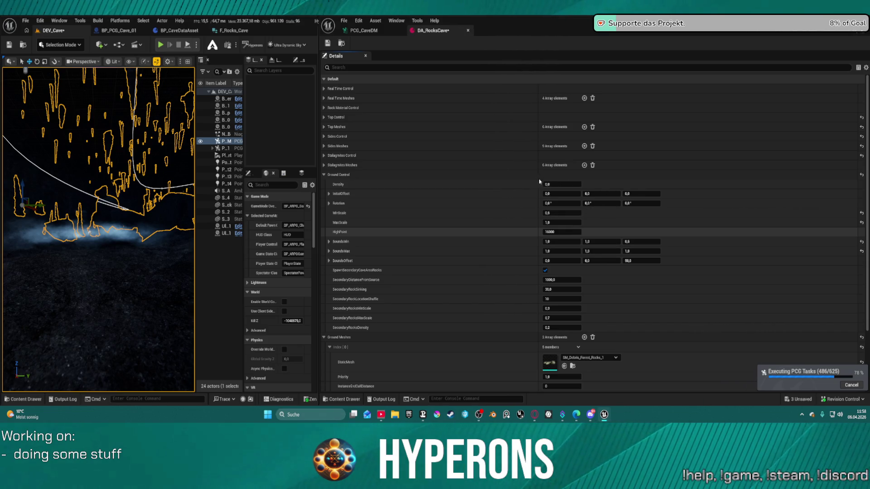
key(ctrl+s)
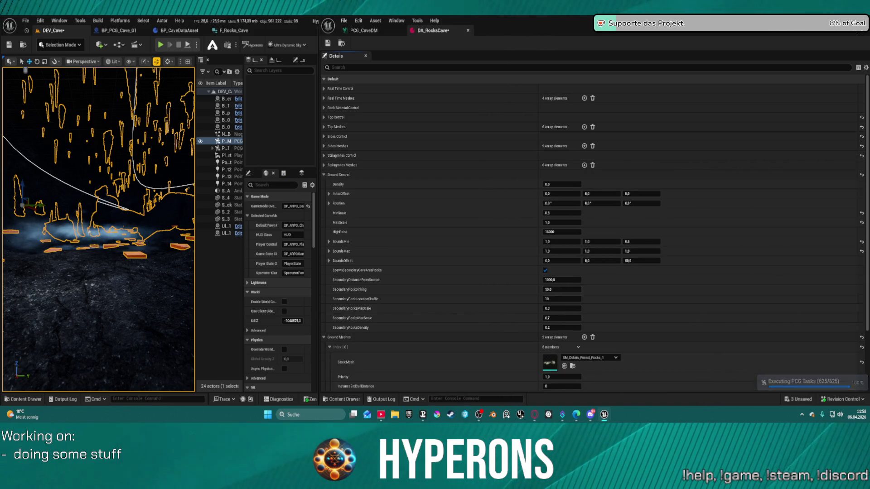
- Disable the PCG_CaveDM Debug node and confirm only rocks remain on the cave floor
scroll(99, 227, up, 3)
scroll(99, 227, down, 5)
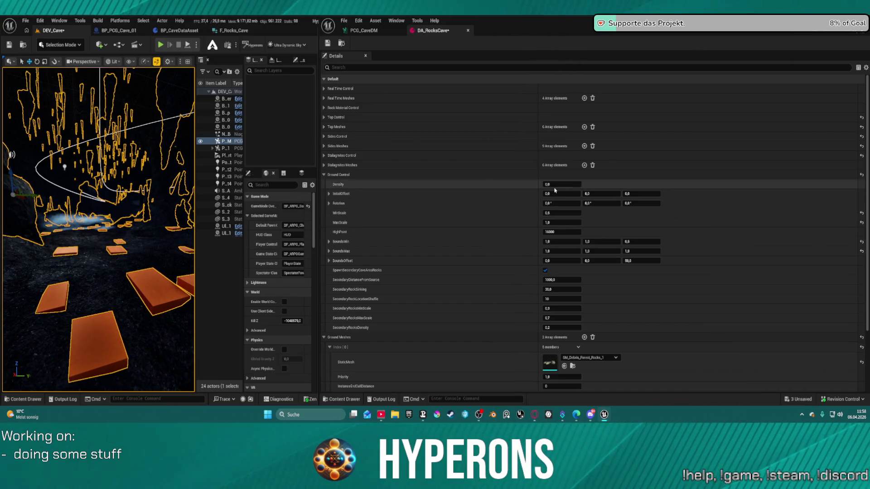
scroll(98, 226, up, 5)
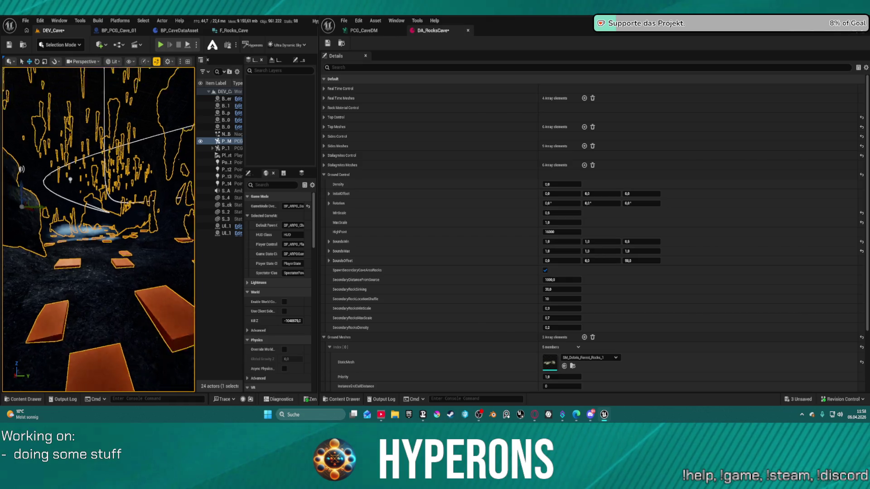
scroll(98, 227, down, 5)
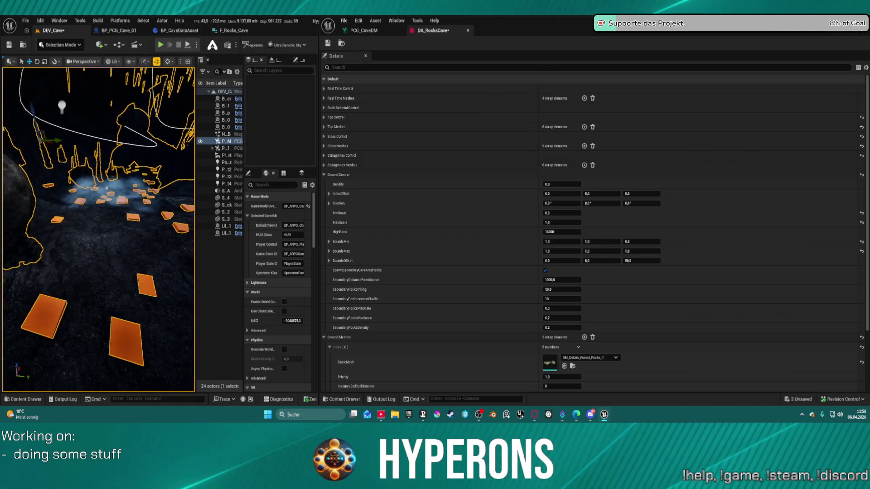
click(364, 30)
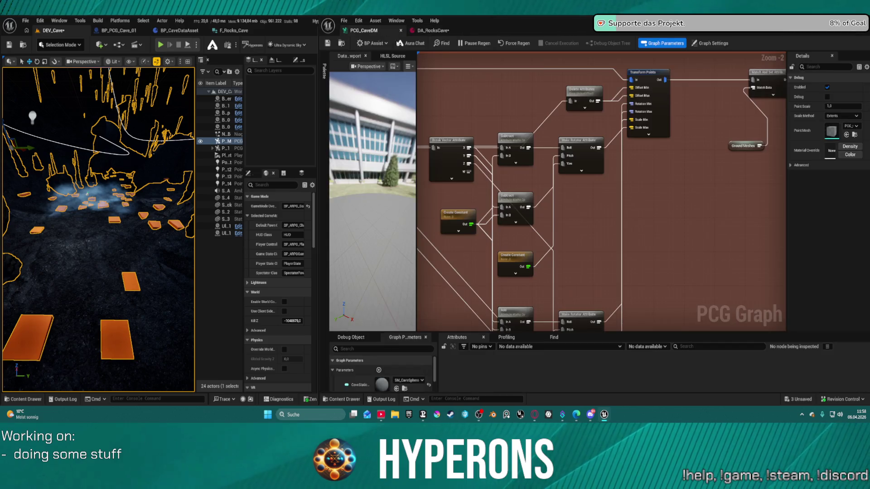
scroll(474, 217, down, 5)
scroll(588, 150, up, 6)
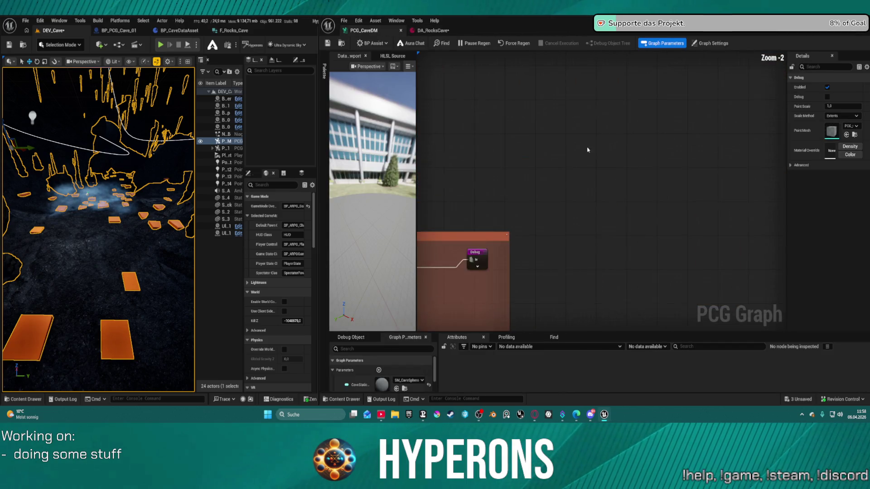
click(630, 184)
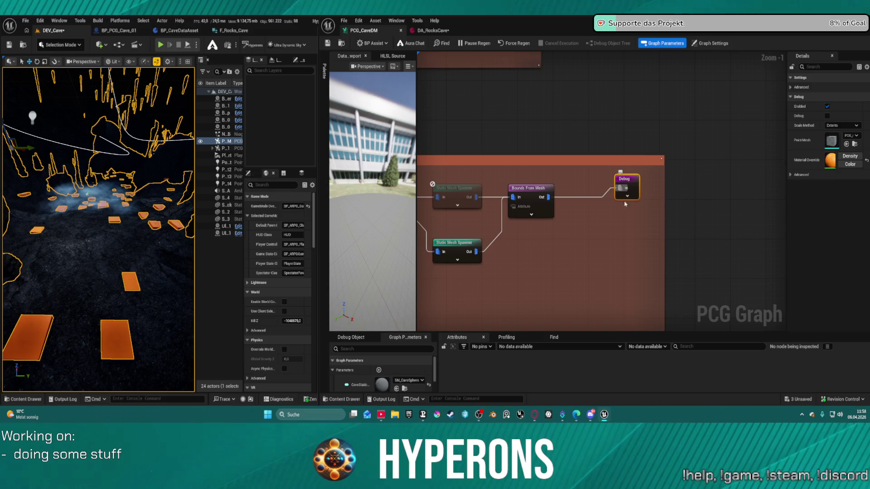
key(e)
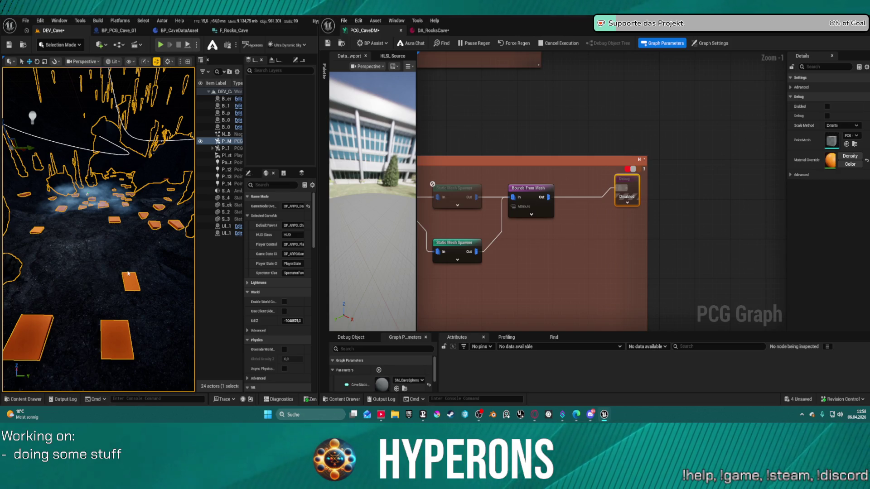
mouse_move(137, 271)
mouse_down()
mouse_move(134, 312)
mouse_move(136, 211)
mouse_up()
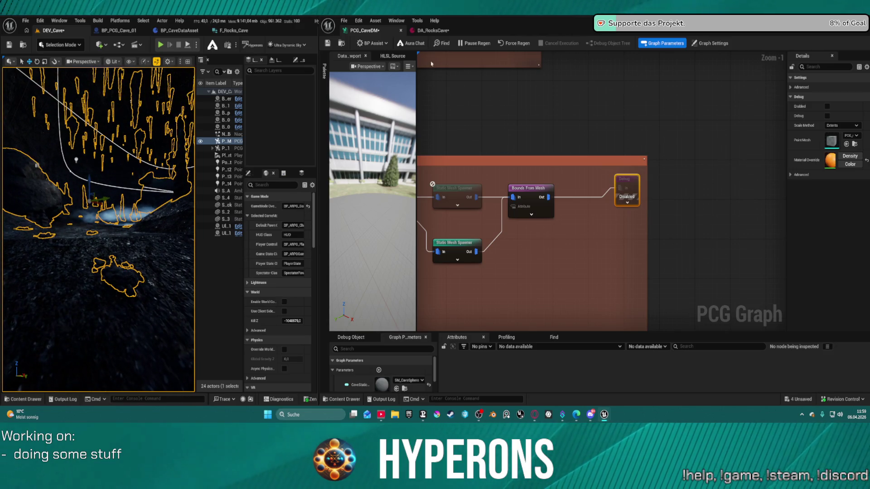
click(433, 31)
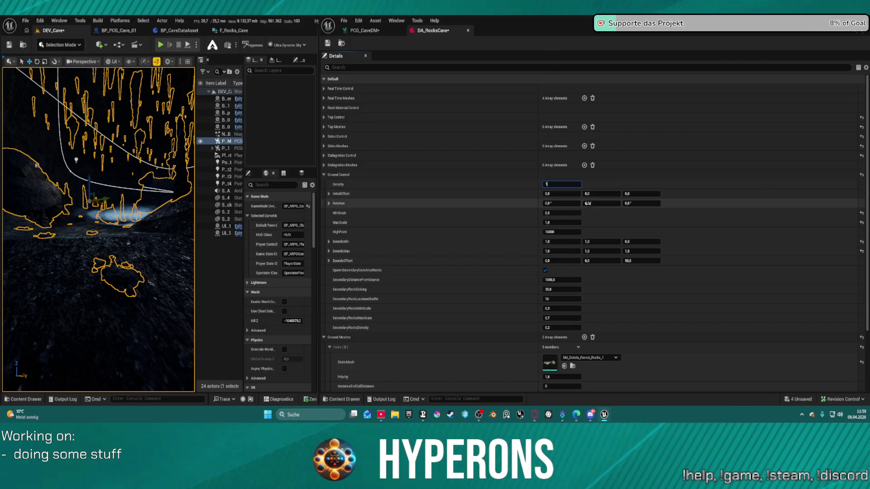
- Set Ground Control Density to 1,0 and save the changed assets
text(1)
key(Return)
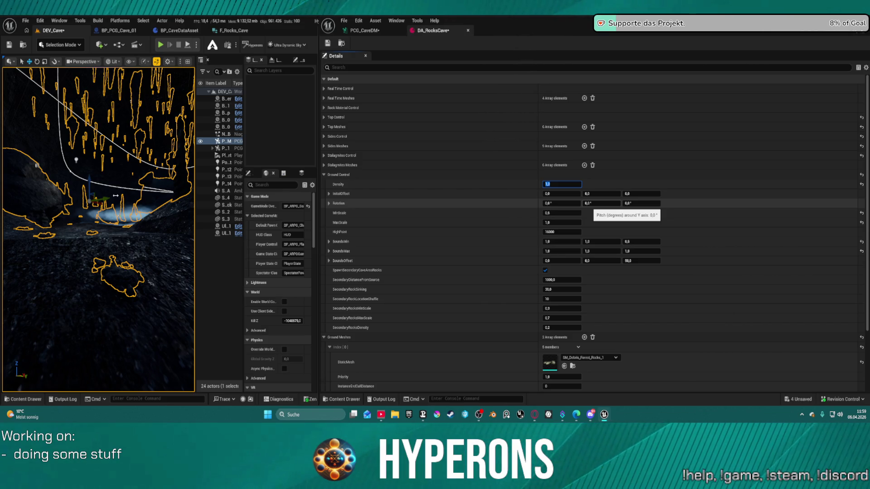
key(ctrl+s)
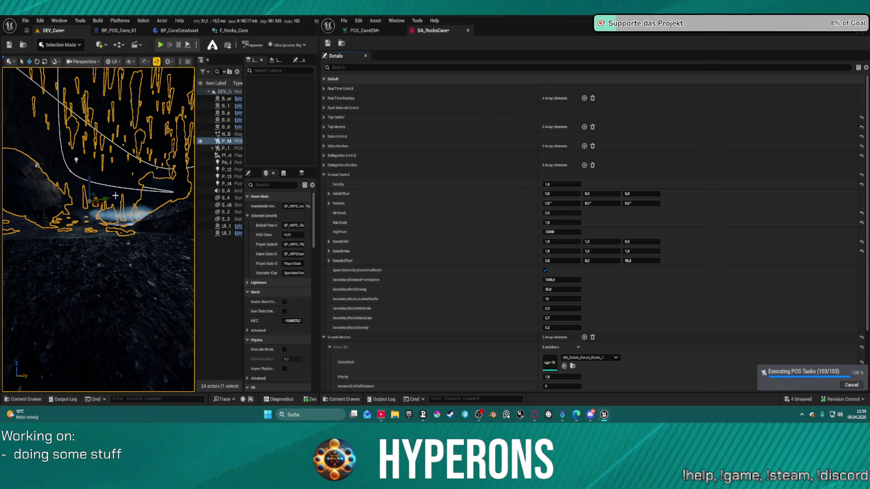
drag(116, 195, 116, 195)
text(30)
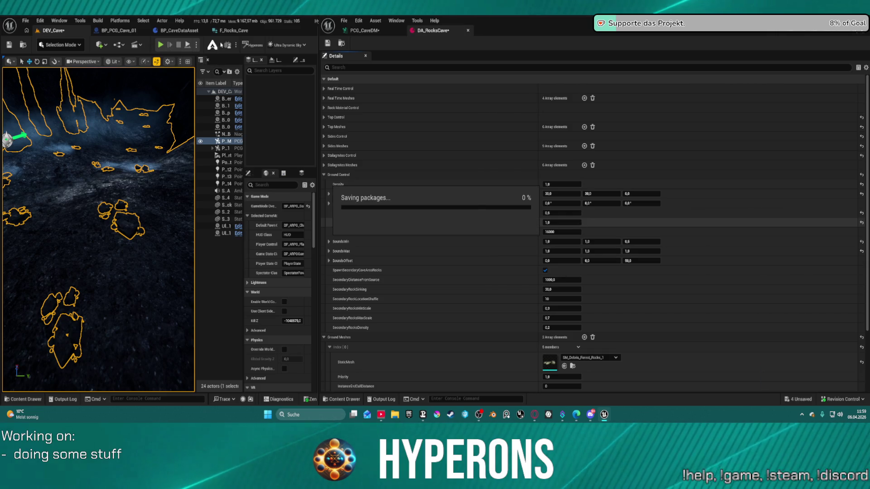
click(197, 45)
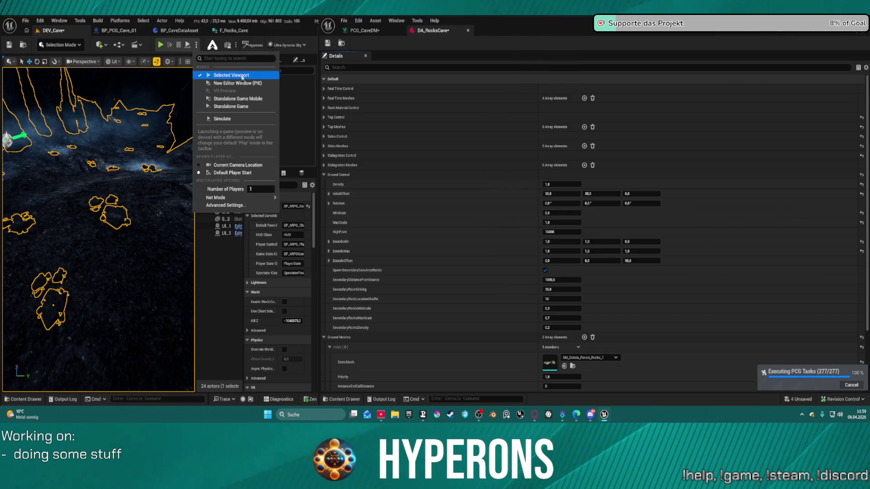
click(247, 84)
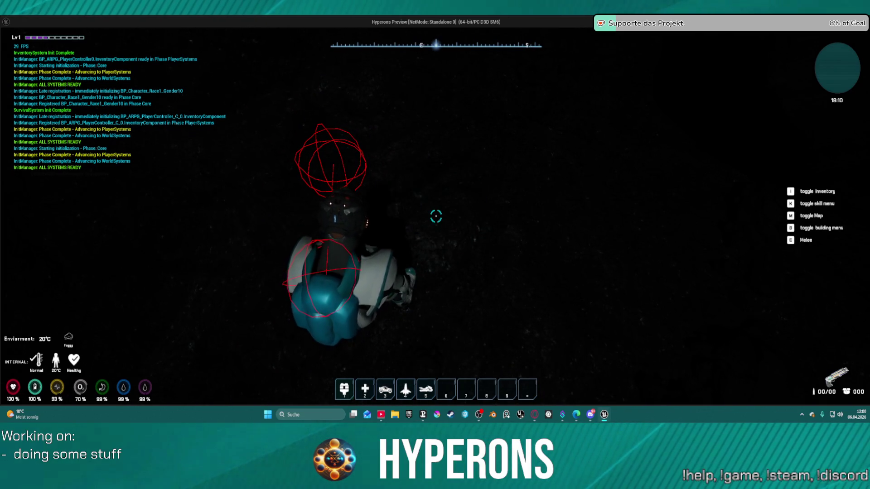
key(i)
key(i)
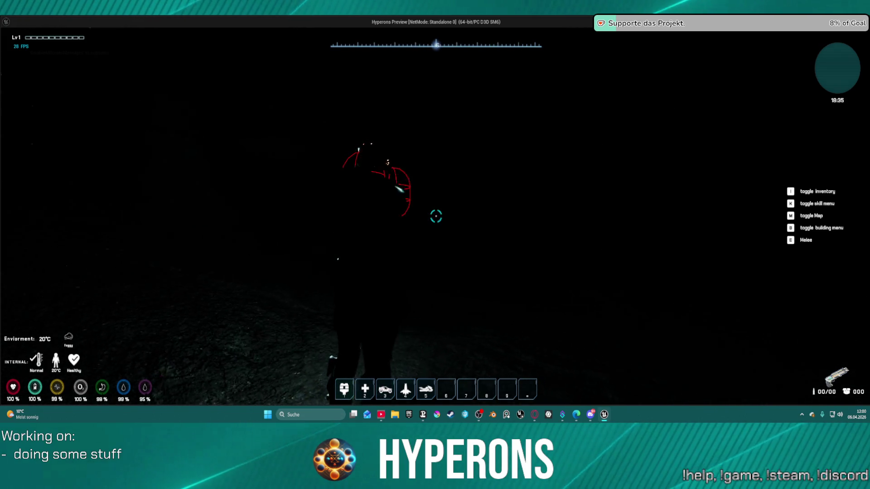
key(Escape)
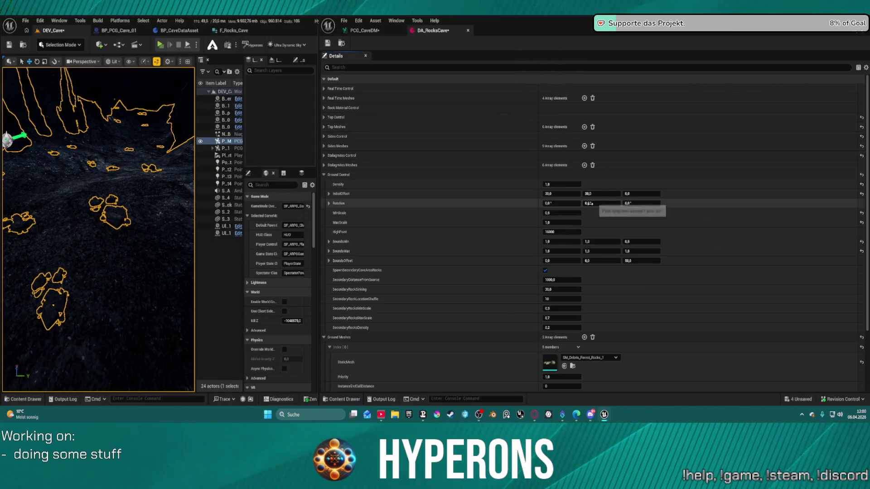
- Set Ultra_Dynamic_Sky1's Overall Intensity to 0,3 in the Details panel
click(224, 226)
click(250, 175)
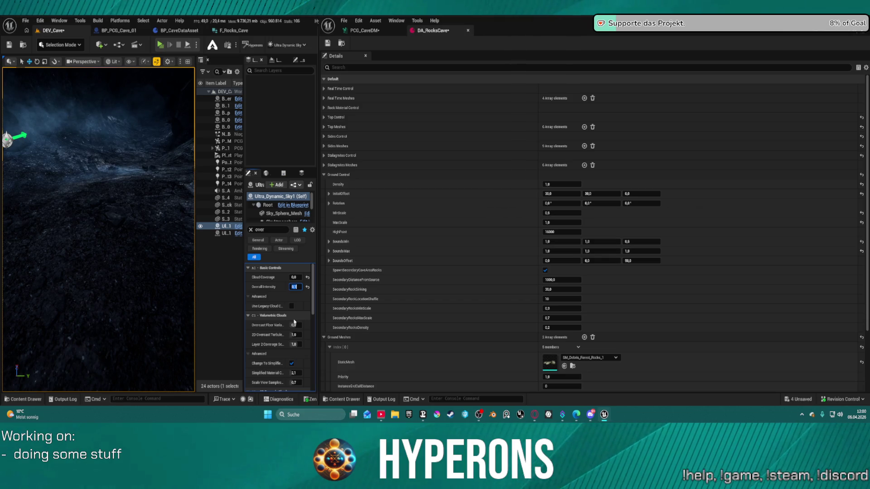
key(Return)
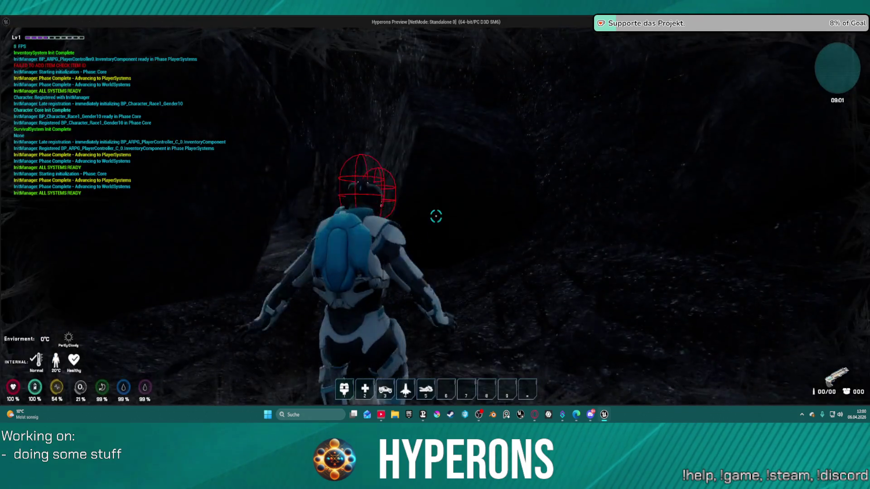
- Walk into the cave and equip the Led Lamp from the inventory
key(w)
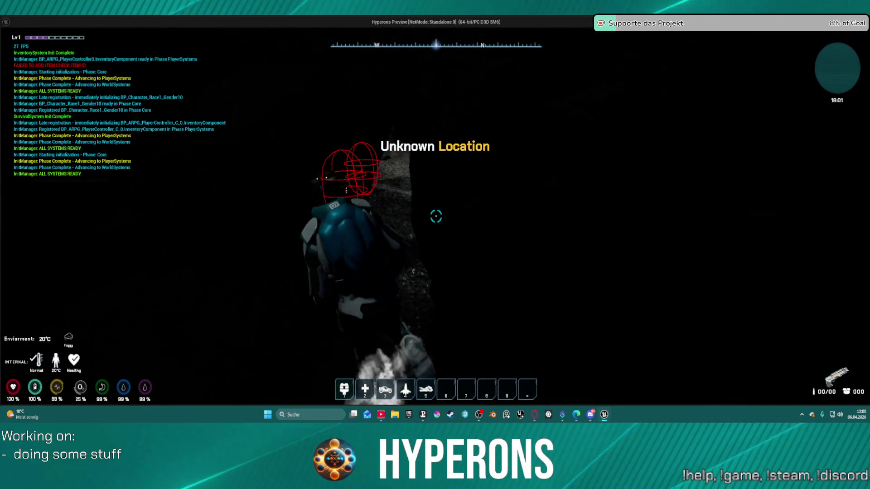
key(w)
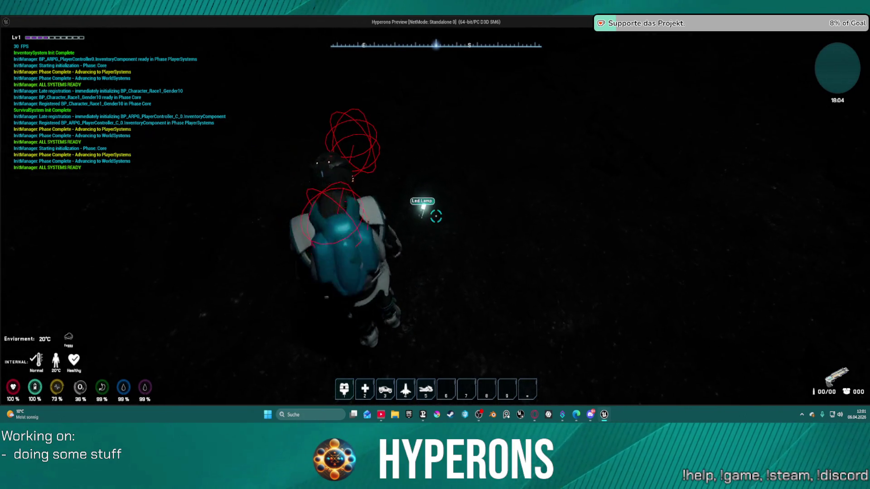
key(w)
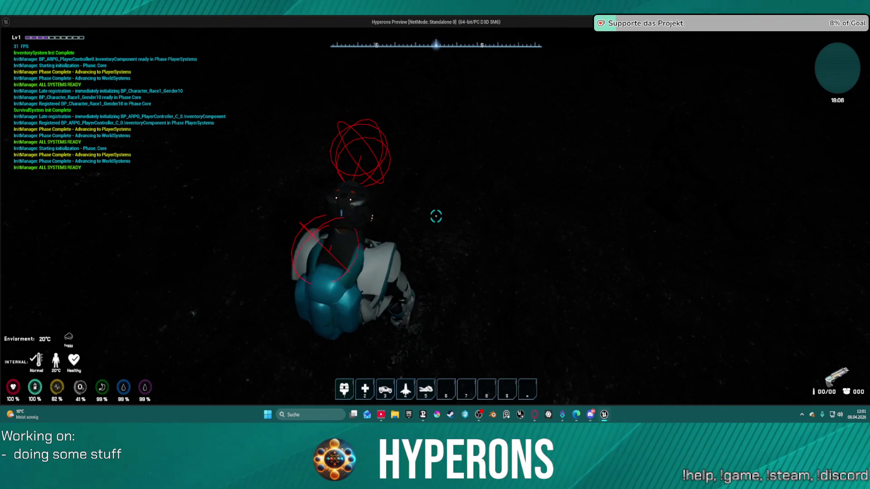
key(i)
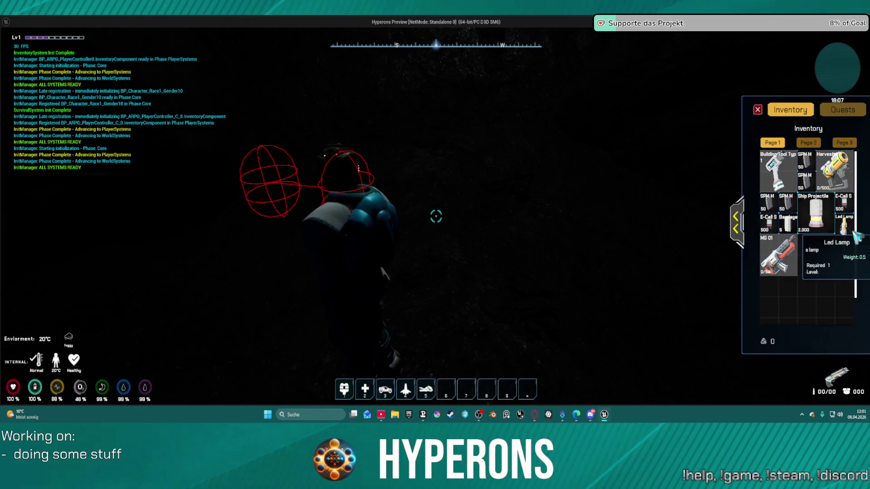
right_click(854, 232)
click(762, 115)
- Walk on through the dark cave passages, lit by the Led Lamp
key(w)
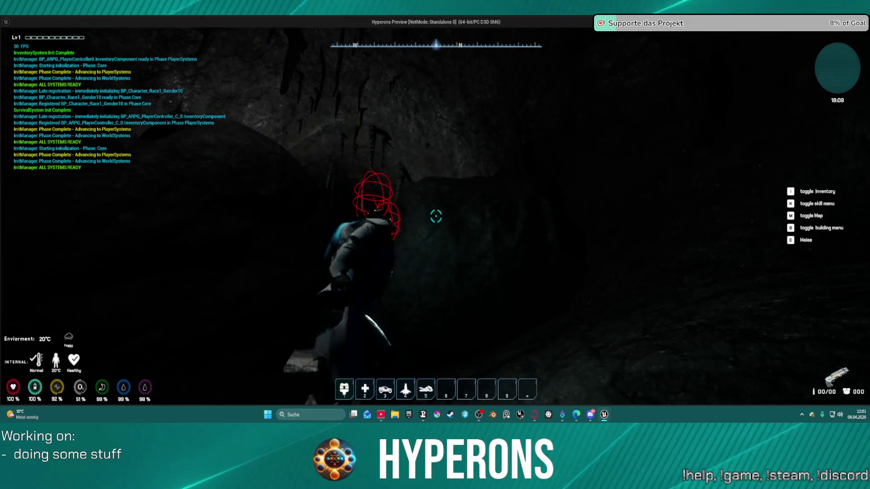
key(w)
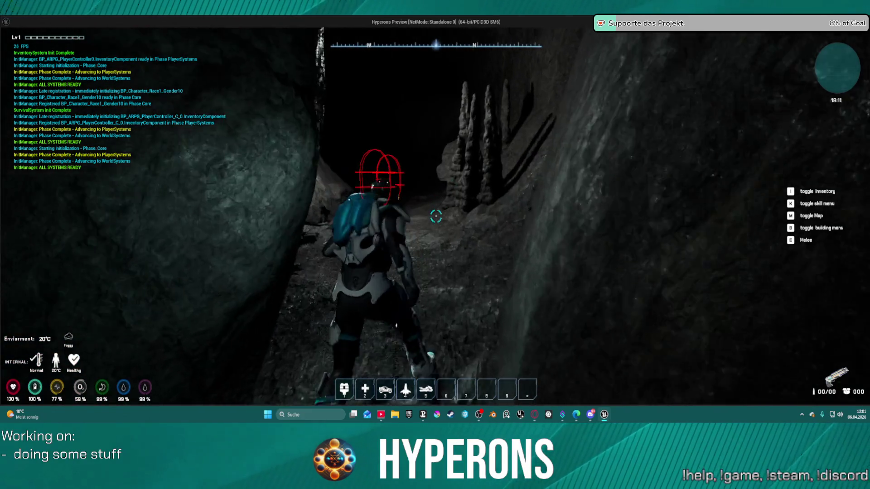
key(w)
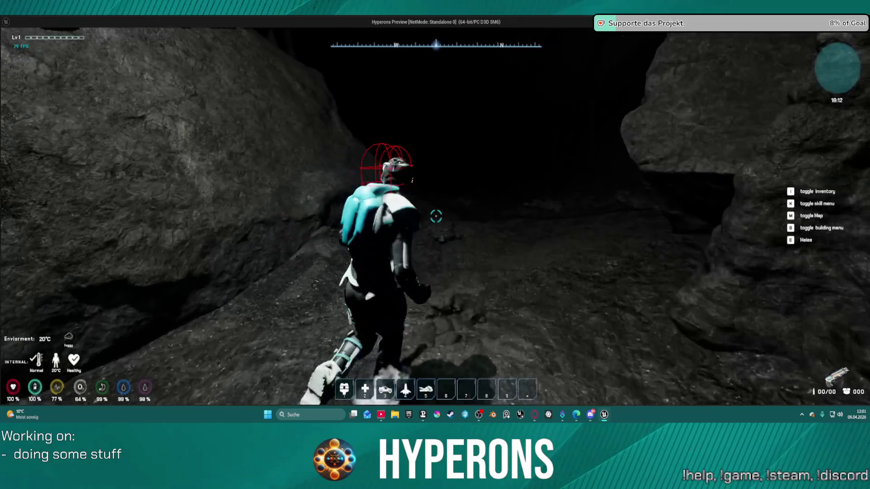
key(w)
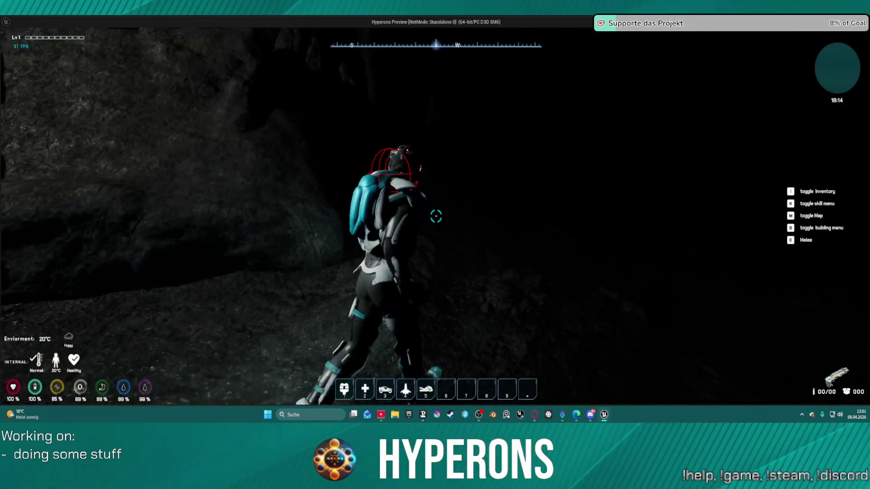
key(w)
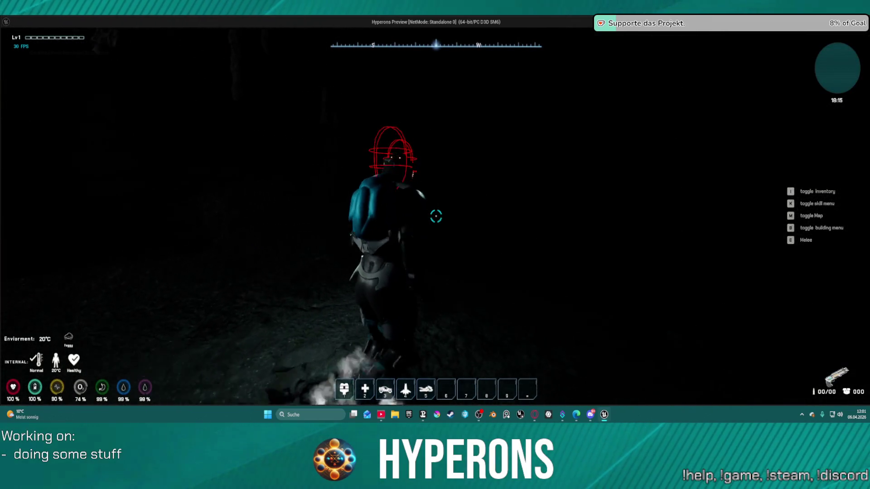
key(w)
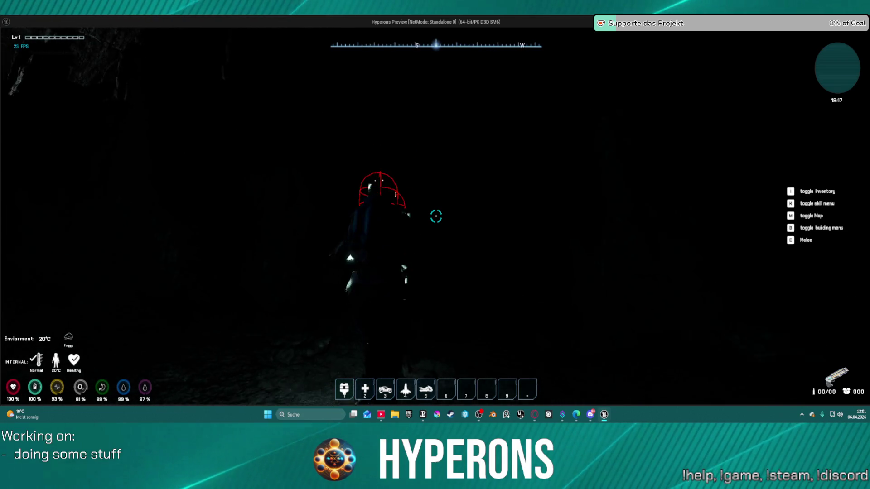
key(w)
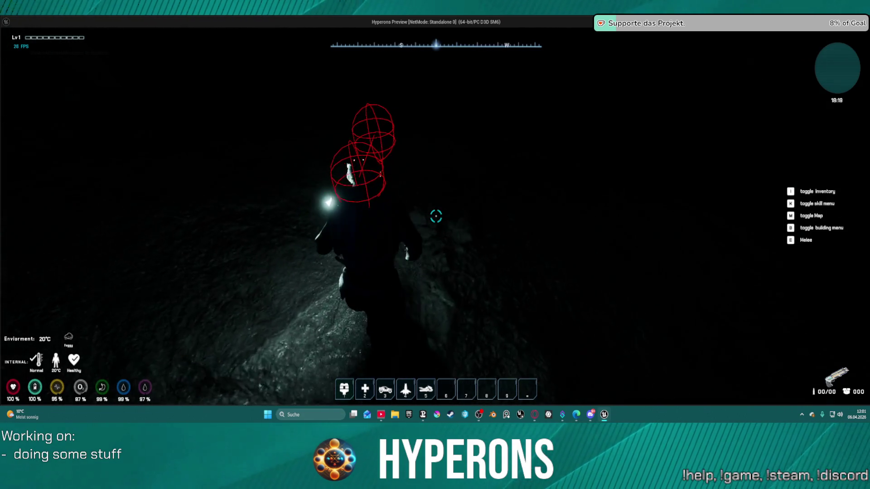
key(w)
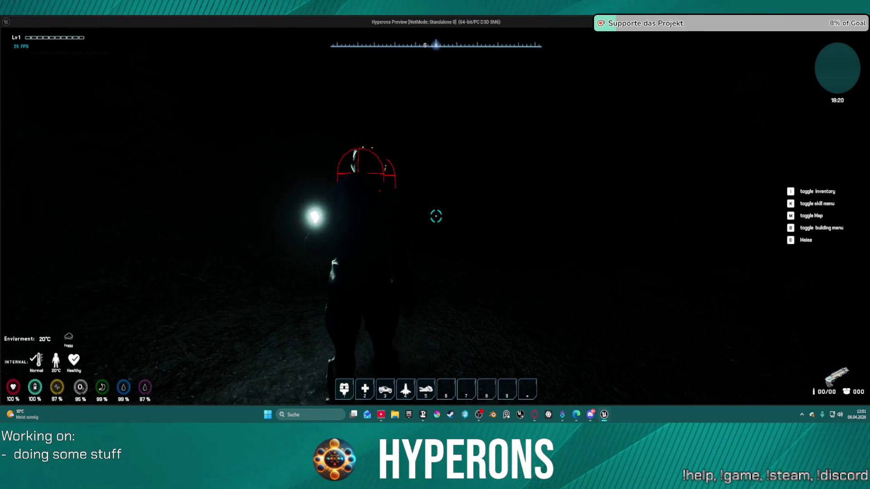
- Walk across the rocky ground, leap up the rock wall and run back into the cave
key(w)
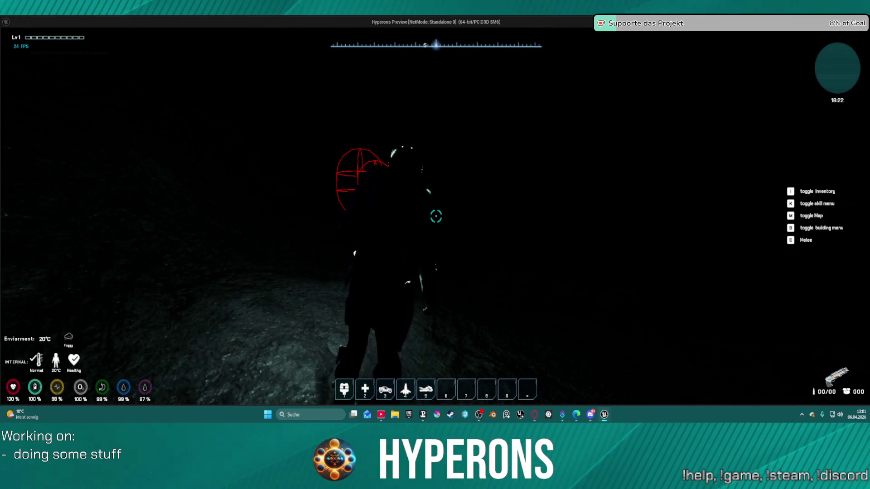
key(w)
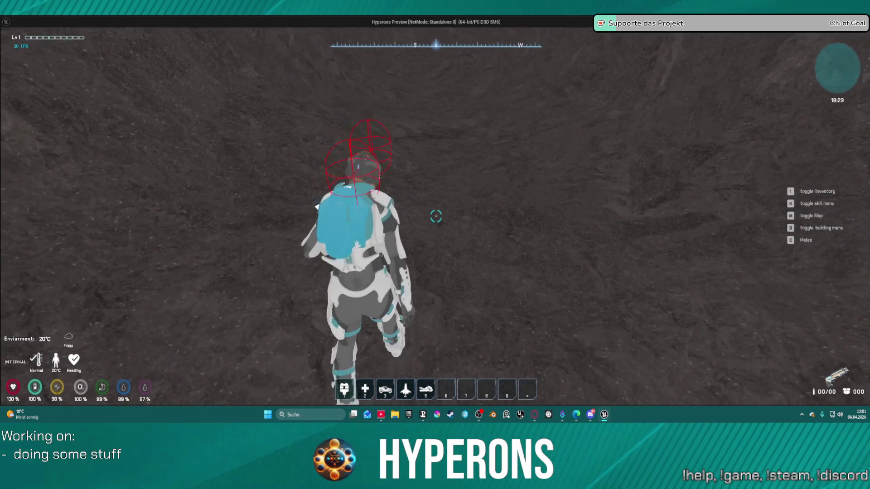
key(w)
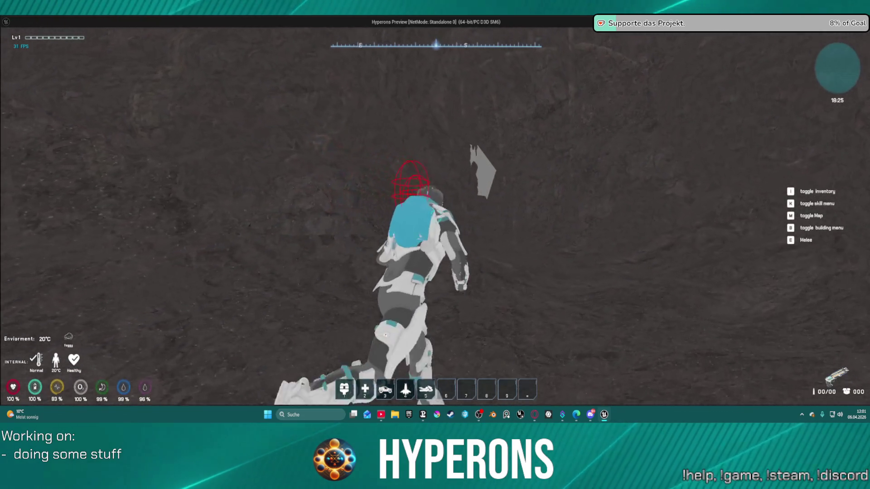
key(w)
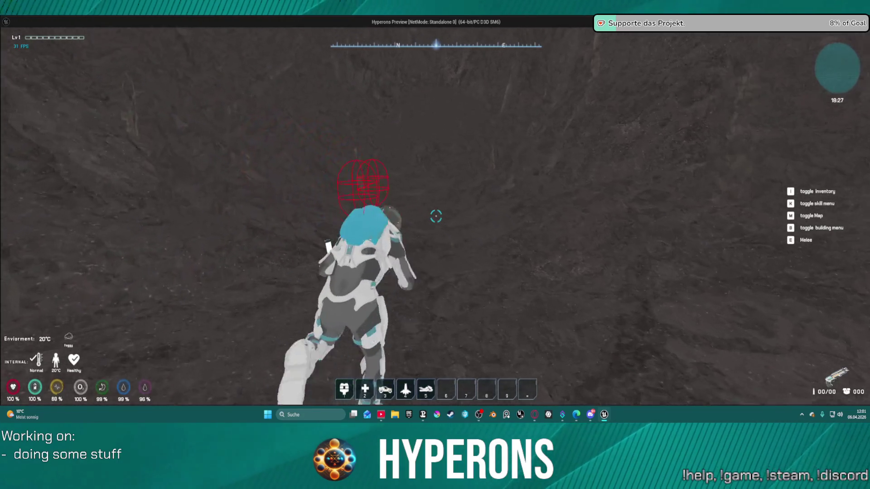
key(space)
key(space)
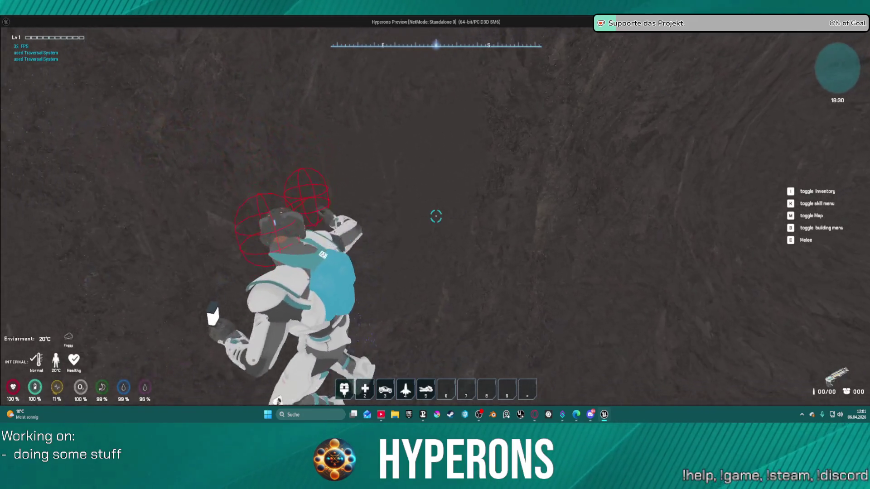
key(w)
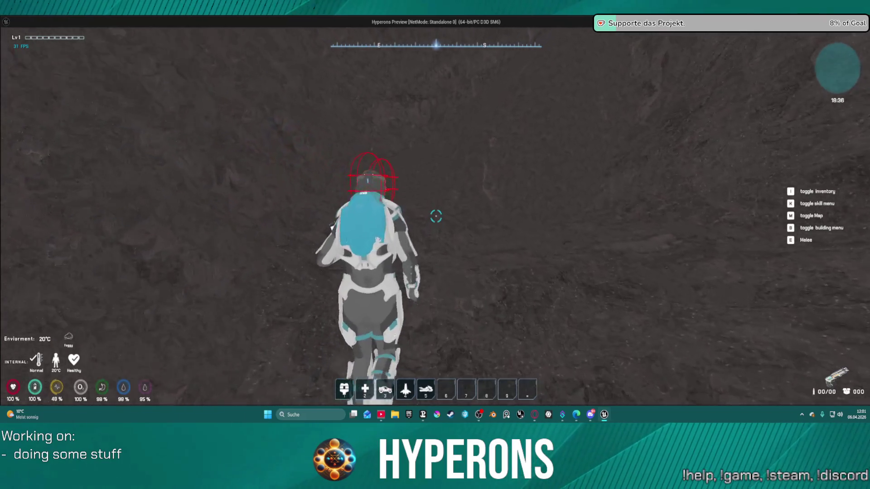
key(w)
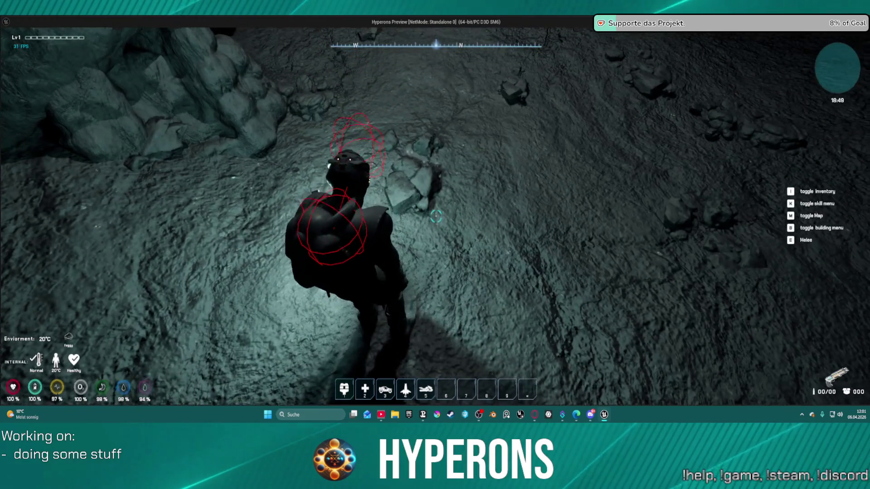
- Walk around the cave floor, looking at the ground rocks in dark and lit areas
key(w)
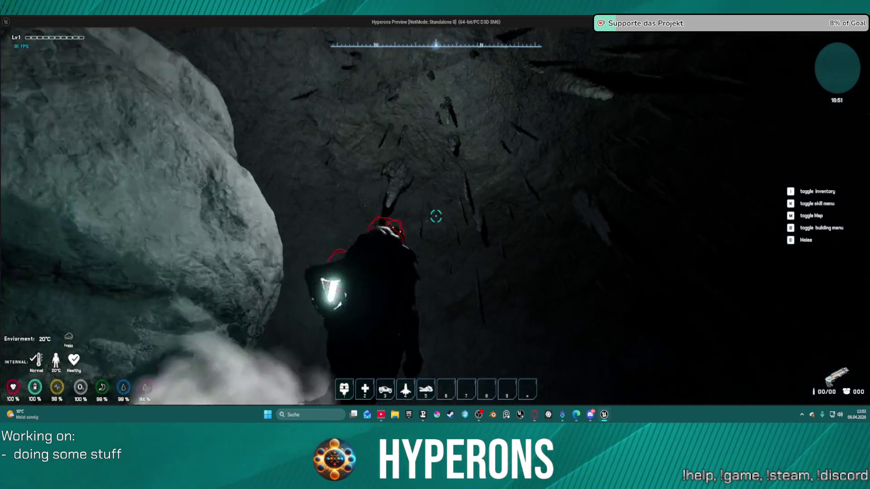
key(w)
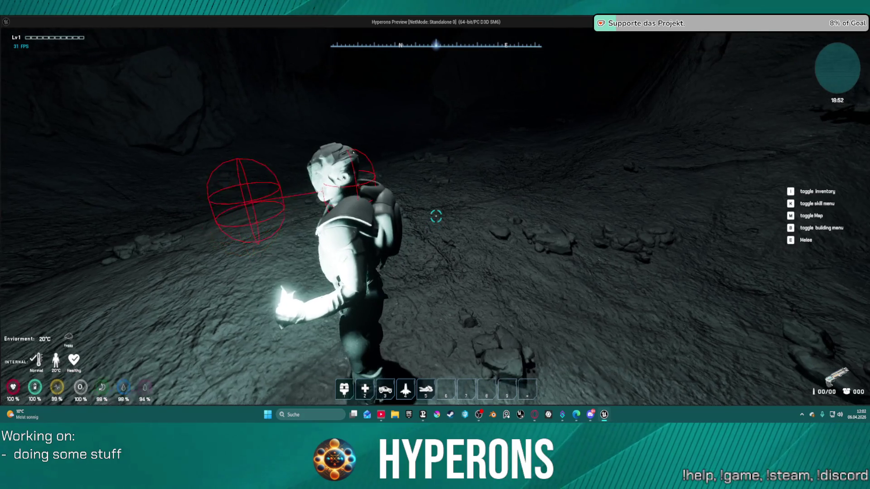
key(w)
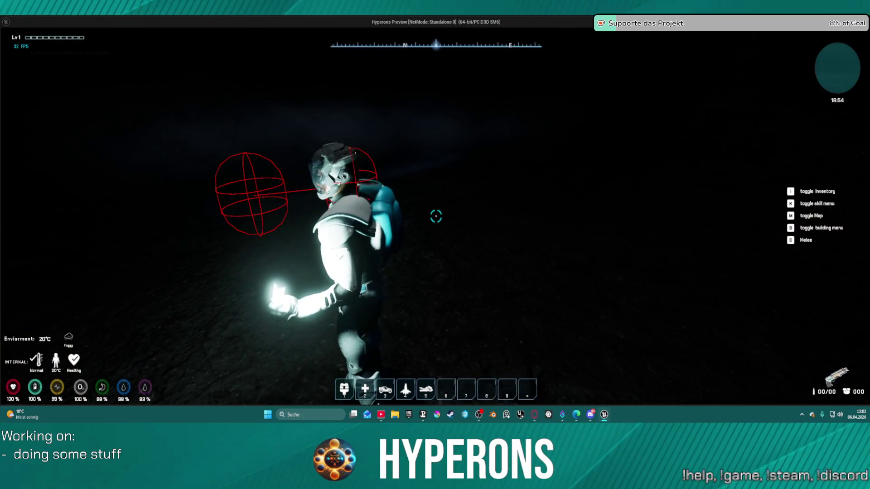
key(w)
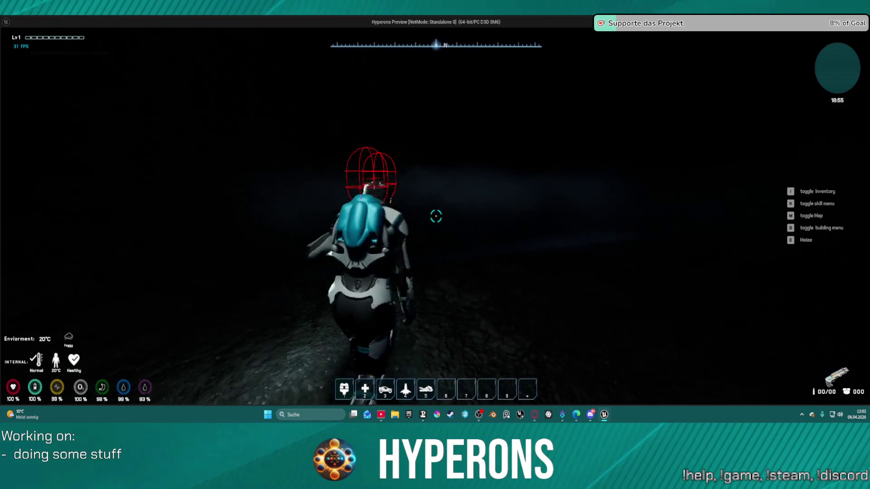
key(w)
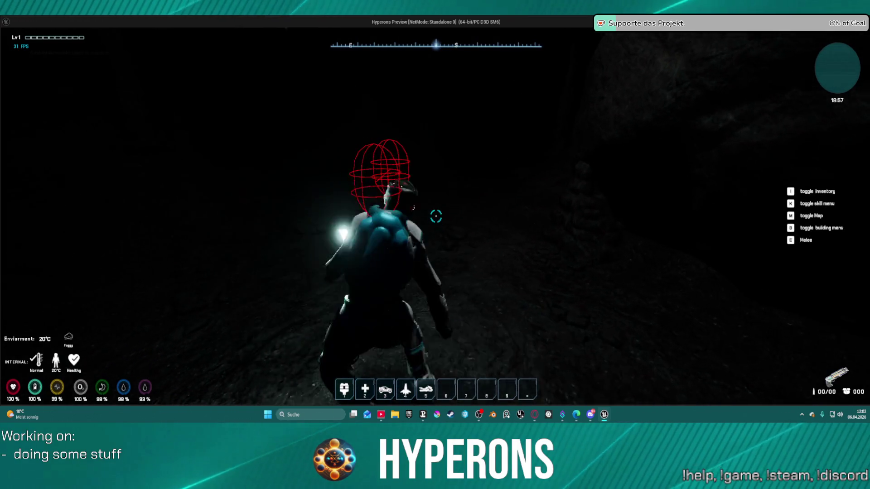
key(w)
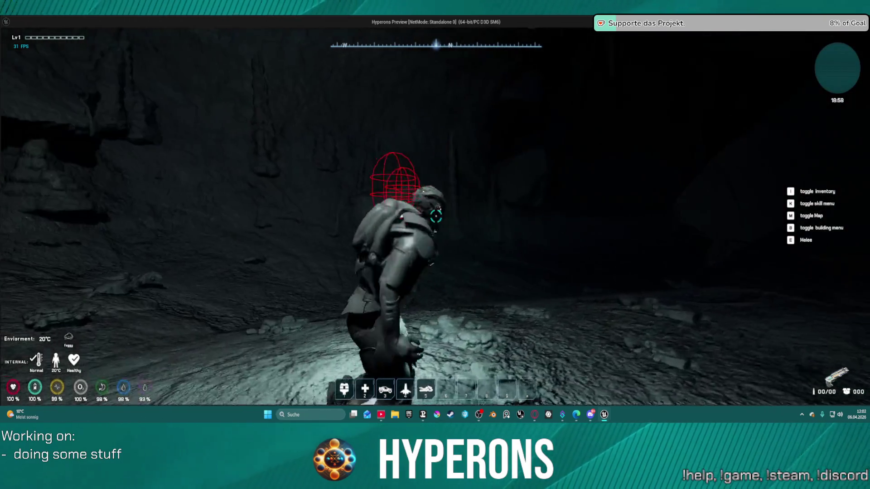
key(w)
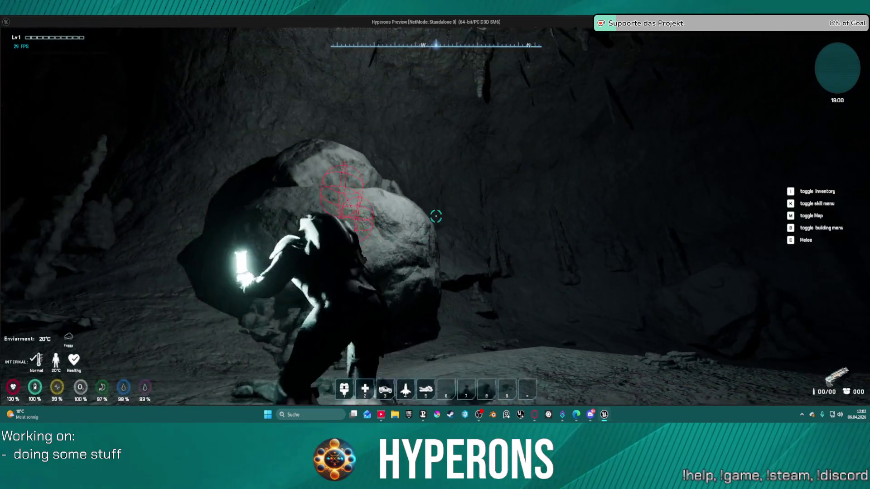
key(w)
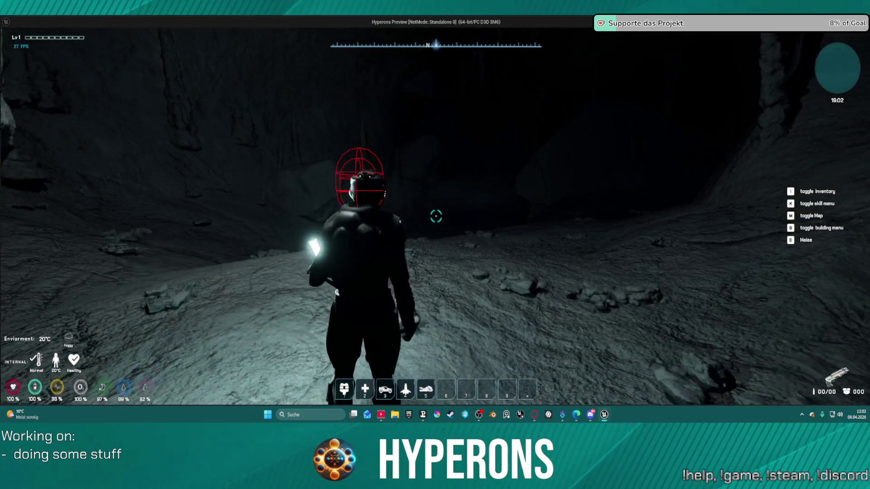
key(w)
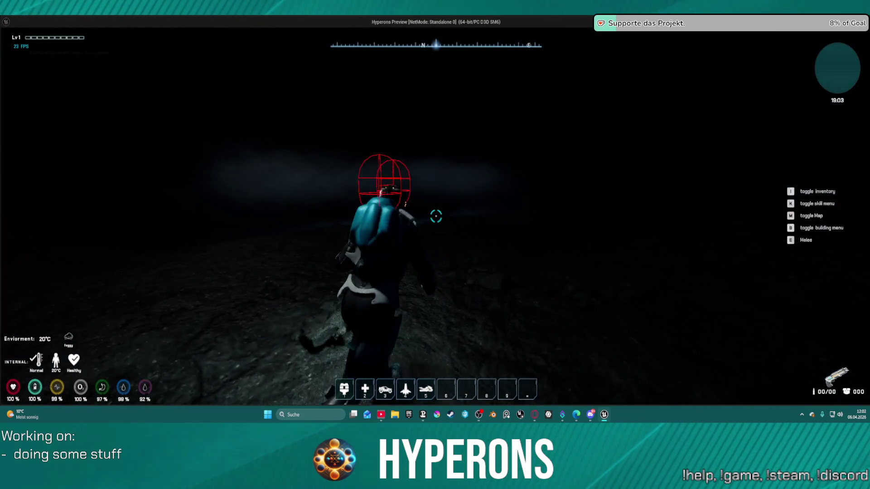
- Jetpack up to view the floor rocks from above, then exit the preview with Esc
key(space)
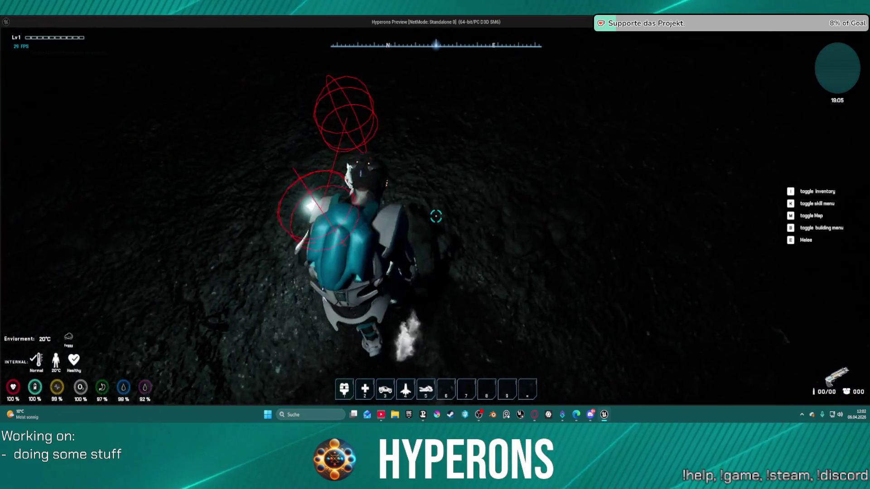
key(w)
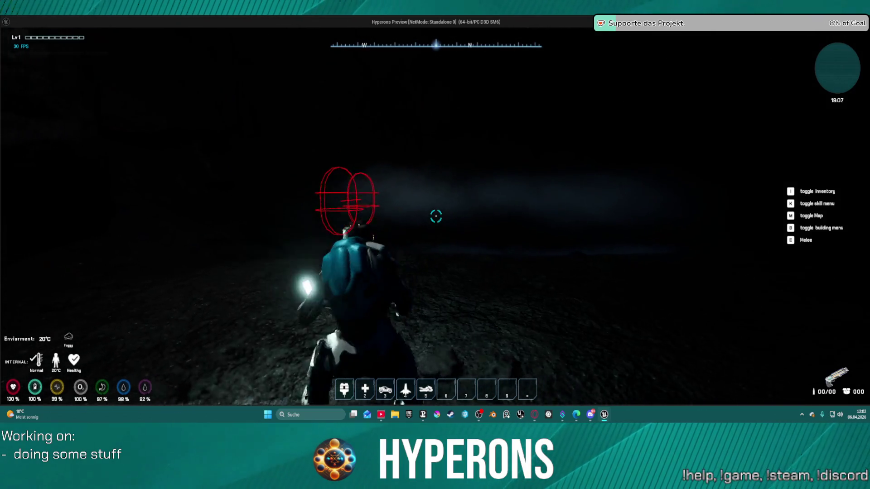
key(w)
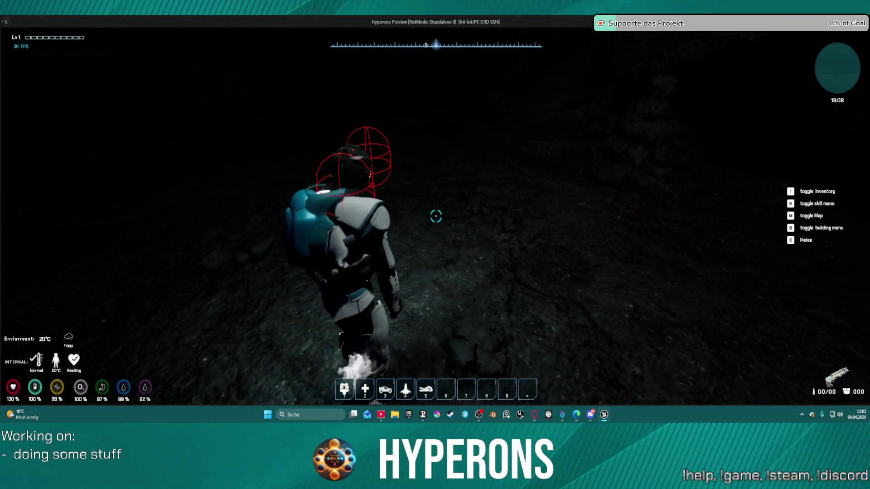
key(w)
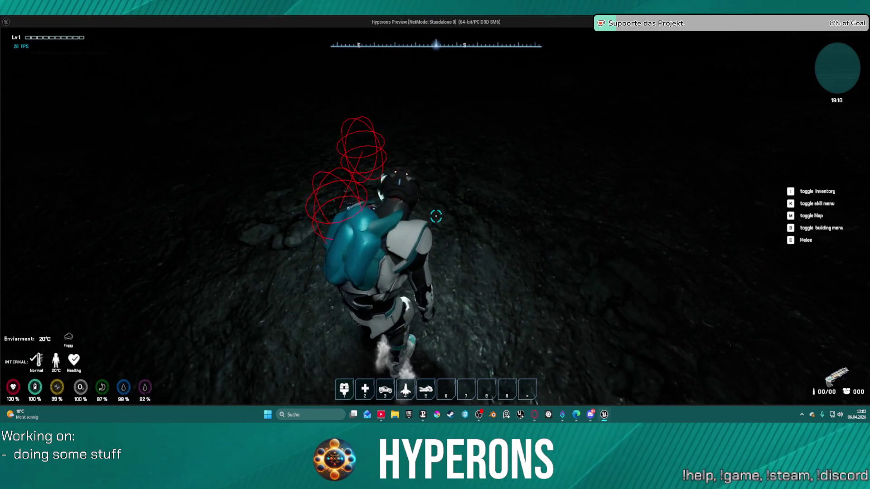
key(w)
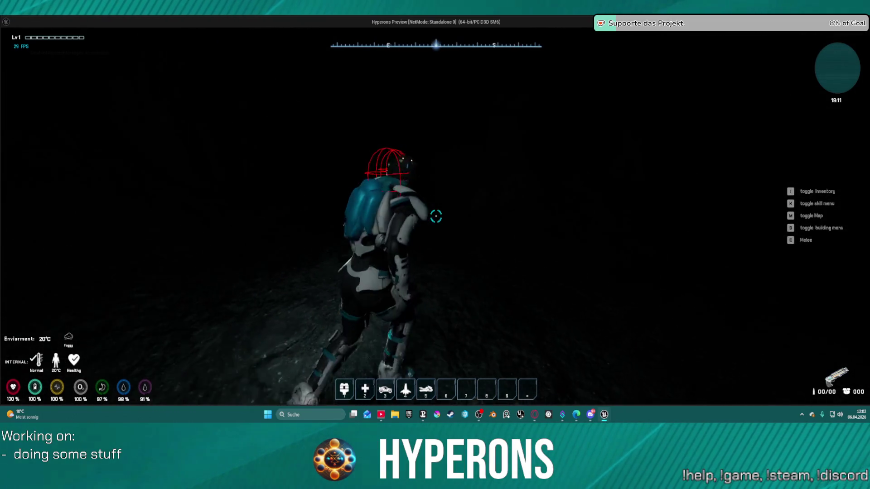
key(w)
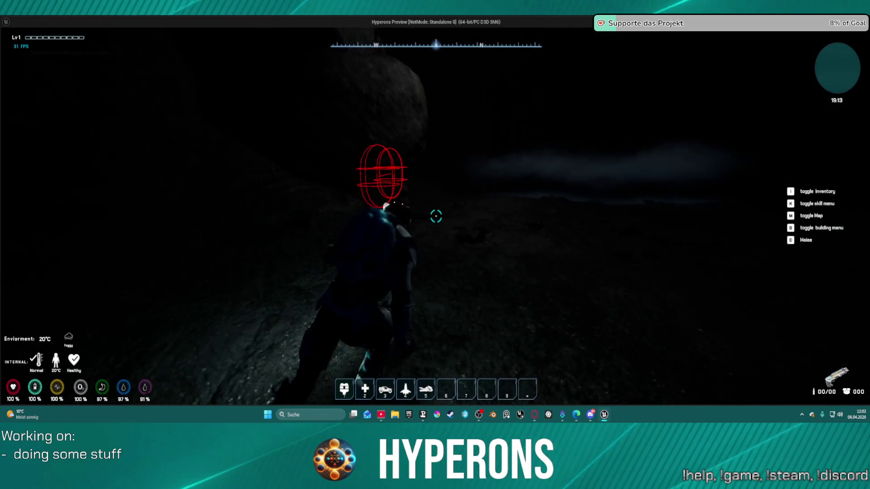
key(space)
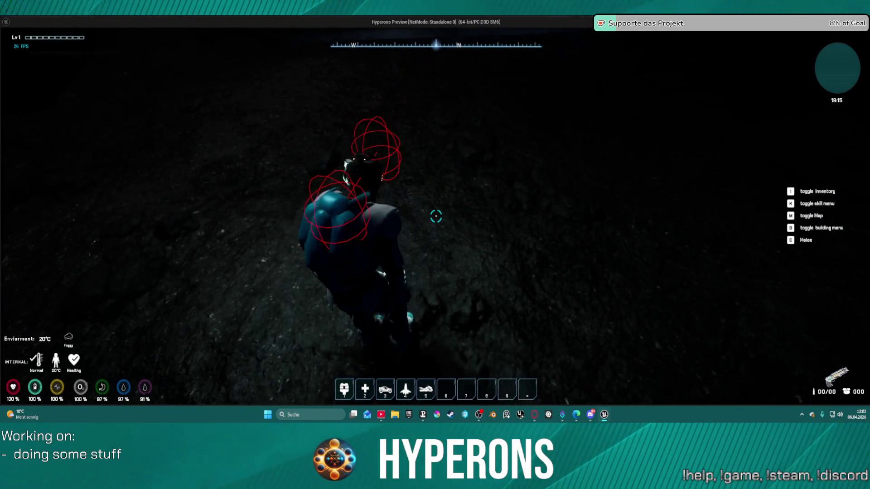
key(Escape)
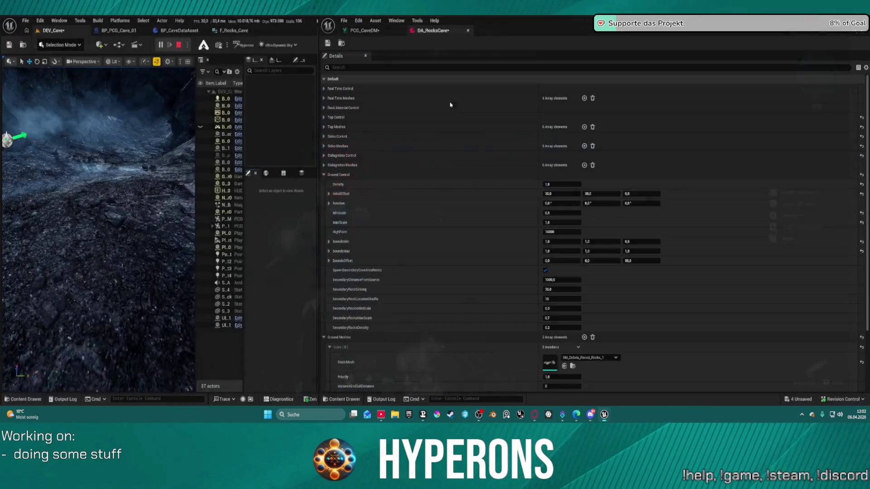
- Fly the viewport camera, select the generated cave rocks, and tilt down onto the floor
drag(181, 149, 201, 153)
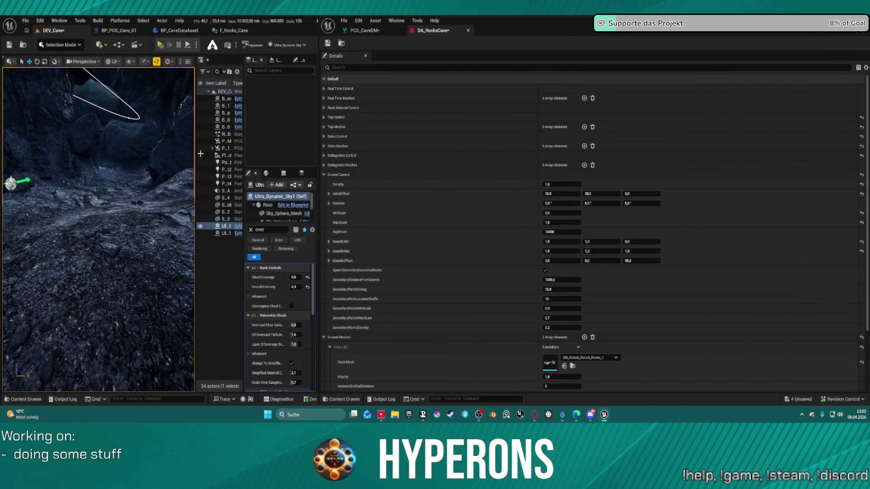
click(150, 161)
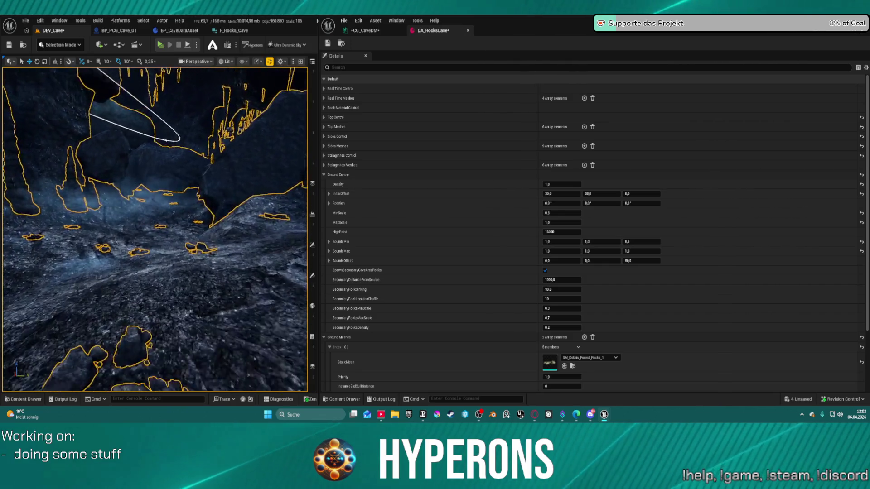
mouse_move(154, 226)
mouse_down()
mouse_move(154, 245)
mouse_move(154, 226)
mouse_move(154, 235)
mouse_up()
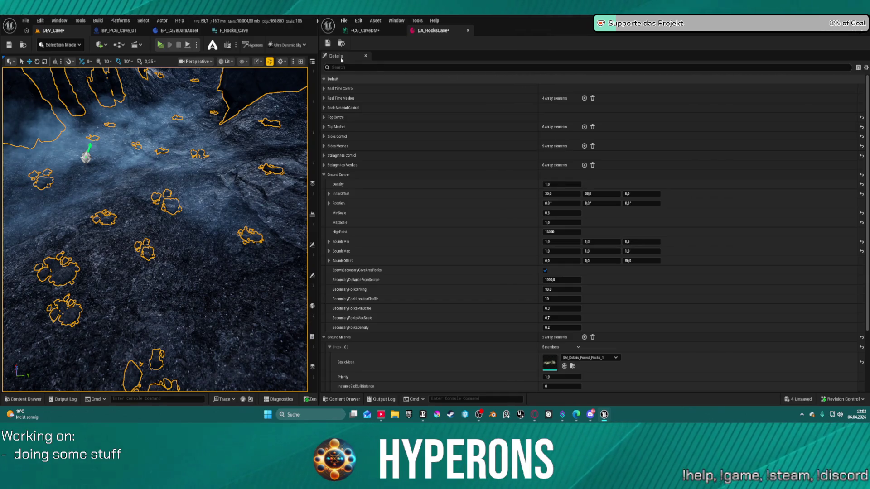
scroll(580, 334, down, 5)
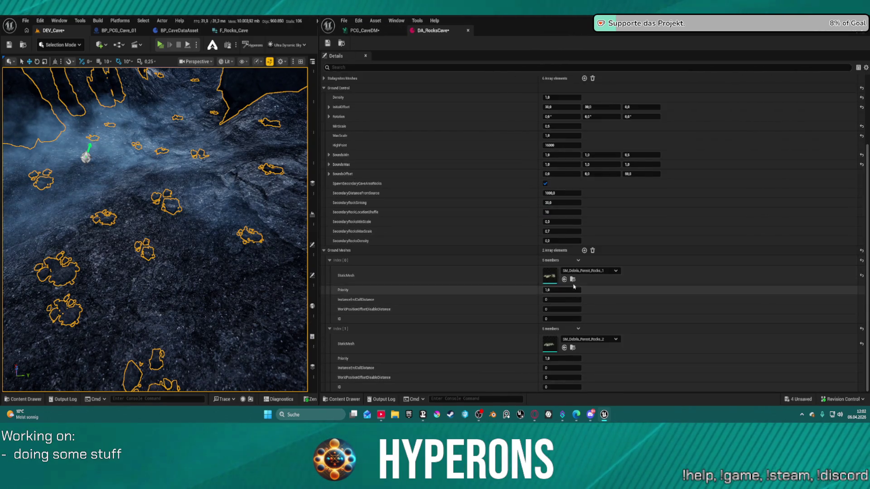
- Set Ground Meshes Index [1] priority to 0,5, save, then duplicate that entry
click(557, 358)
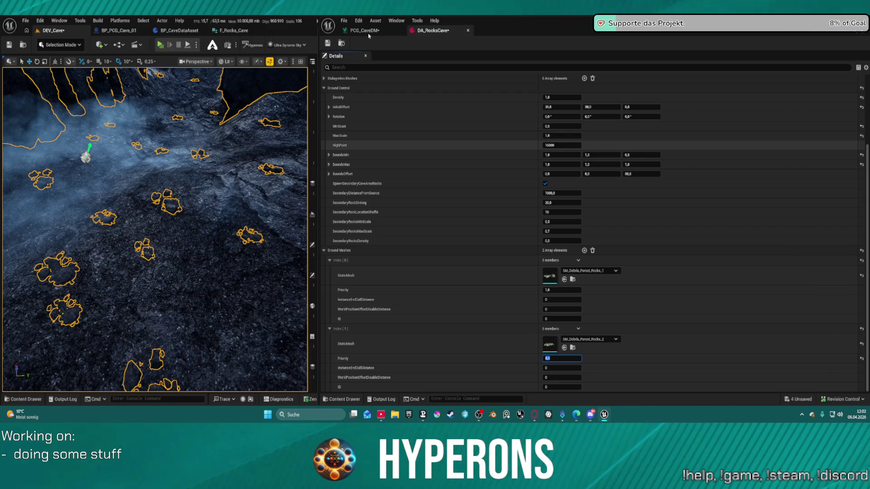
key(ctrl+s)
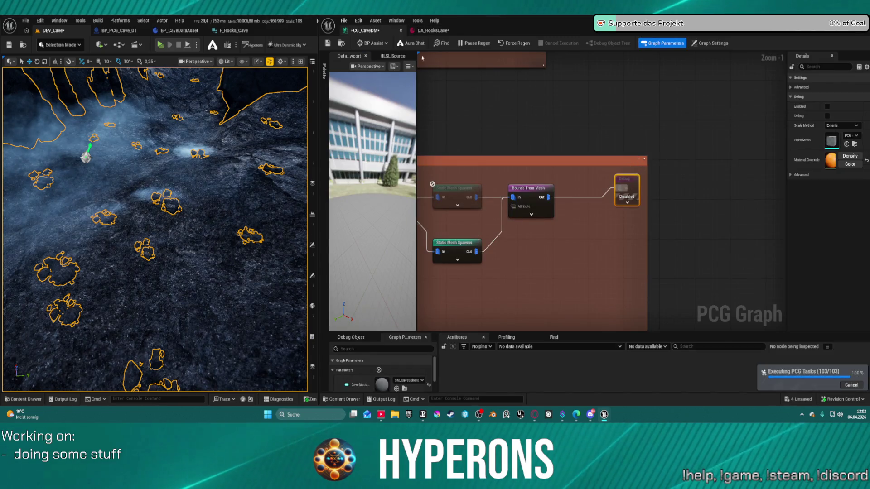
click(443, 31)
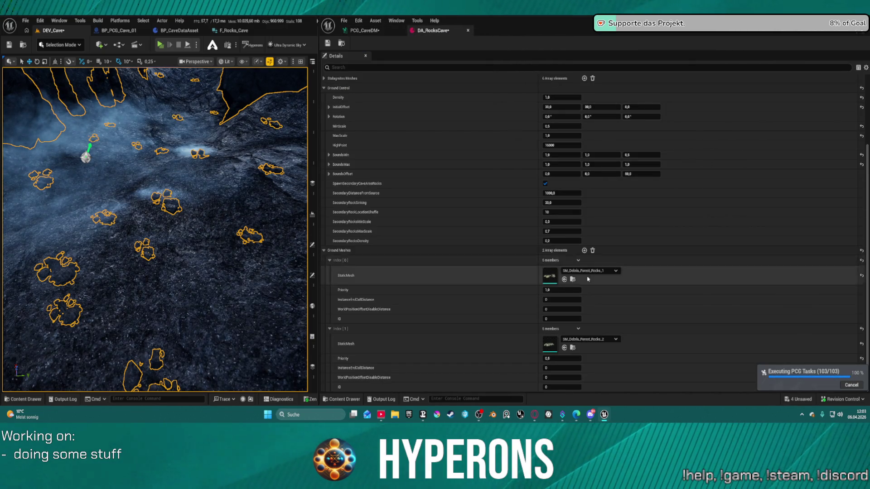
click(579, 331)
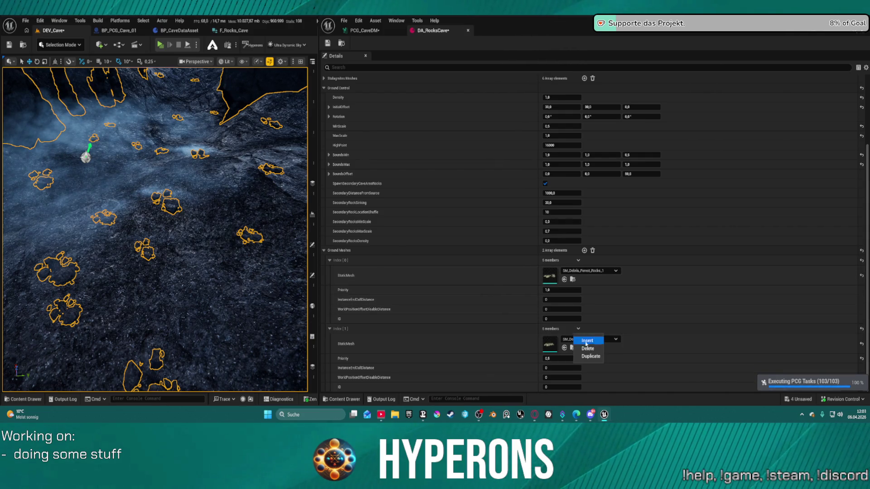
click(593, 358)
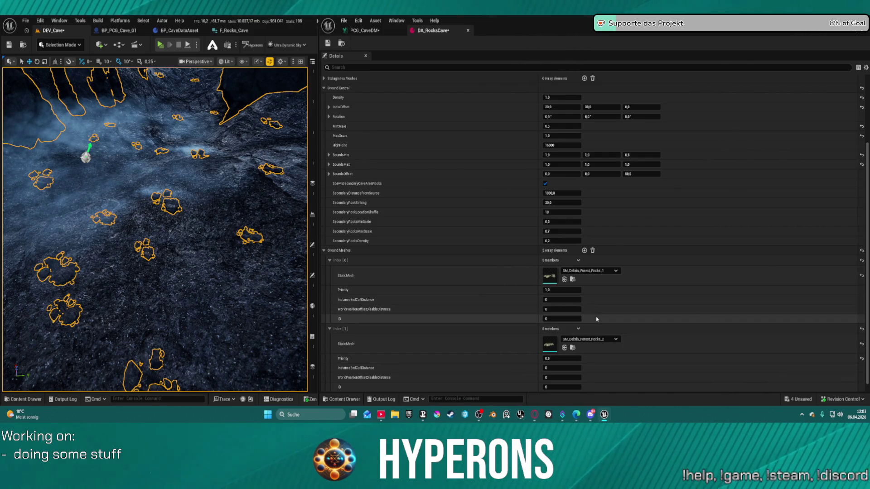
scroll(591, 317, down, 1)
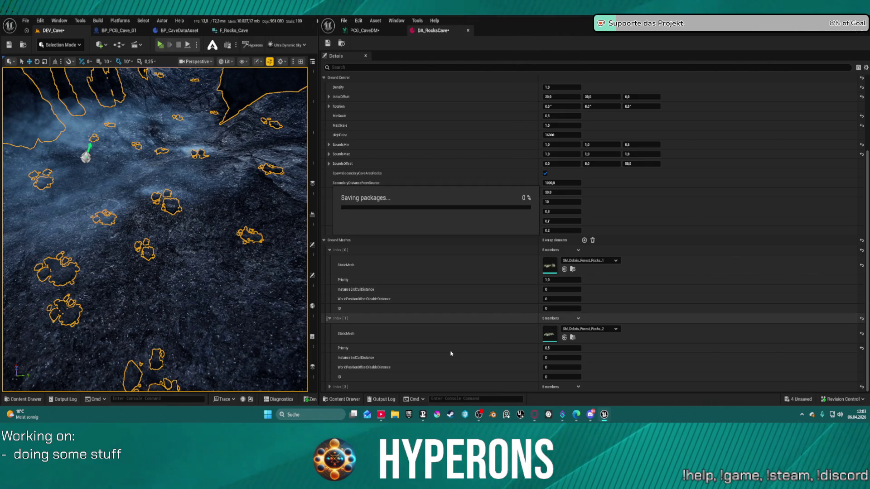
scroll(408, 341, down, 5)
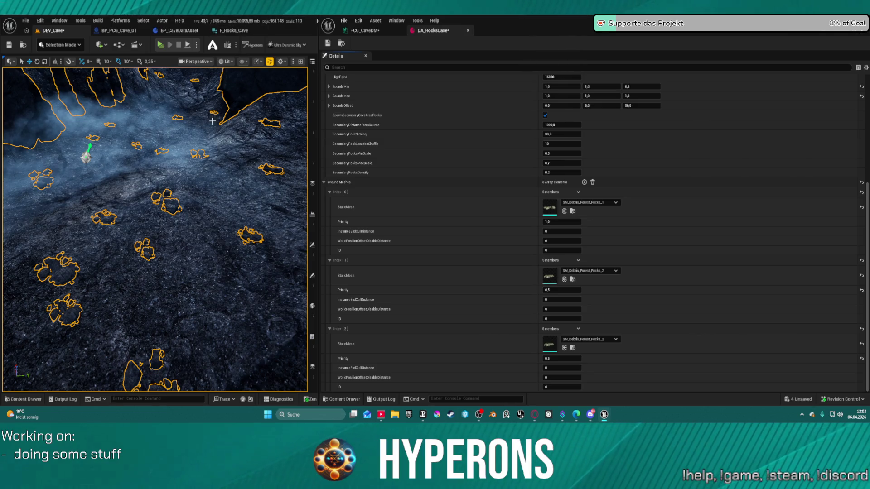
mouse_move(212, 121)
mouse_down()
mouse_move(213, 61)
mouse_move(213, 134)
mouse_move(241, 100)
mouse_up()
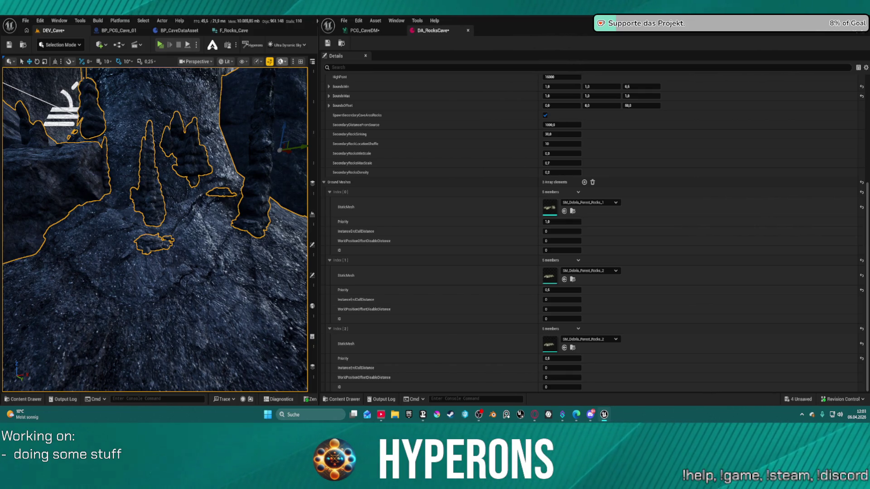
click(361, 31)
- Pan the PCG graph to the Self Pruning node and pause automatic regeneration
drag(182, 289, 181, 254)
scroll(661, 227, down, 1)
scroll(662, 226, down, 1)
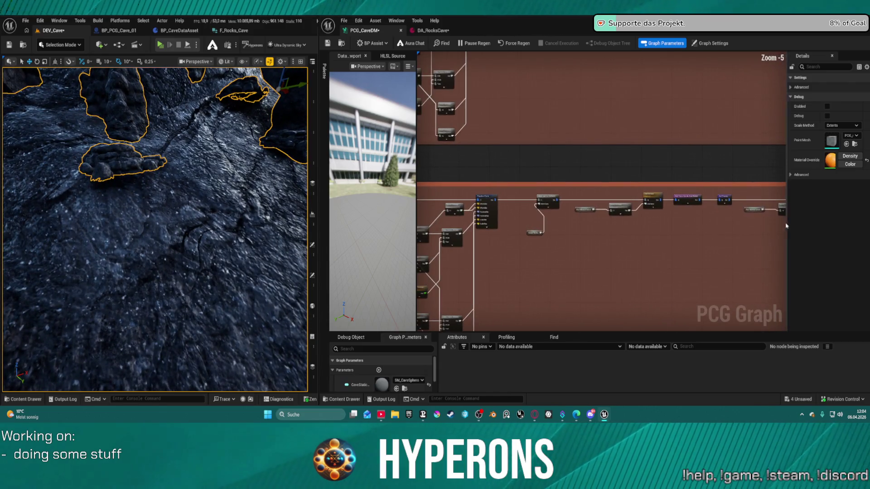
scroll(661, 226, up, 2)
mouse_move(662, 226)
mouse_down()
mouse_move(510, 195)
mouse_move(542, 232)
mouse_up()
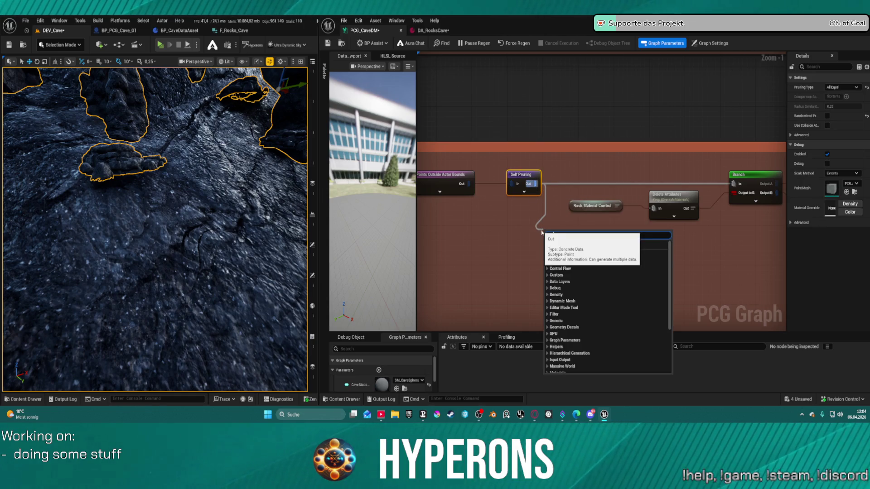
text(static mesh spawner)
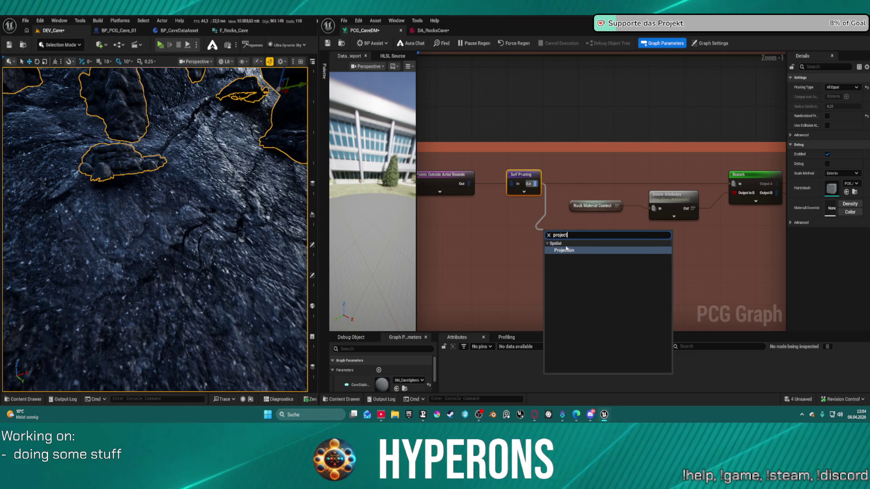
click(474, 43)
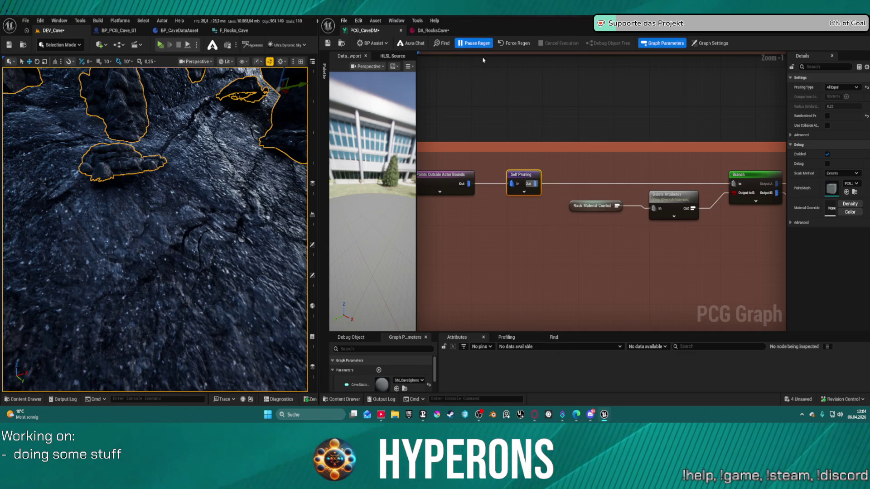
- Add a Projection node after Self Pruning, wire it into Branch, and place it beside Rock Material Control
drag(542, 185, 551, 240)
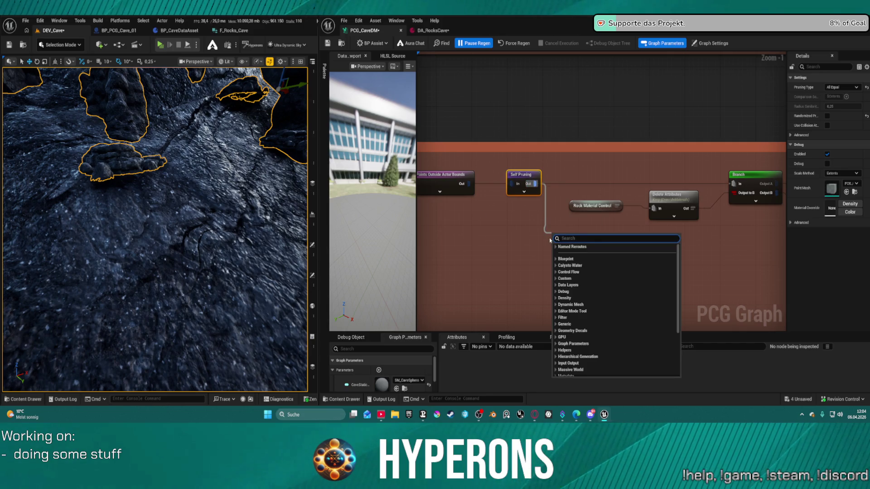
text(pro ject)
key(Return)
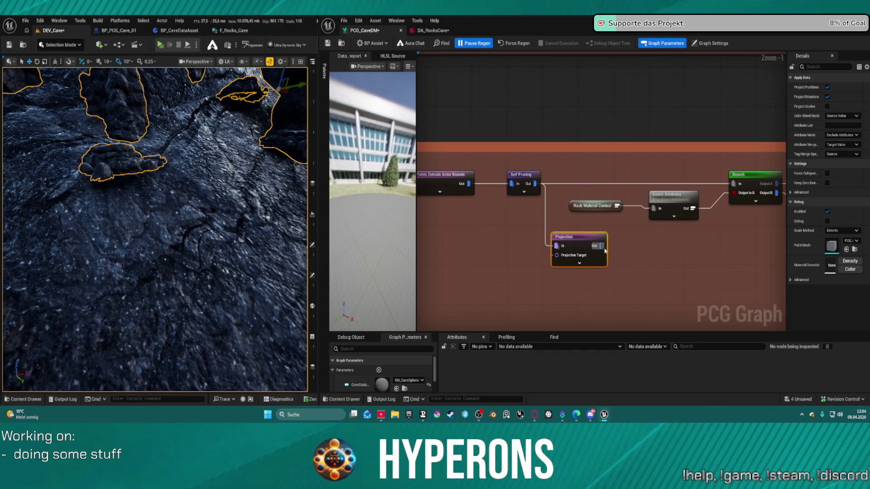
drag(601, 245, 733, 184)
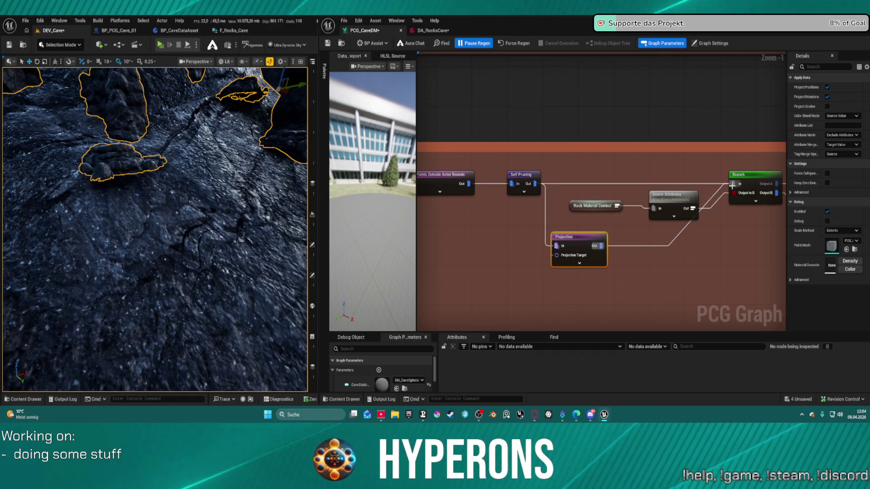
click(521, 175)
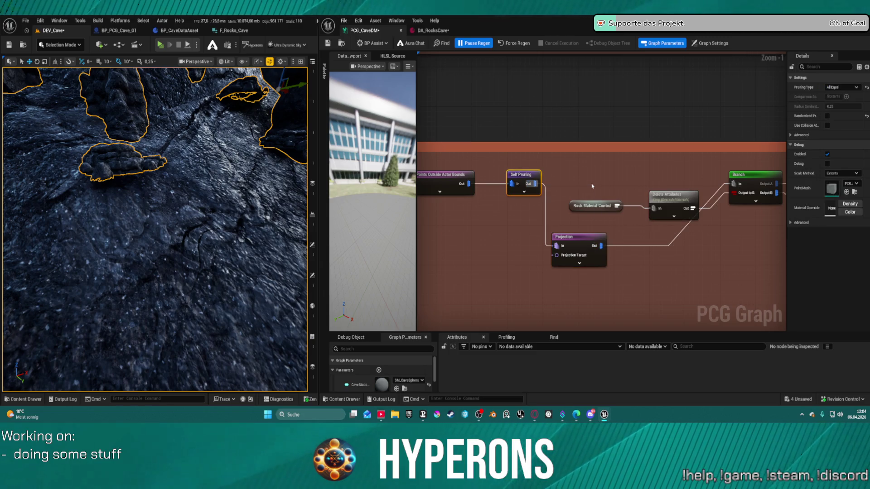
mouse_move(581, 244)
mouse_down()
mouse_move(589, 185)
mouse_move(603, 181)
mouse_move(566, 200)
mouse_move(575, 212)
mouse_up()
- Pan to Mesh Sampler and add a 'Rer dec' named reroute declaration from its Out pin
scroll(575, 212, down, 4)
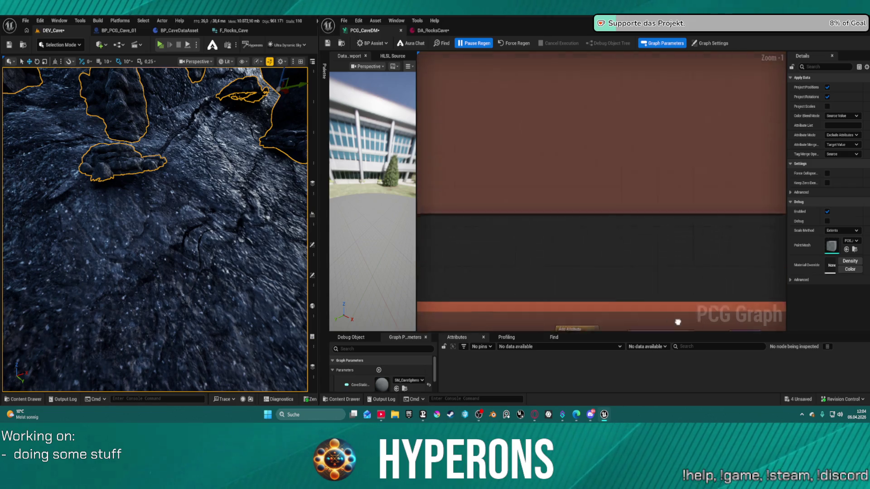
scroll(635, 100, up, 1)
scroll(635, 100, up, 1)
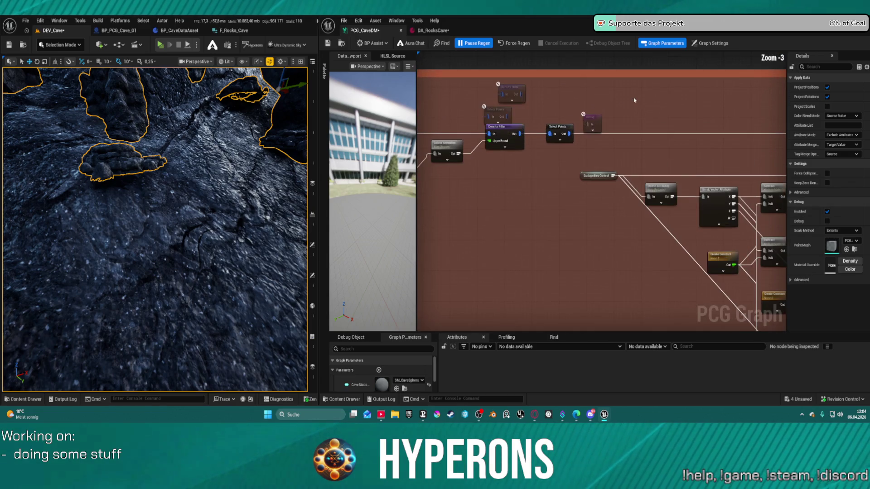
scroll(647, 127, down, 4)
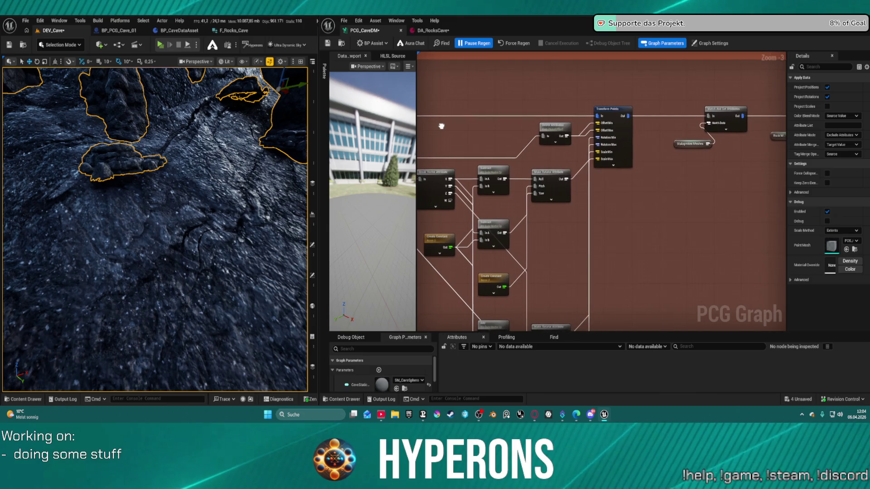
scroll(697, 135, up, 8)
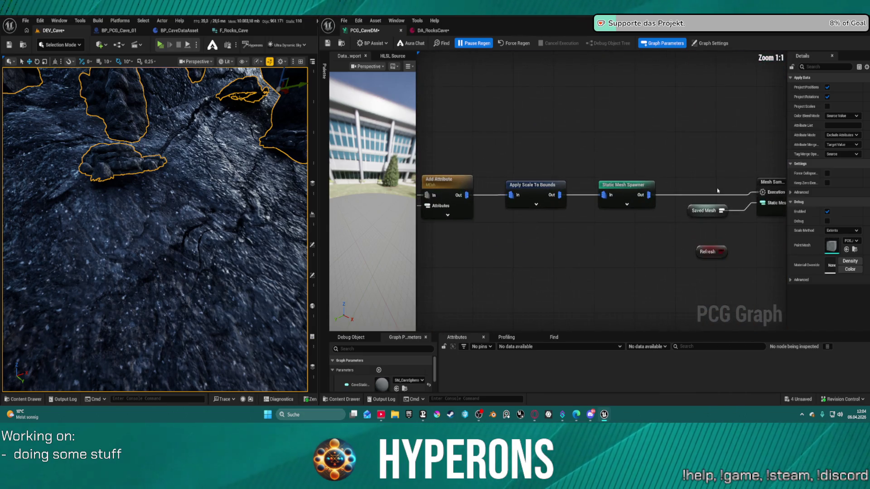
drag(634, 176, 451, 184)
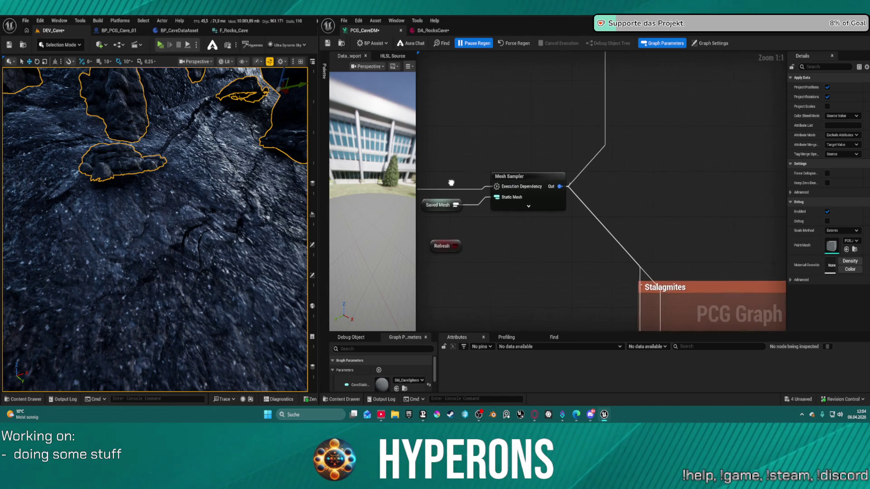
drag(552, 187, 663, 195)
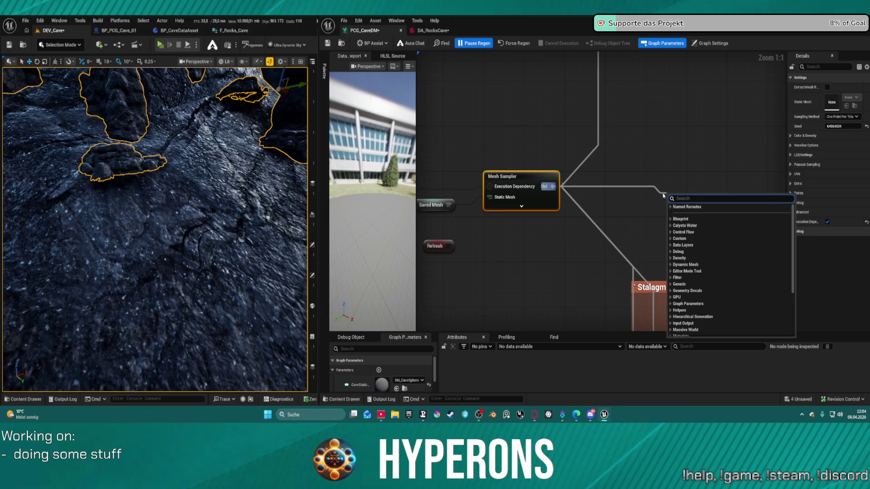
text(average)
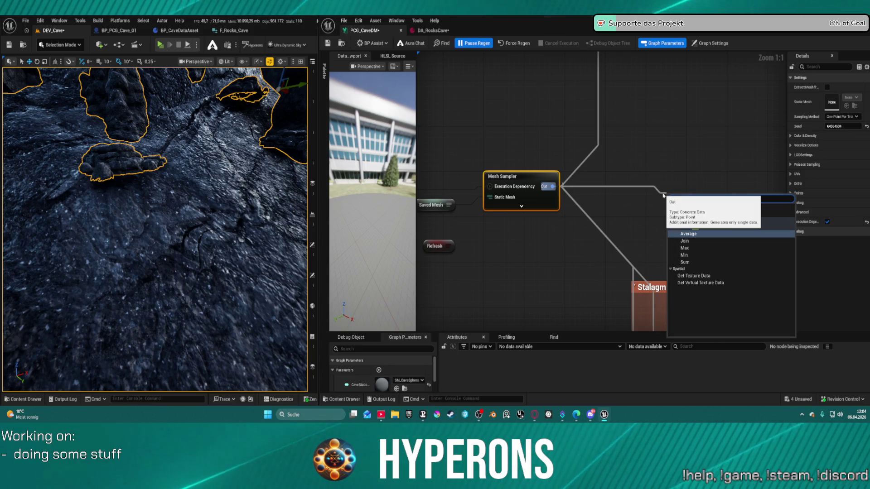
key(BackSpace)
key(BackSpace)
key(BackSpace)
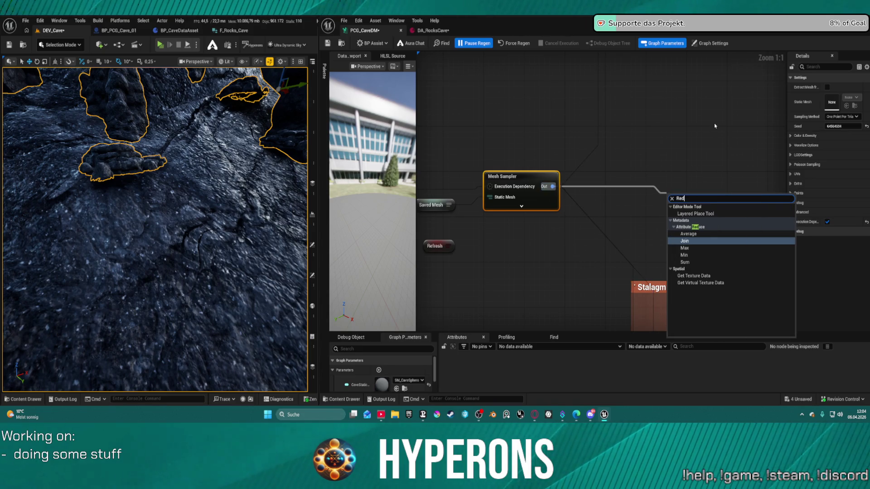
text(Rer )
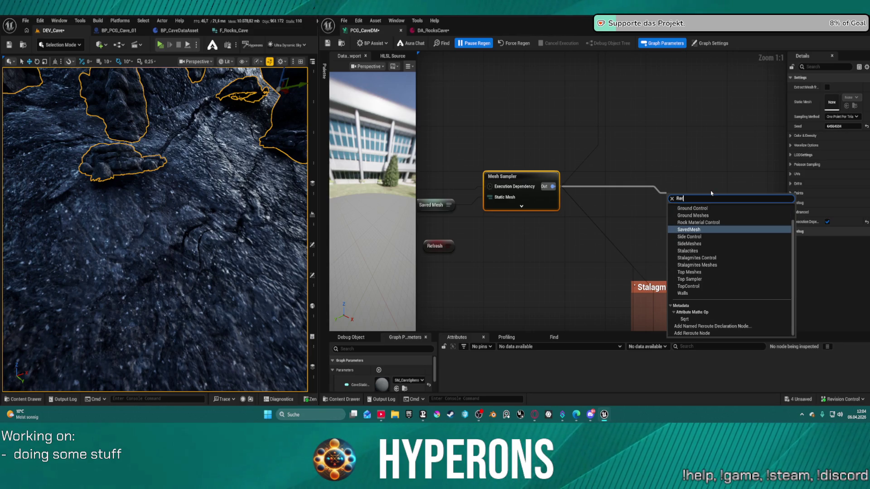
text(dec)
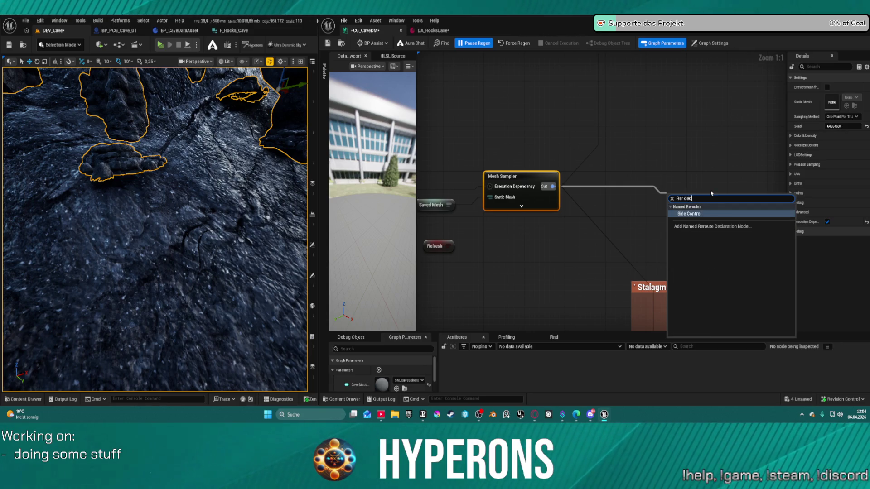
click(734, 227)
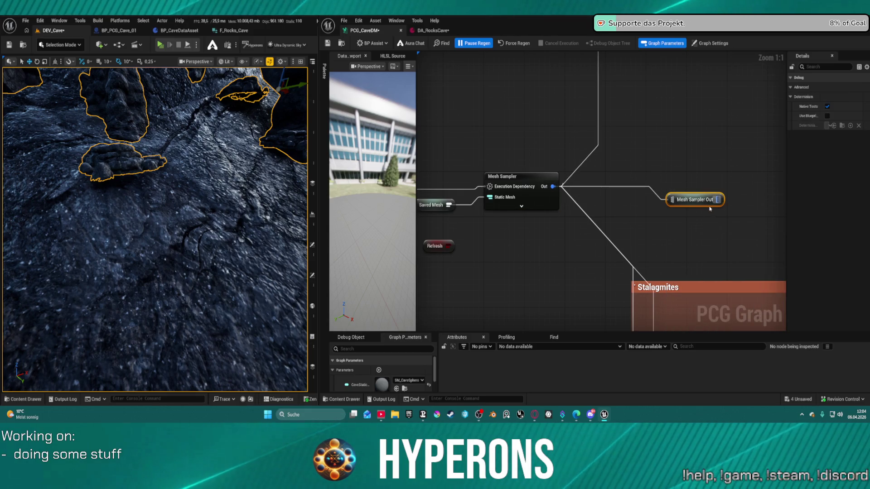
scroll(628, 97, down, 6)
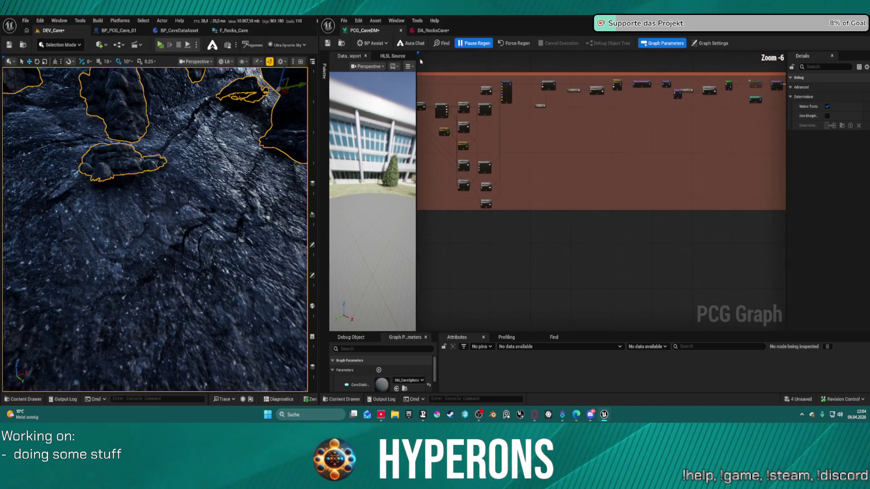
- Cancel a 'mesh s' search from Projection Target, lower the Projection node, and cut its input wire
scroll(628, 98, up, 3)
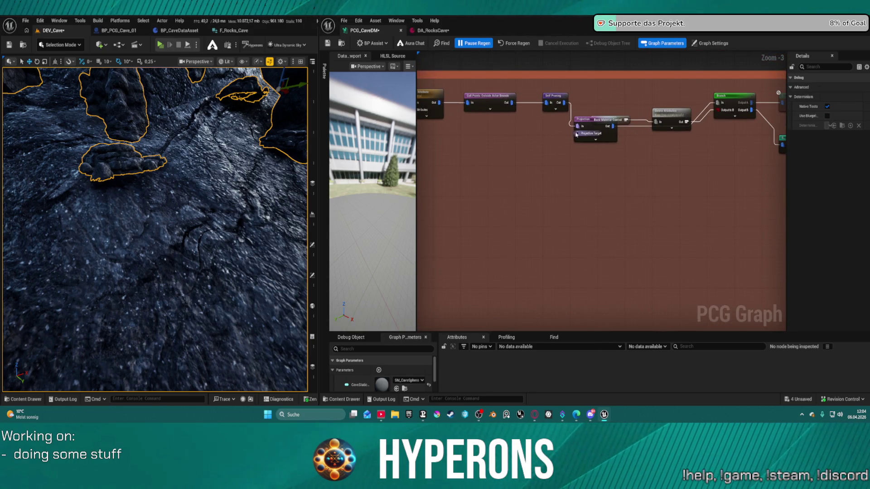
drag(577, 134, 516, 154)
text(me)
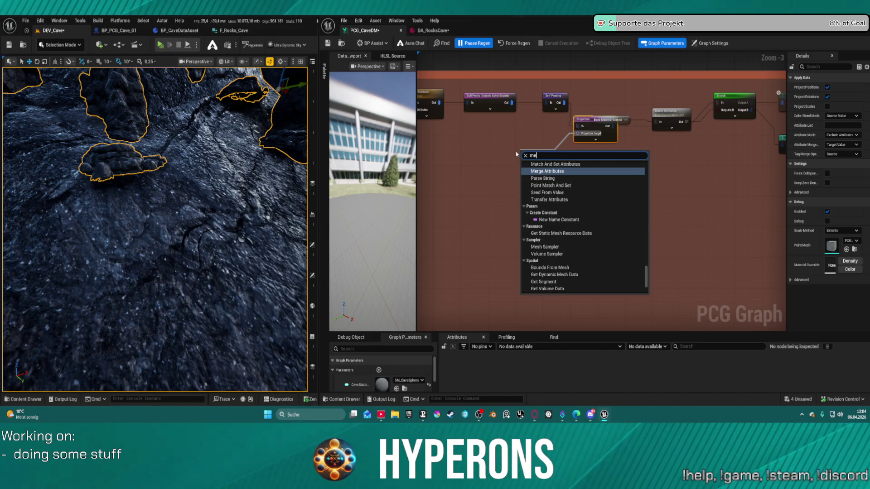
text(sh s)
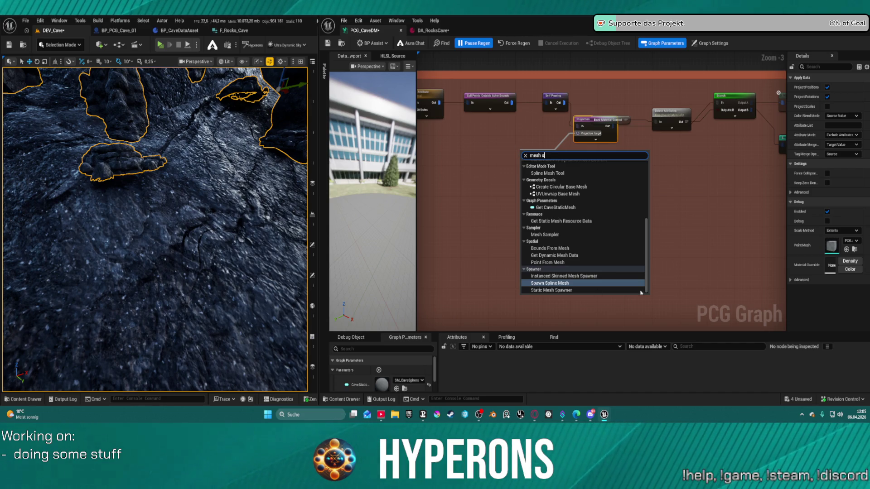
click(717, 178)
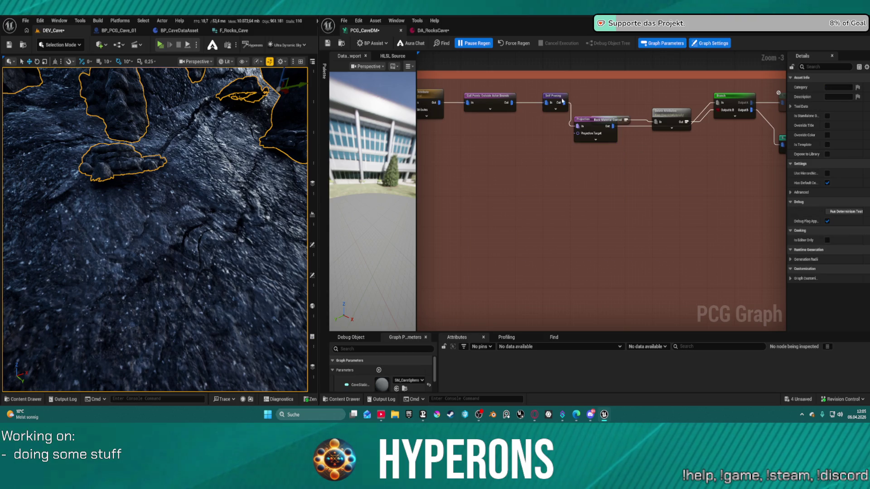
drag(589, 119, 589, 127)
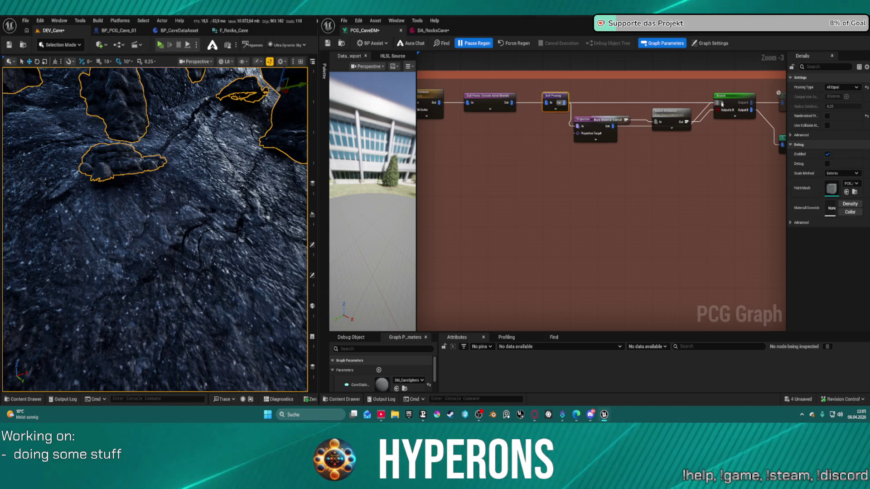
drag(599, 175, 603, 177)
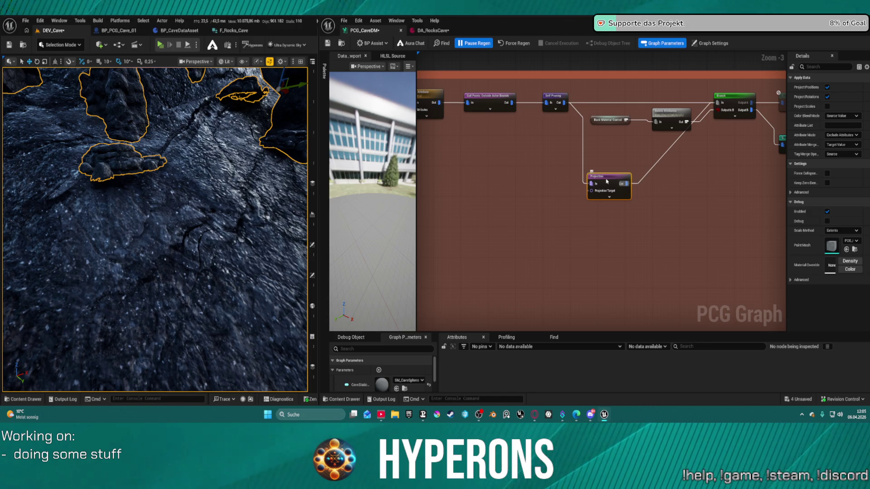
alt+click(584, 146)
scroll(568, 156, down, 1)
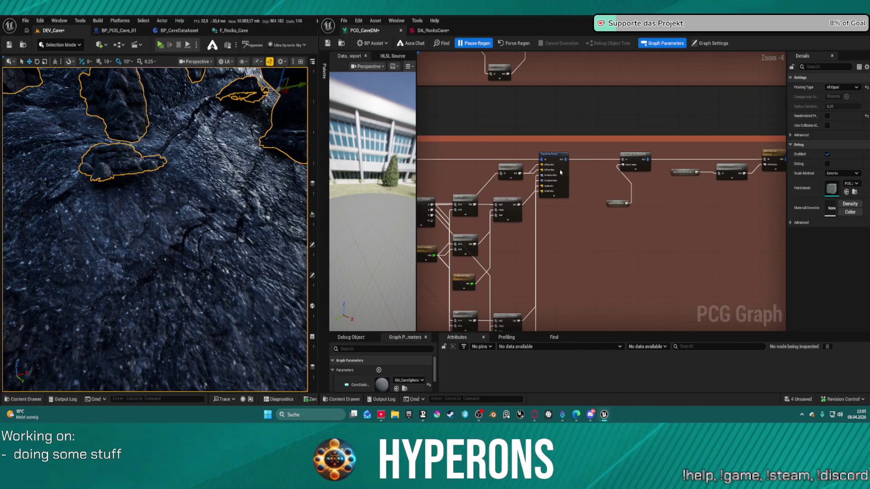
- Uncheck Absolute Rotation on Transform Points and turn Pause Regen back off
click(561, 172)
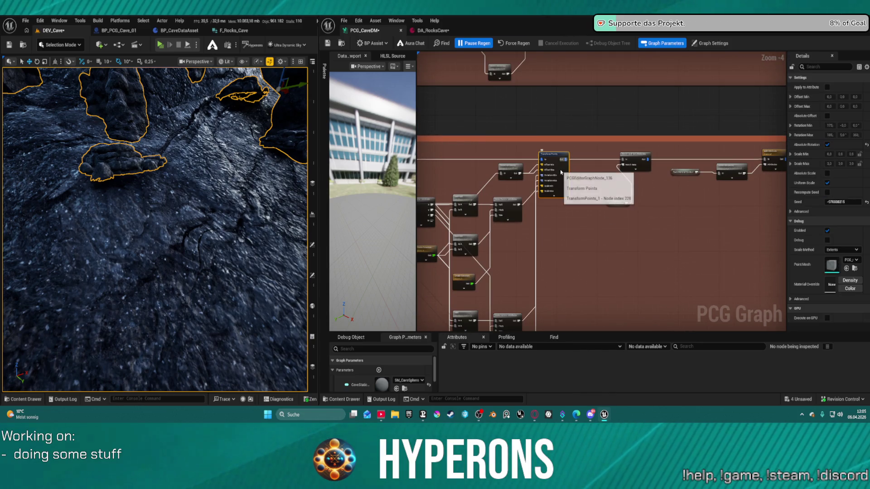
click(828, 145)
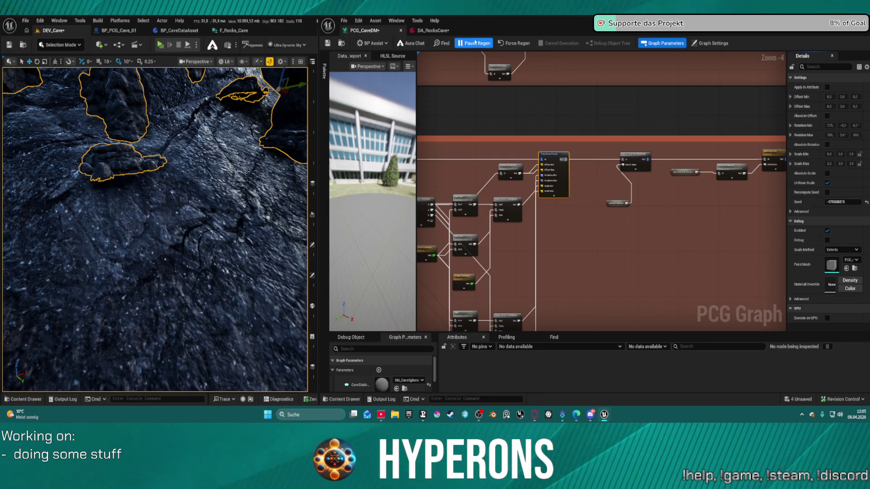
click(460, 44)
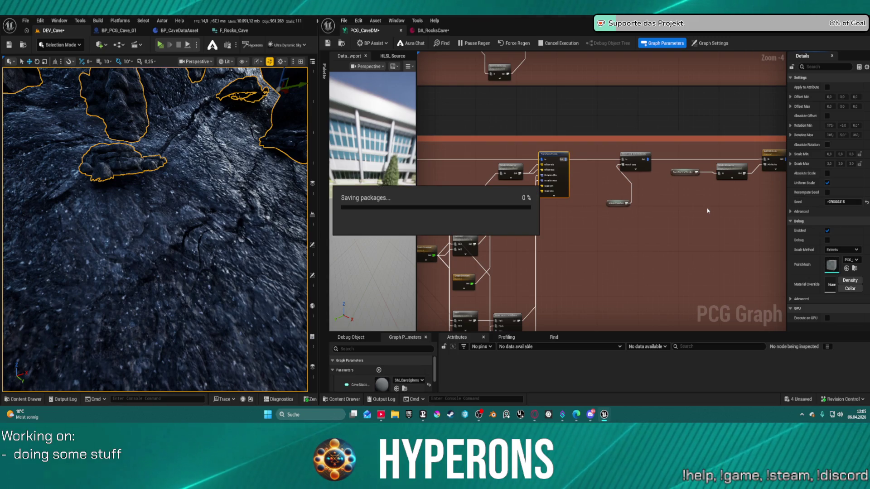
mouse_move(265, 211)
mouse_down()
mouse_move(240, 182)
mouse_move(252, 86)
mouse_move(218, 136)
mouse_up()
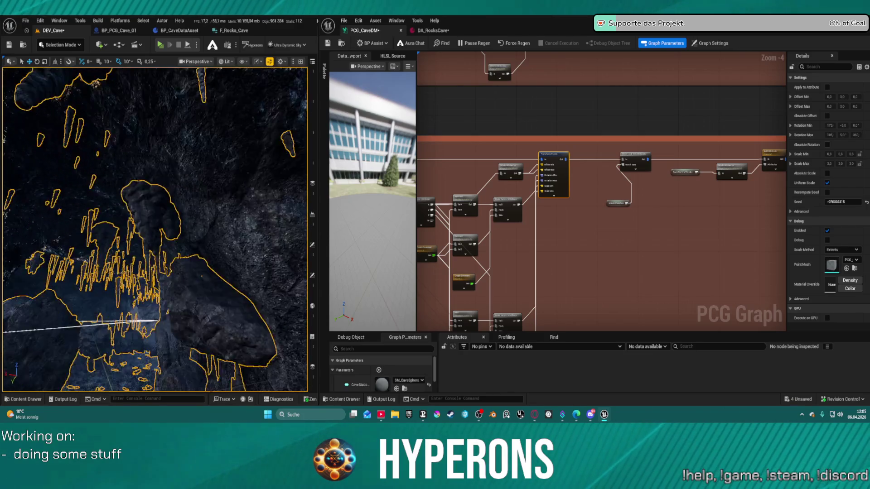
- Fly down over the cave floor and rocky slope to review the regenerated rock placement
drag(217, 136, 185, 200)
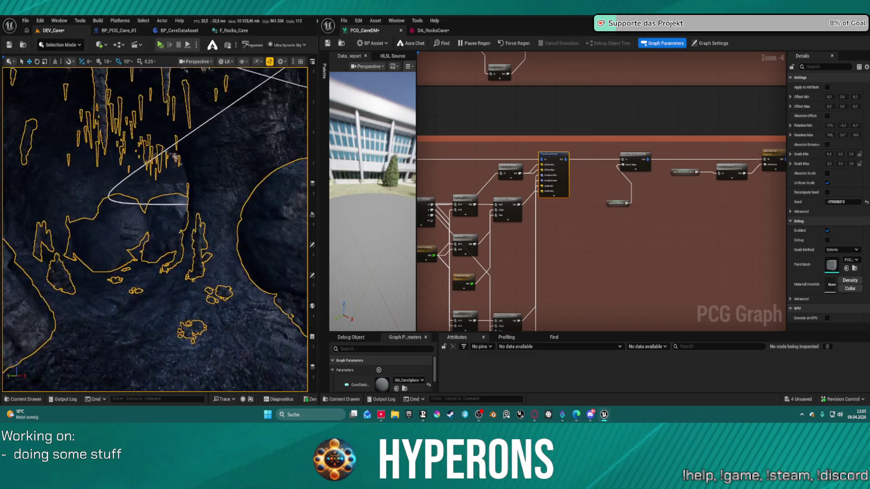
drag(186, 199, 138, 295)
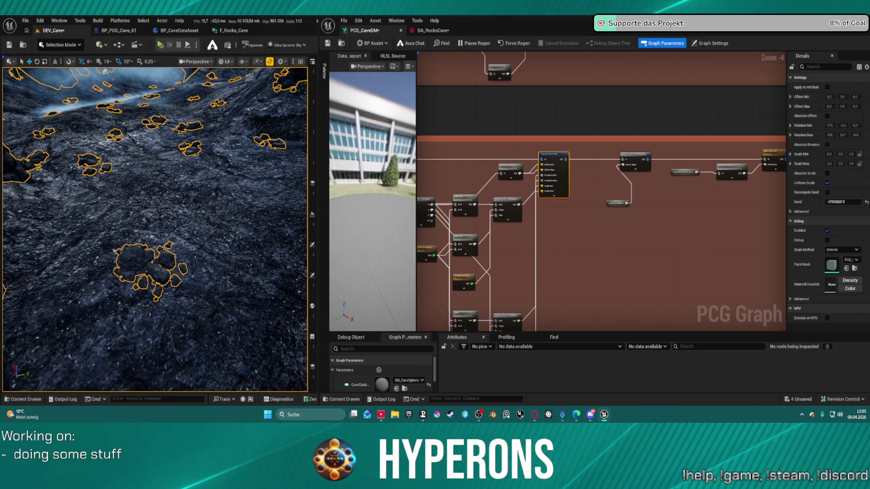
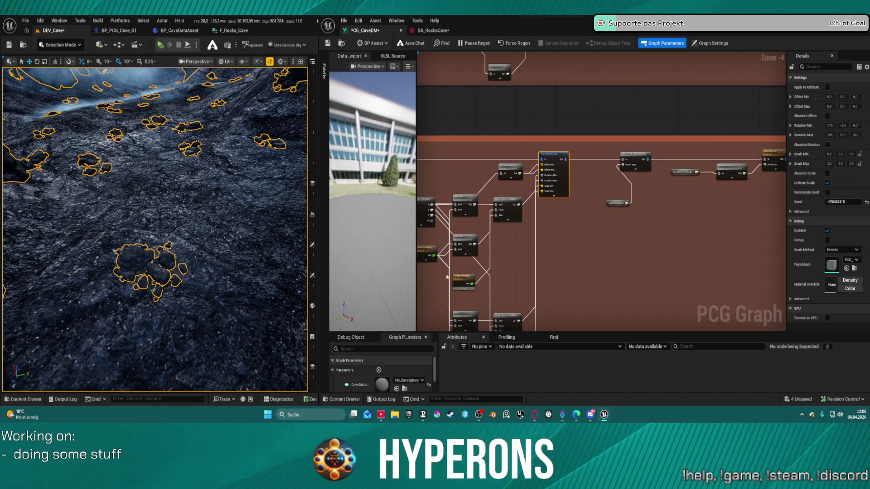
- Set DA_RocksCave Index [2] mesh to SM_Debris_Sand_Rocks_4 and save the DEV_Cave level
click(433, 30)
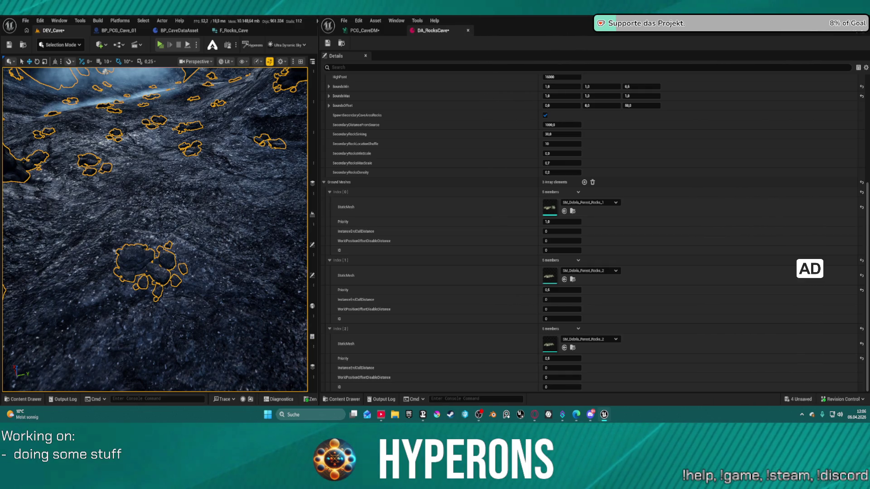
mouse_move(861, 362)
mouse_down()
mouse_move(566, 358)
mouse_move(554, 347)
mouse_up()
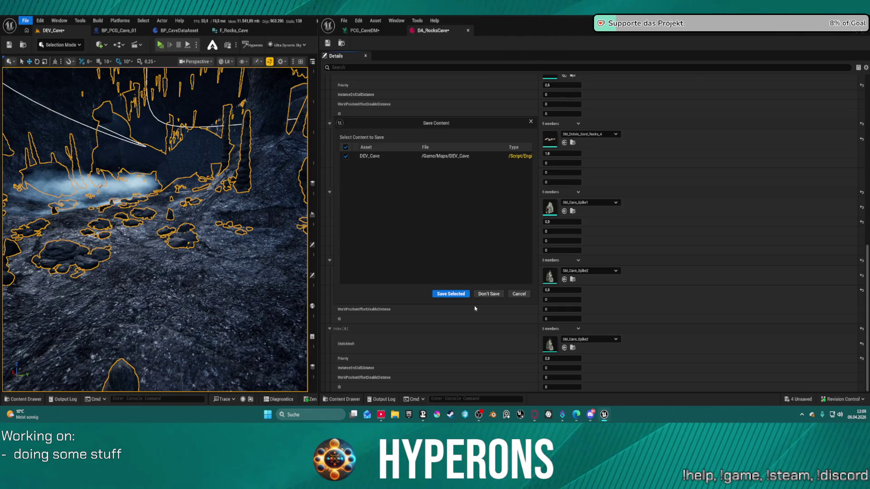
click(460, 295)
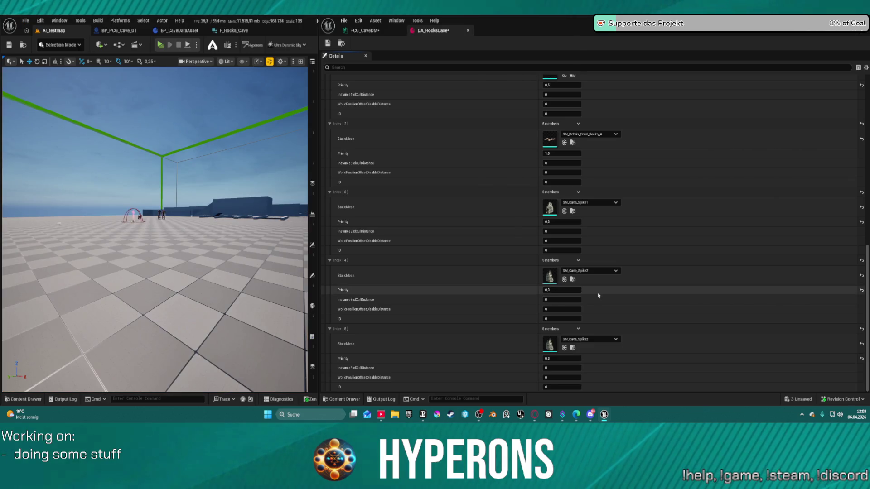
- Duplicate the Index [5] entry twice to create Index 6 and 7
right_click(586, 338)
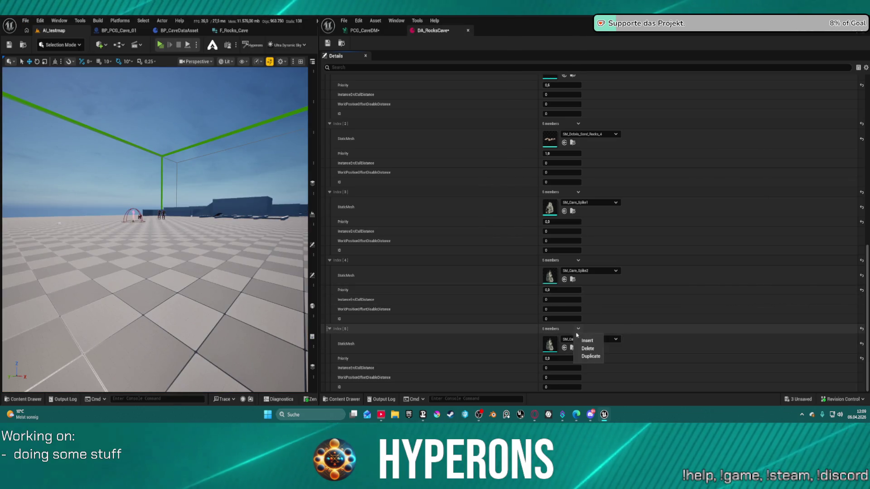
click(592, 359)
right_click(576, 339)
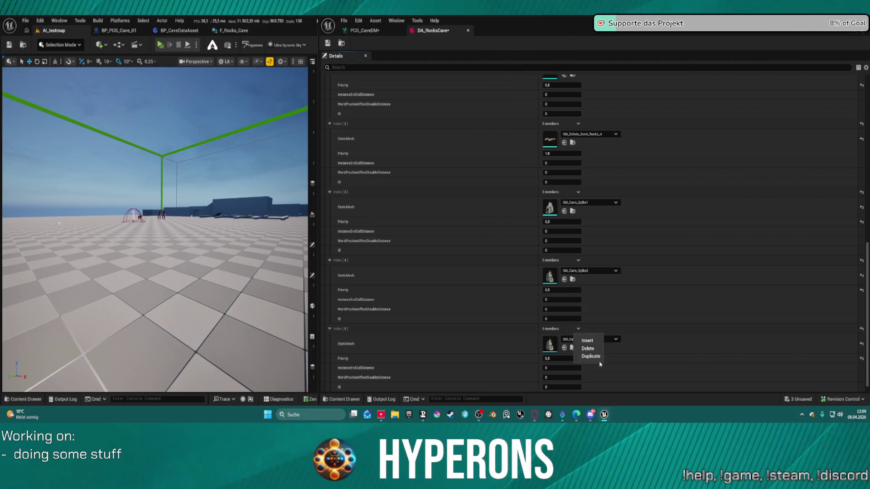
click(587, 360)
scroll(570, 347, down, 1)
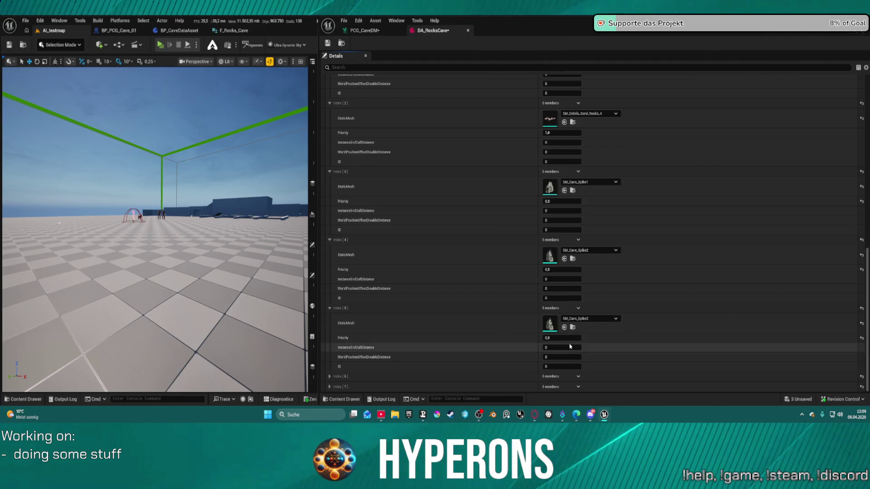
- Set the Index 6 and 7 meshes to SM_Cave_Spike3 and SM_Cave_Spike4
click(338, 376)
scroll(338, 382, down, 2)
click(339, 382)
scroll(338, 382, down, 2)
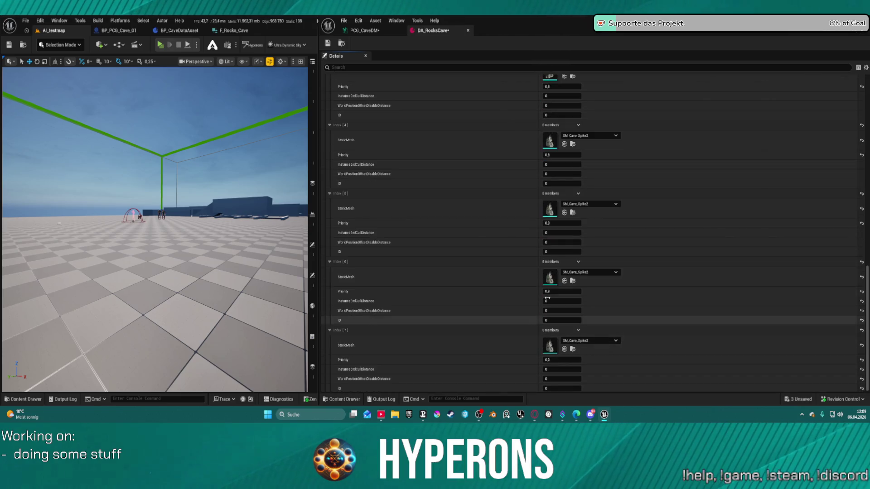
click(587, 272)
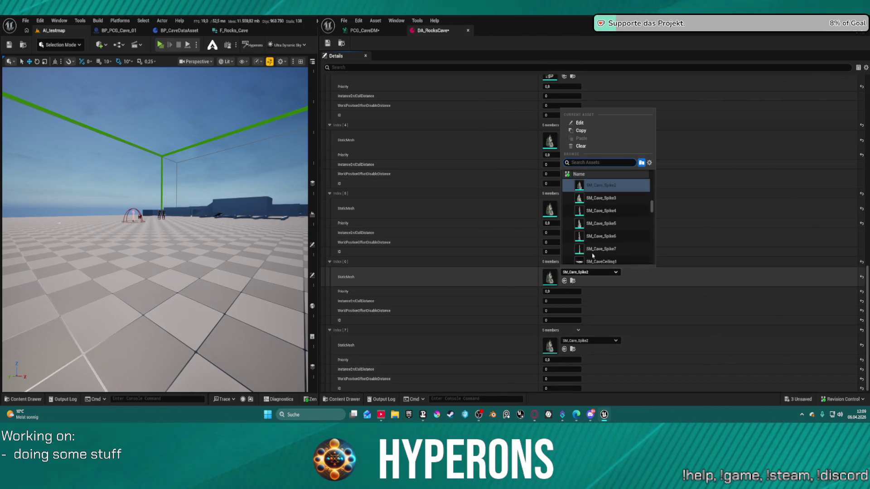
click(598, 199)
click(589, 341)
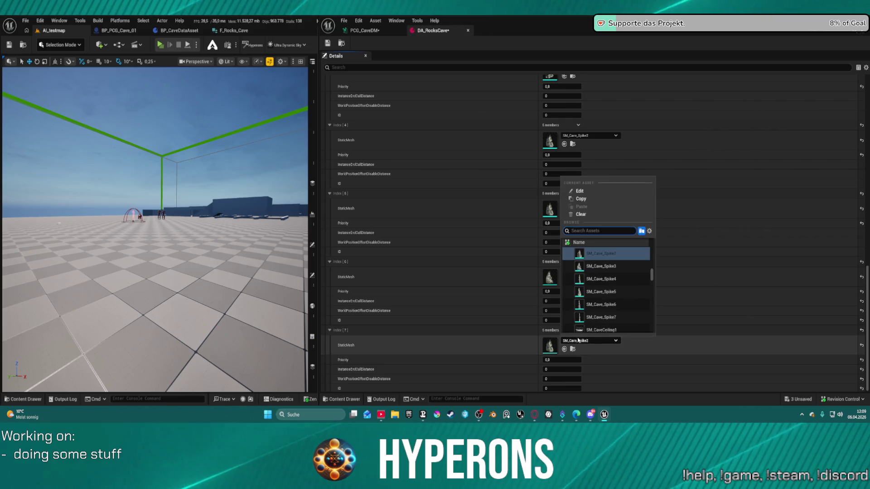
click(603, 280)
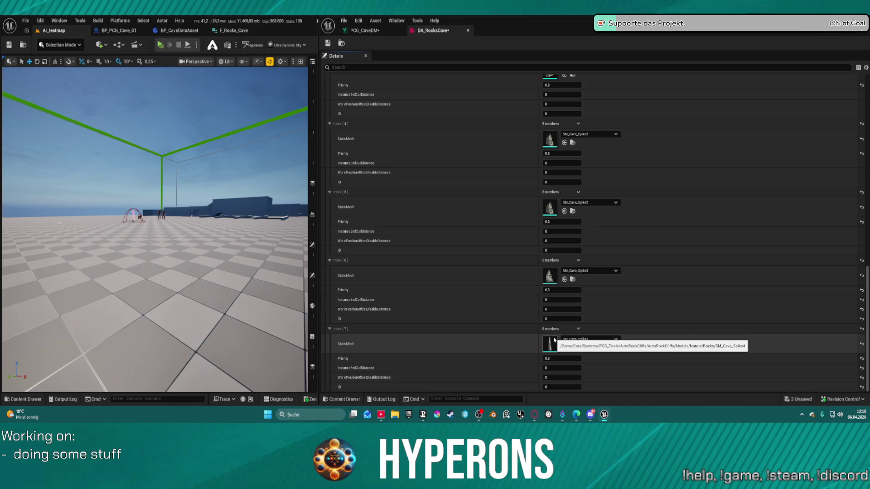
- Duplicate Index 7 and set the new Index 8 mesh to SM_Cave_Spike5
click(578, 329)
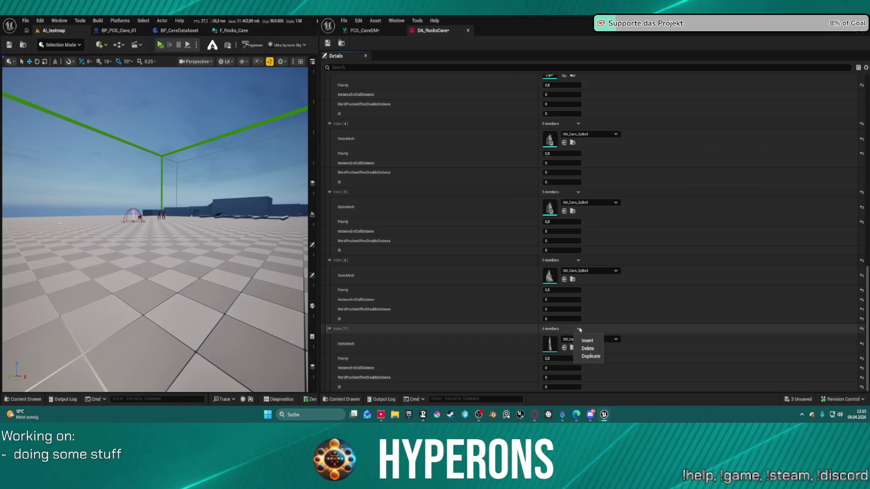
click(596, 357)
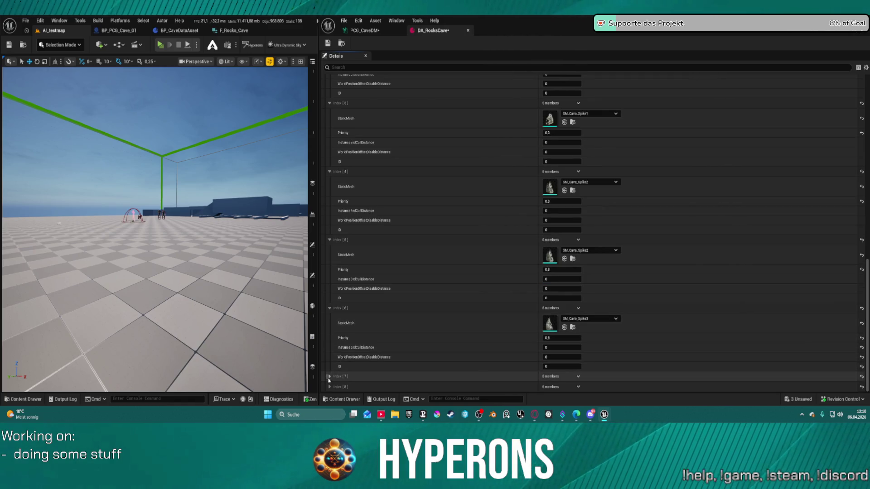
scroll(332, 389, down, 3)
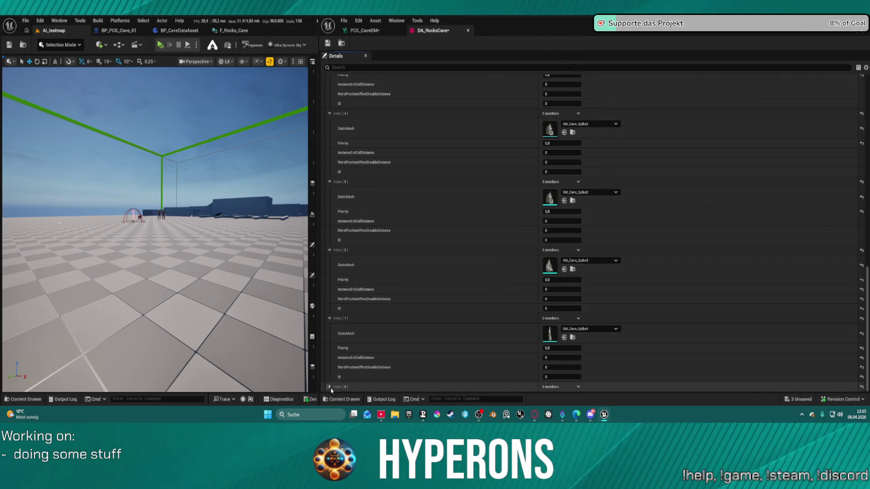
scroll(472, 350, down, 3)
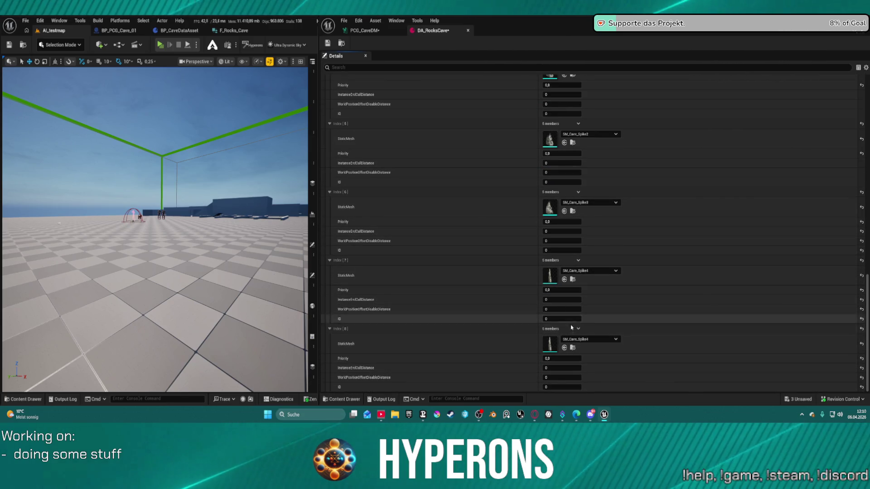
mouse_move(550, 75)
mouse_down()
mouse_move(575, 159)
mouse_move(551, 345)
mouse_up()
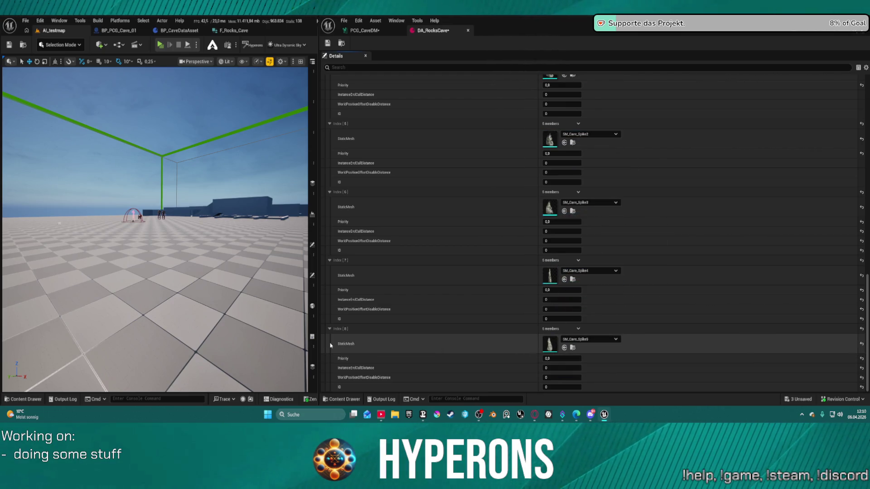
click(330, 329)
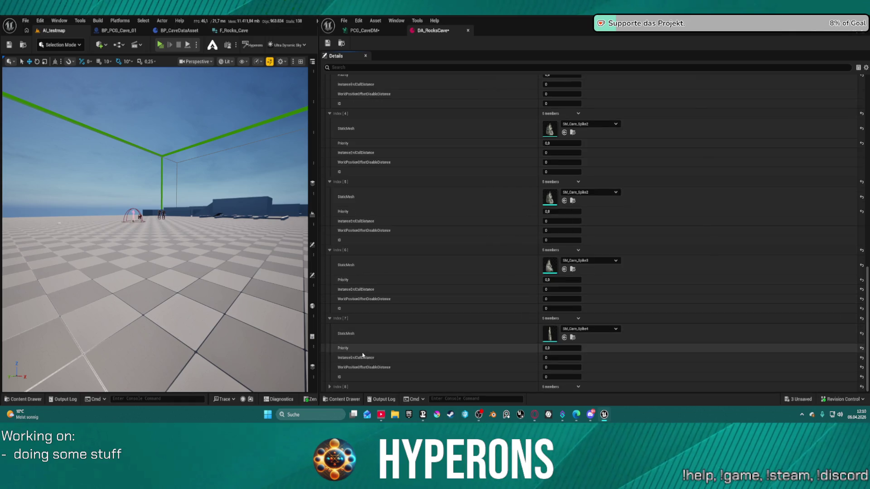
- Add Index 9 and 10 entries using SM_Cave_Spike6 and SM_Cave_Spike7
click(576, 389)
click(588, 372)
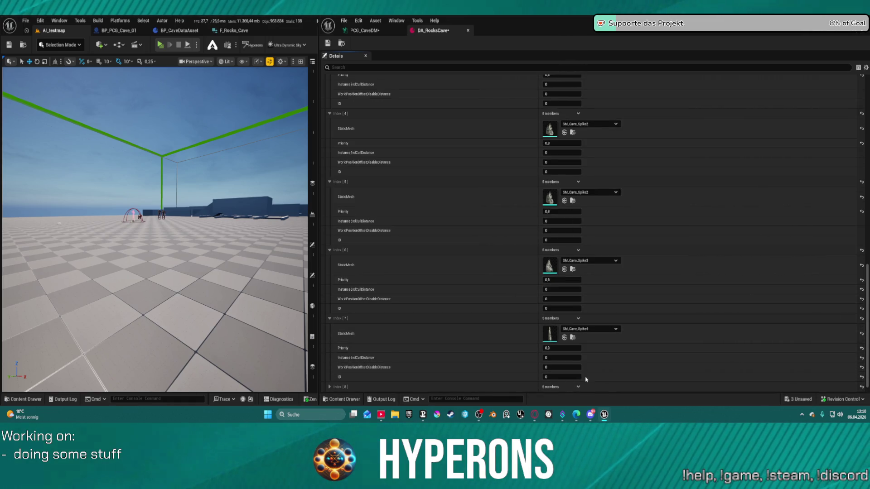
click(578, 388)
click(587, 371)
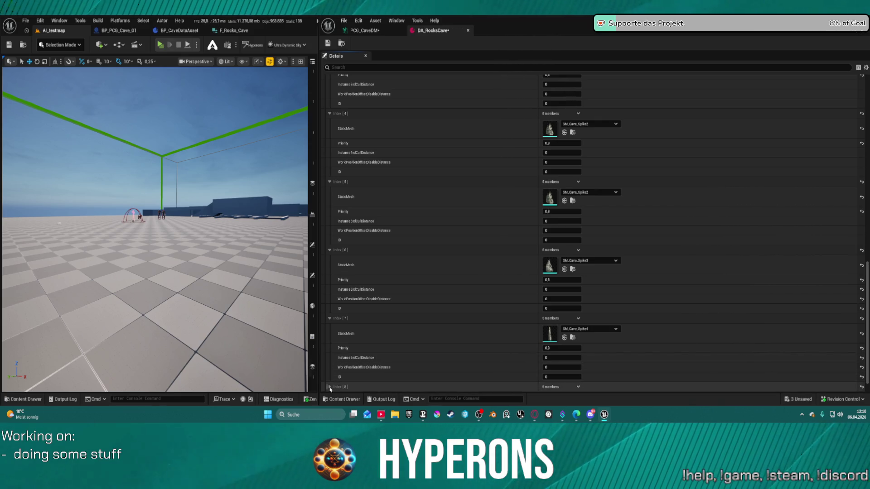
scroll(428, 352, down, 3)
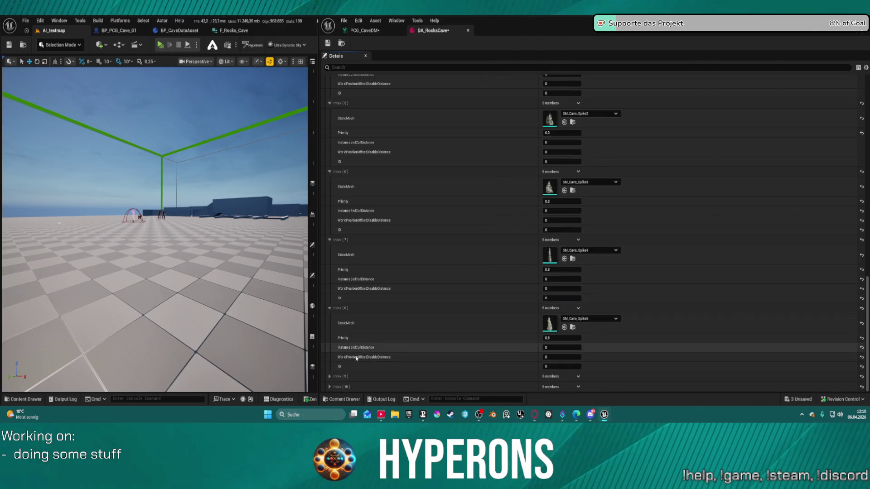
click(329, 387)
click(330, 377)
scroll(453, 317, down, 4)
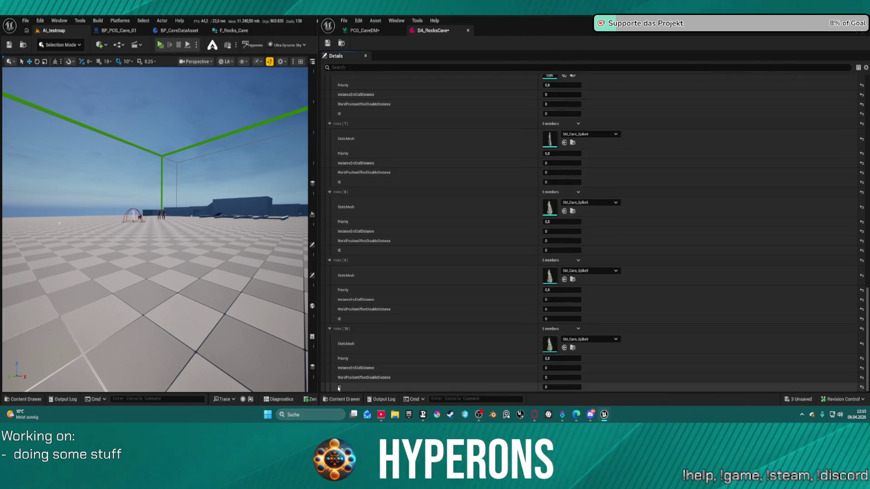
click(589, 271)
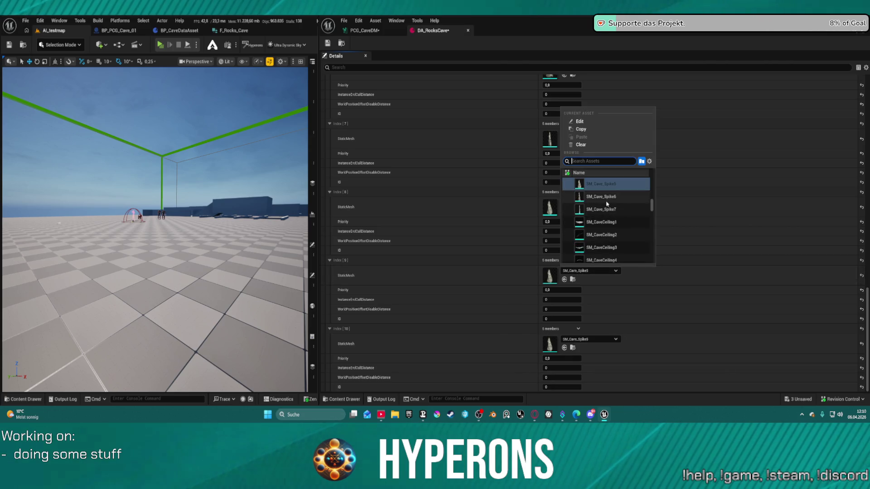
click(613, 249)
click(590, 339)
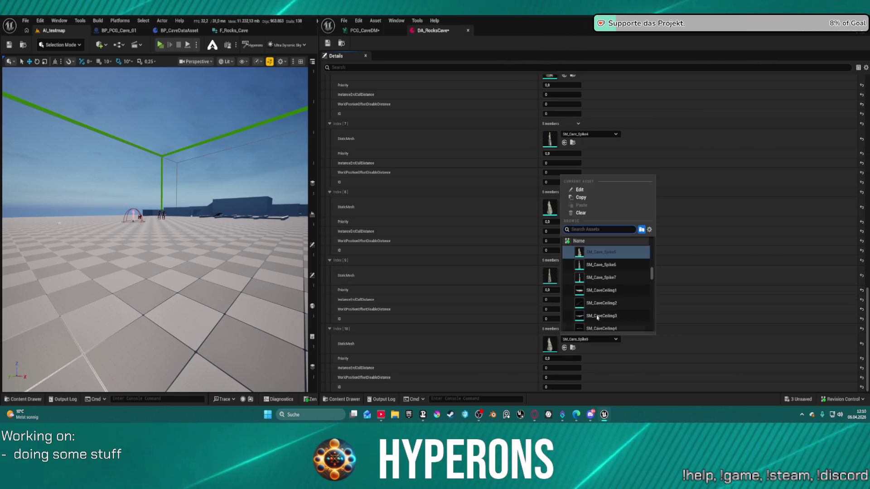
click(604, 277)
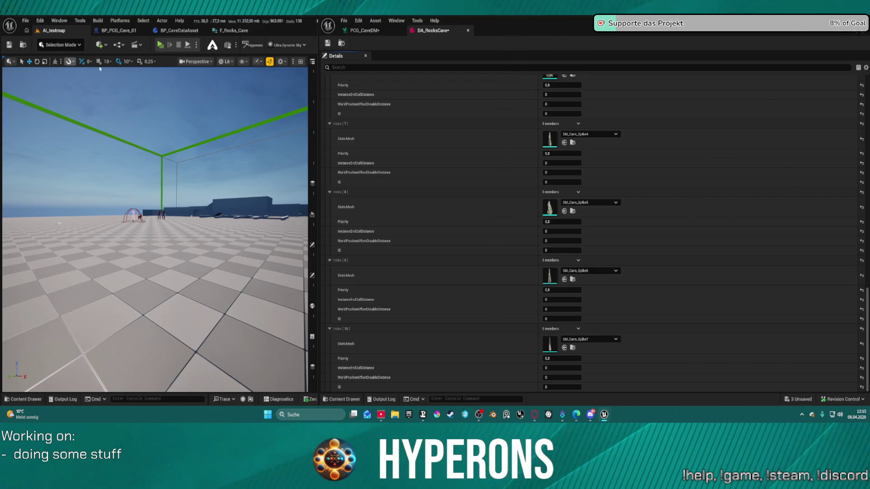
- Reload the DEV_Cave level from the recent levels list
click(26, 20)
mouse_move(84, 73)
click(157, 94)
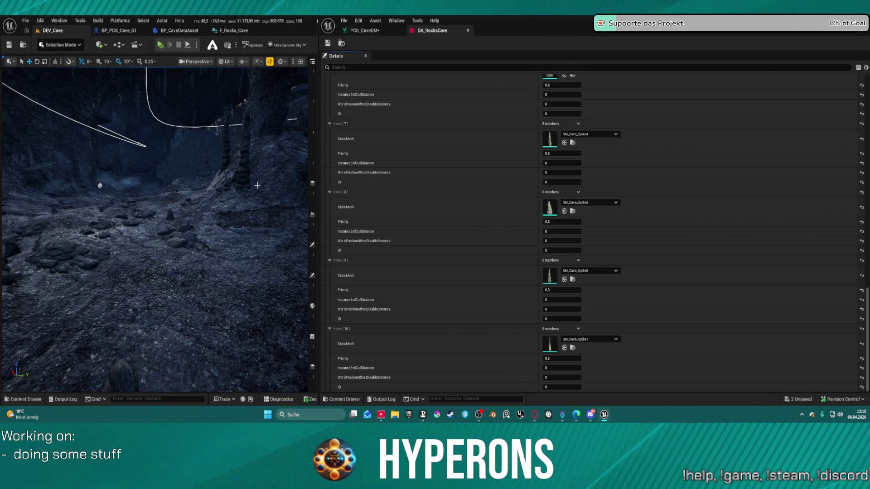
- Watch PCG_CaveDM regenerate, fly through the cave to inspect the spikes, then return to DA_RocksCave
click(365, 31)
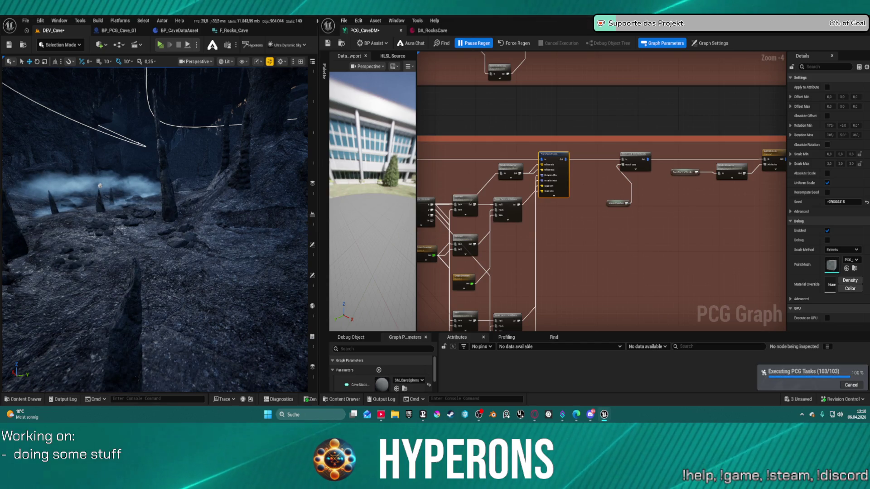
mouse_move(196, 194)
mouse_down()
mouse_move(145, 197)
mouse_move(211, 170)
mouse_up()
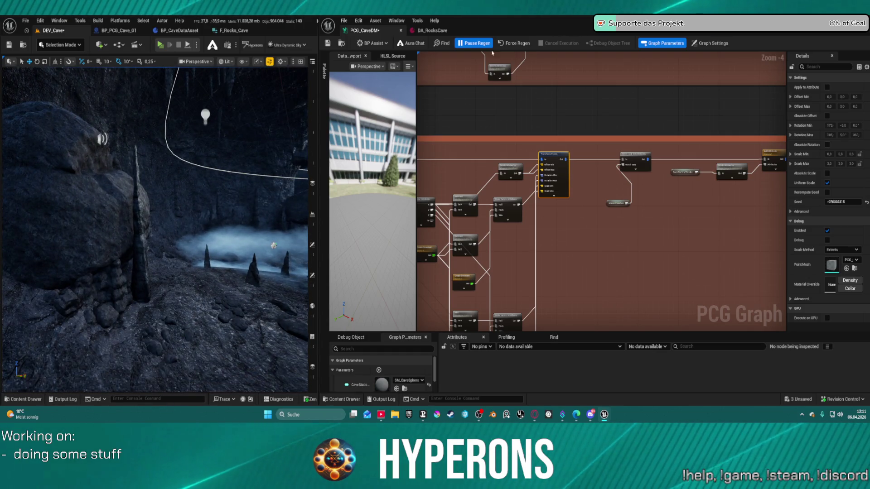
click(432, 30)
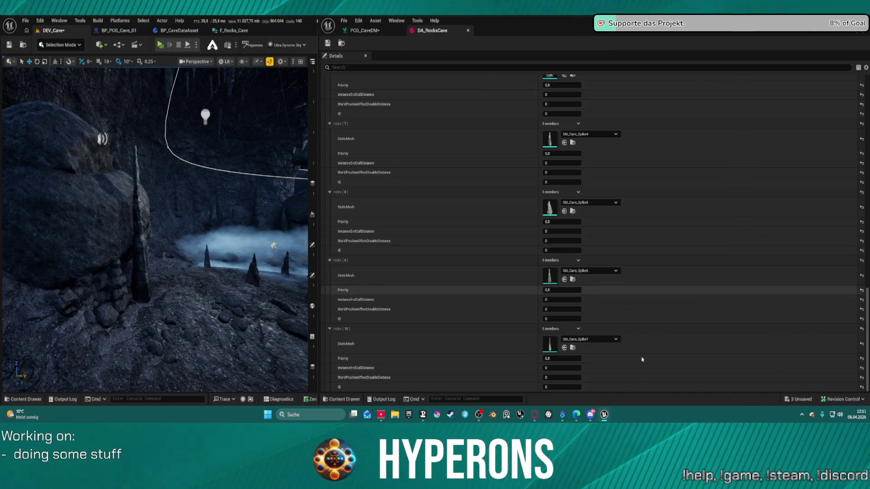
- Delete the trailing SM_Cave_Spike7 entry and save, leaving SM_Cave_Spike6 at Index [9]
click(579, 329)
click(587, 345)
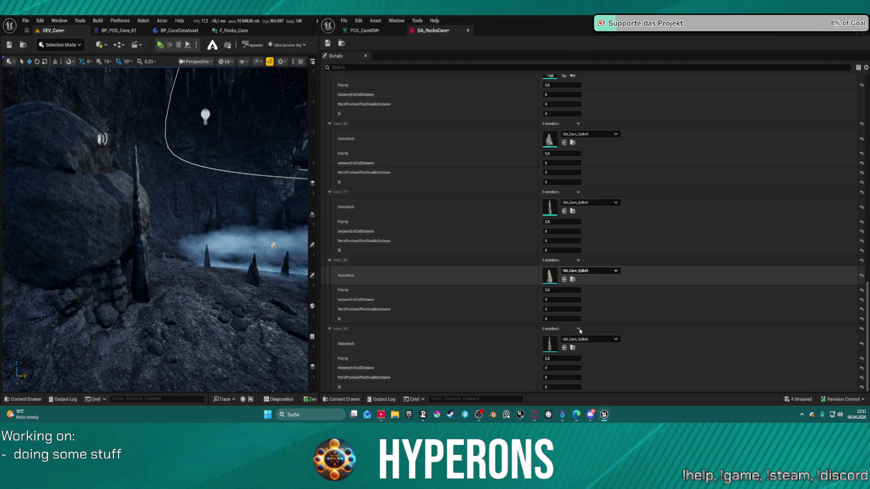
click(579, 329)
key(ctrl+s)
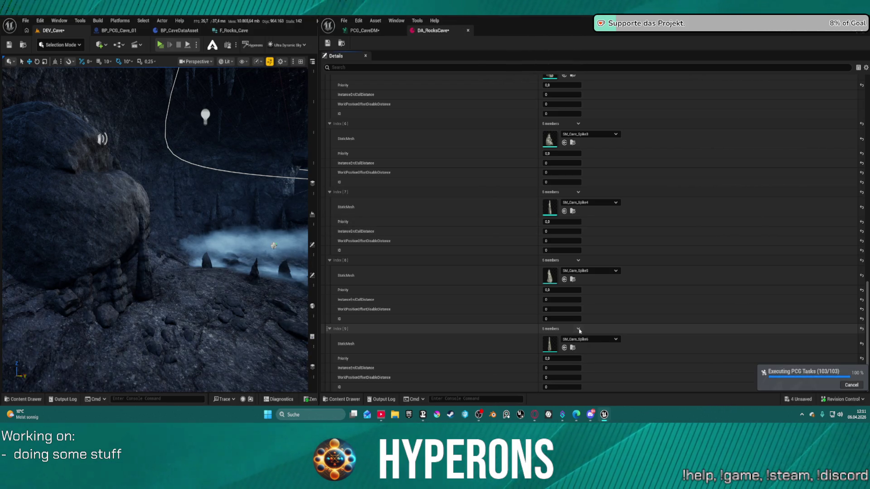
click(579, 329)
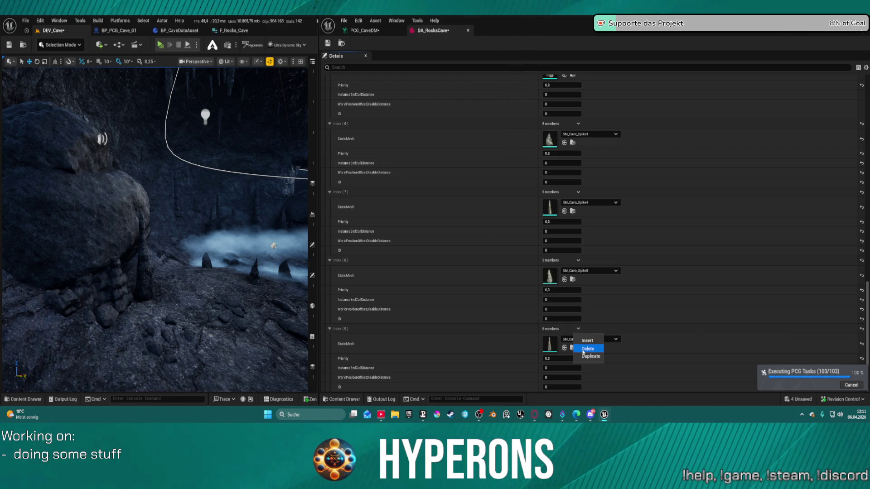
click(588, 349)
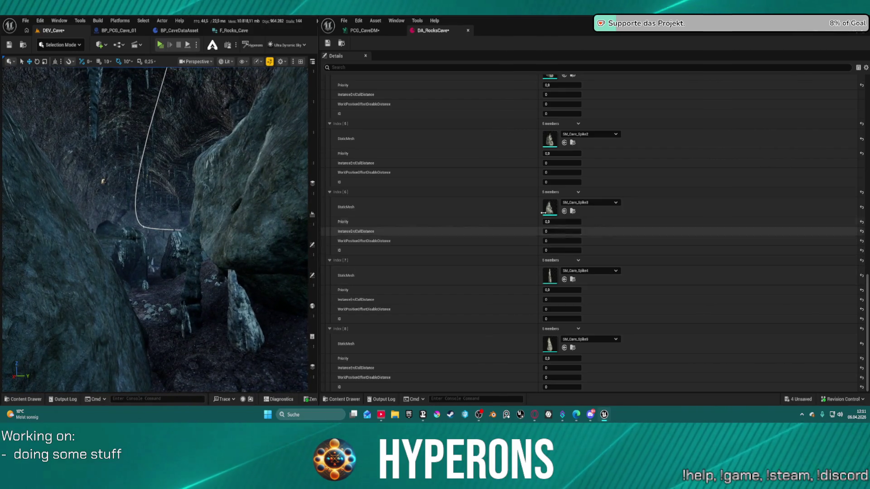
- Change the Ground Control BoundsMin Z value and commit it
scroll(517, 119, up, 10)
scroll(516, 119, up, 10)
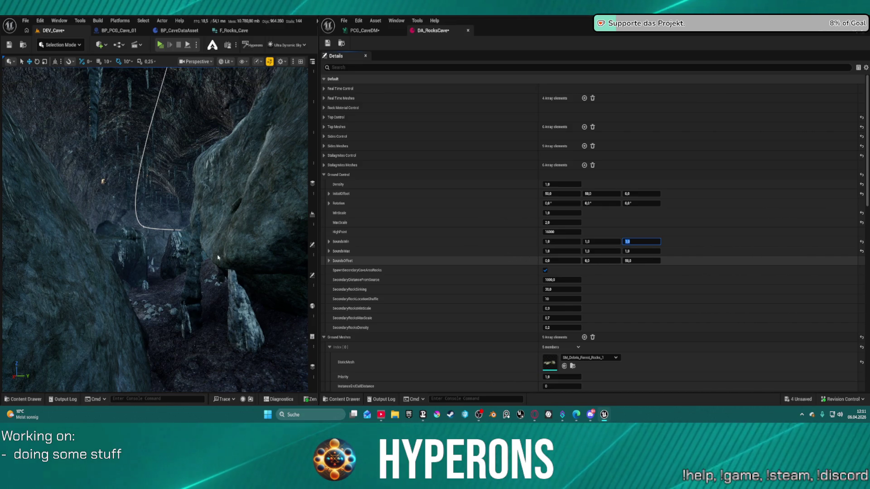
key(ctrl+s)
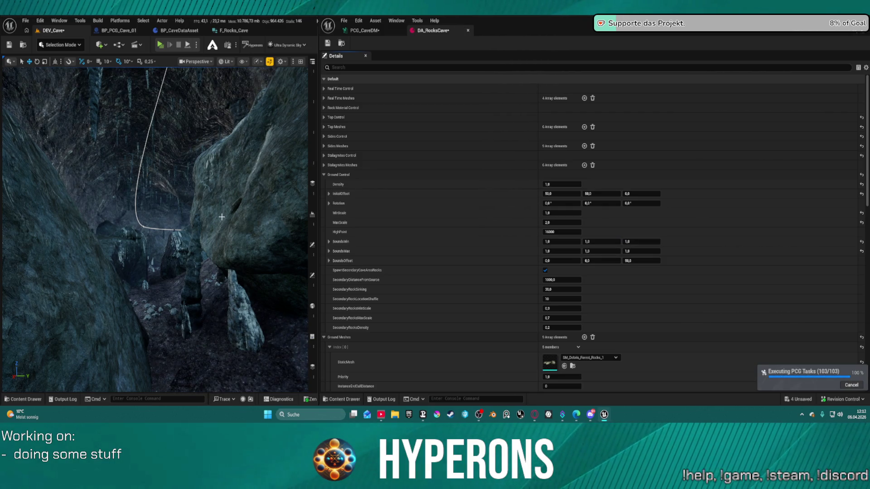
- Fly through the regenerated cave to inspect the stalagmites and rock spikes
key(w)
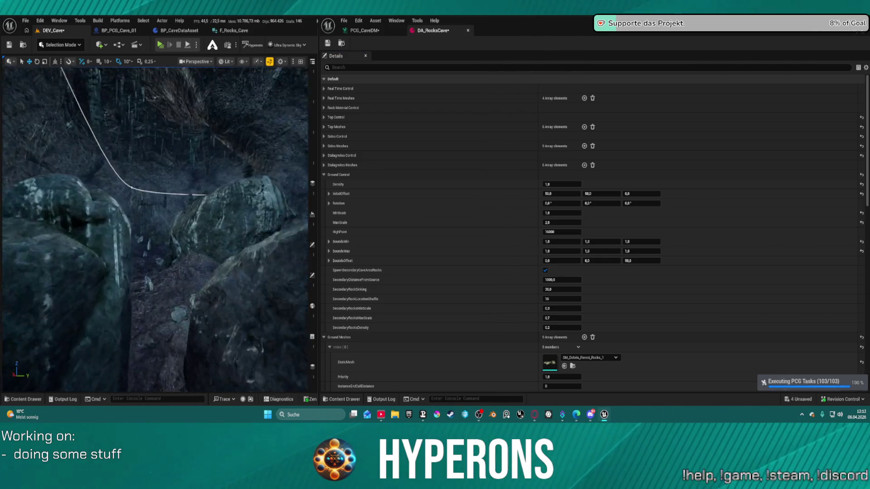
key(w)
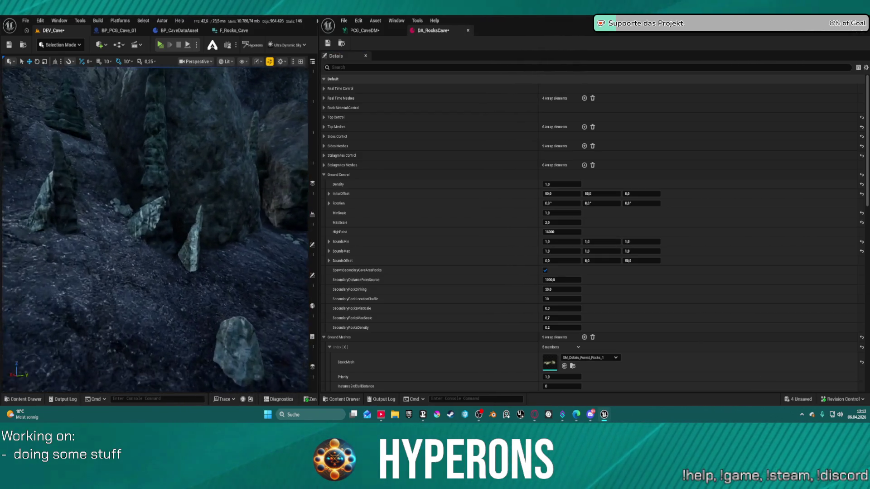
key(w)
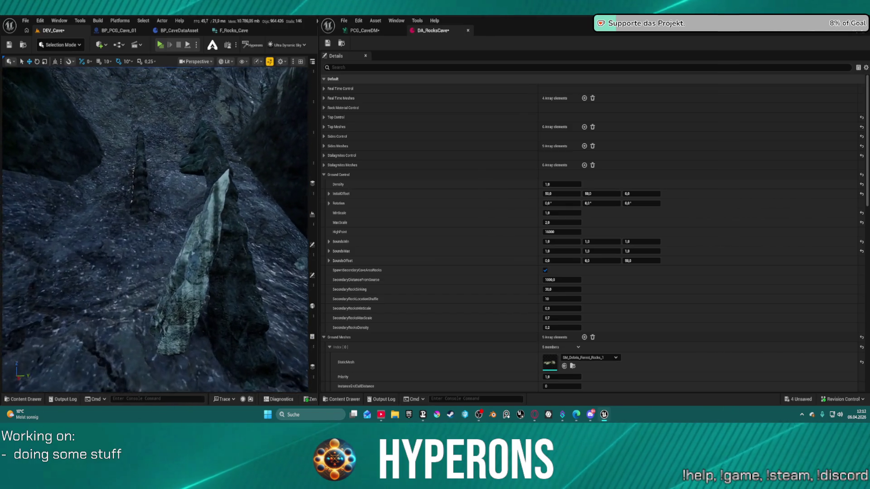
key(w)
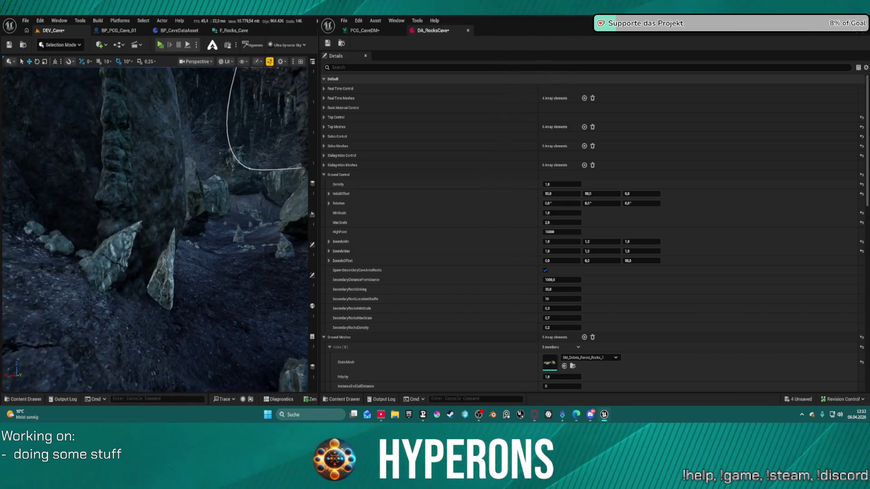
key(w)
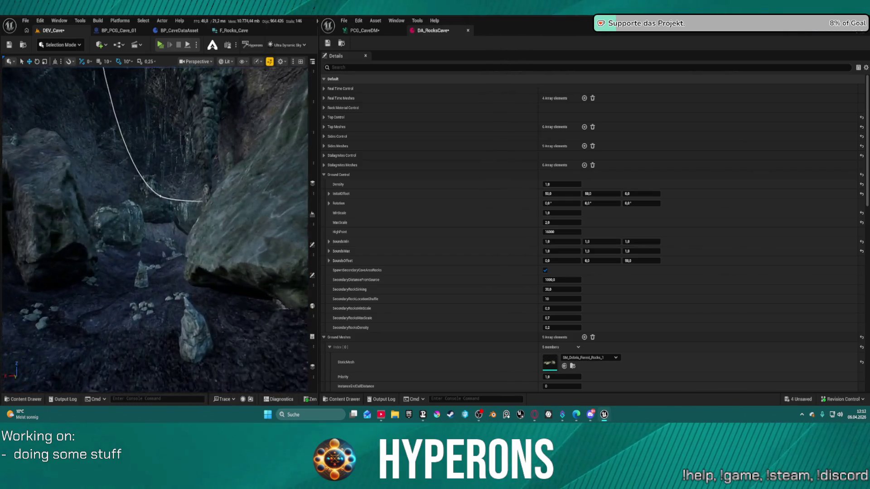
key(w)
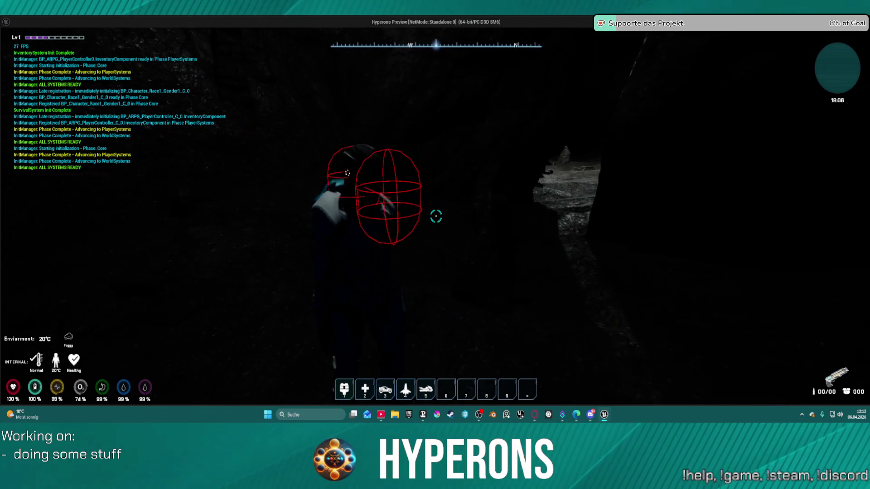
- Equip the Led Lamp from the in-game inventory
key(i)
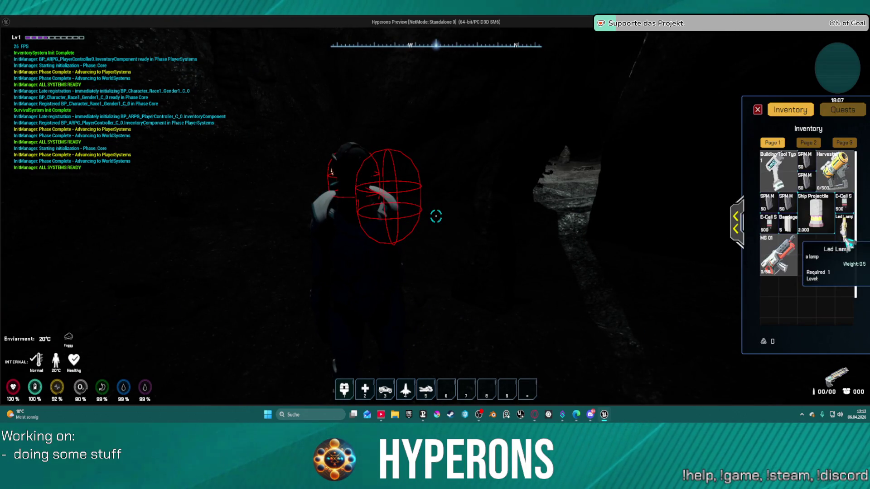
double_click(839, 245)
click(757, 110)
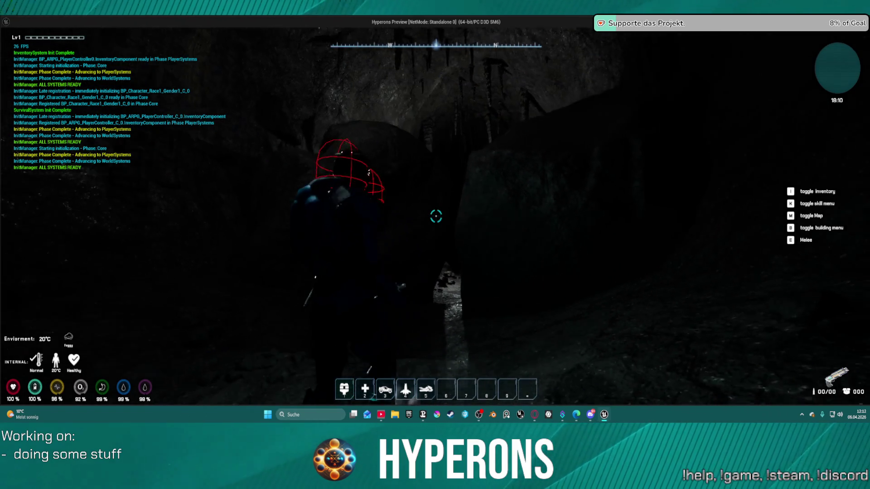
- Walk the character through the dark cave, looking around the rock walls and formations
key(w)
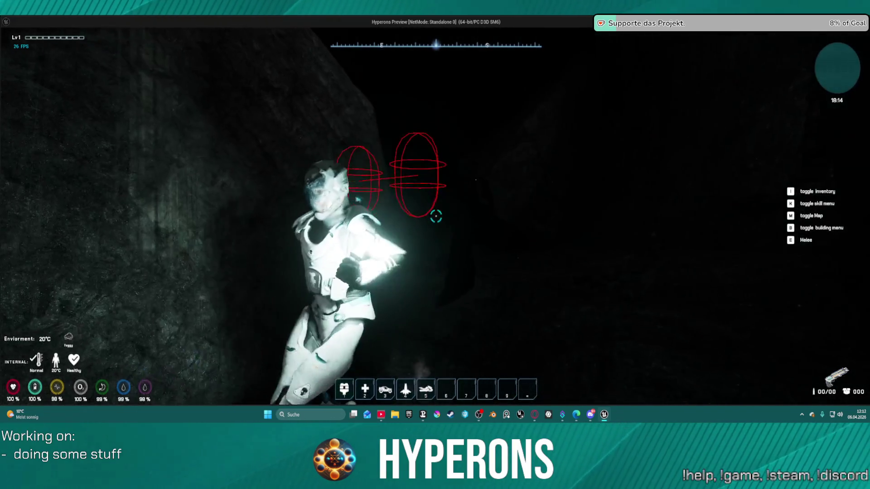
key(w)
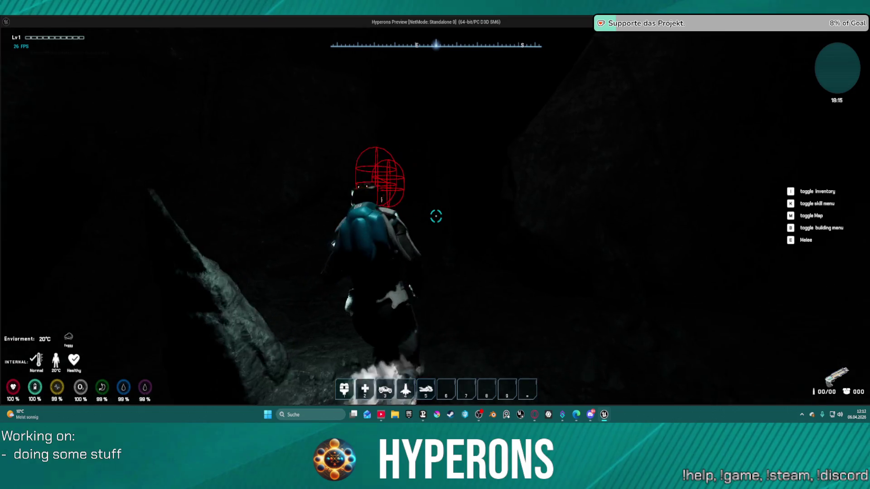
key(w)
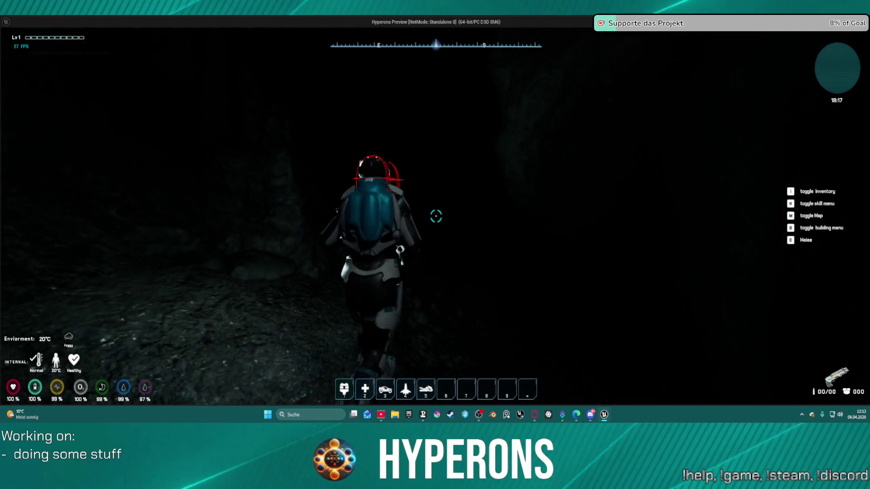
key(w)
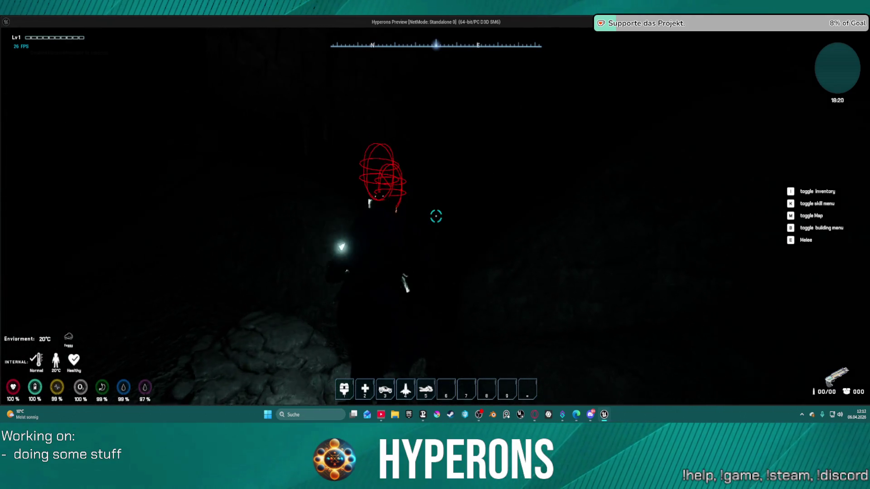
key(w)
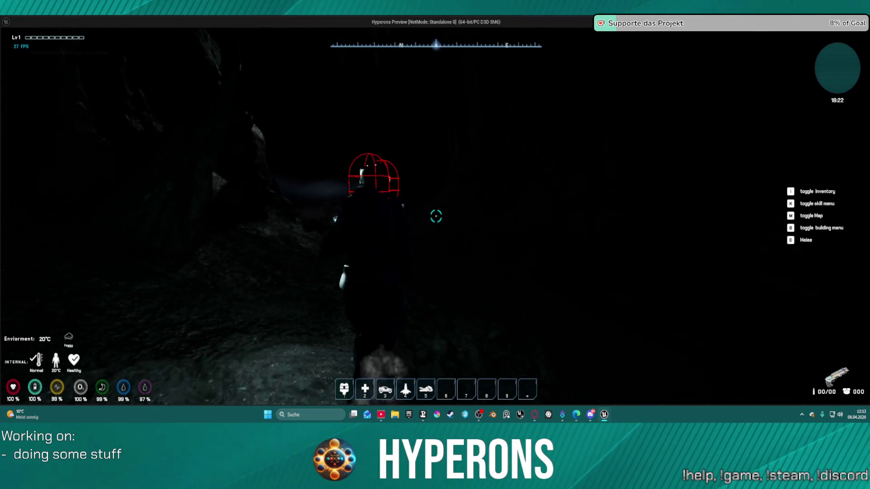
key(w)
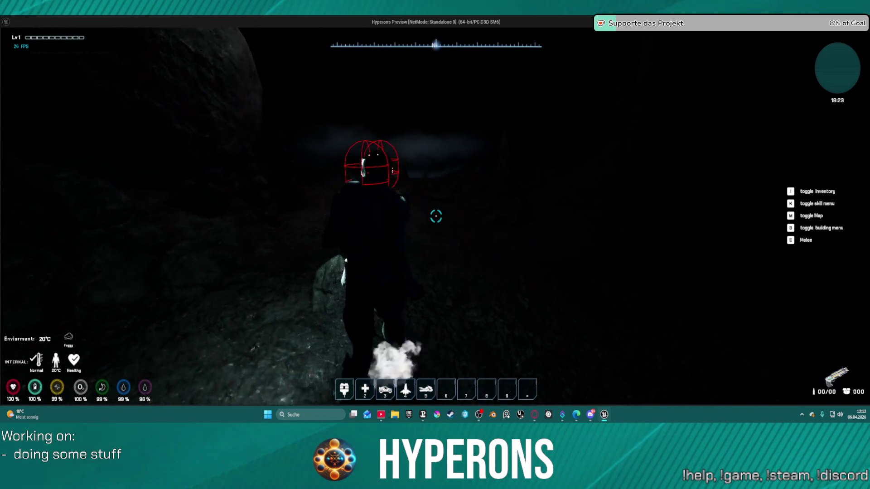
key(w)
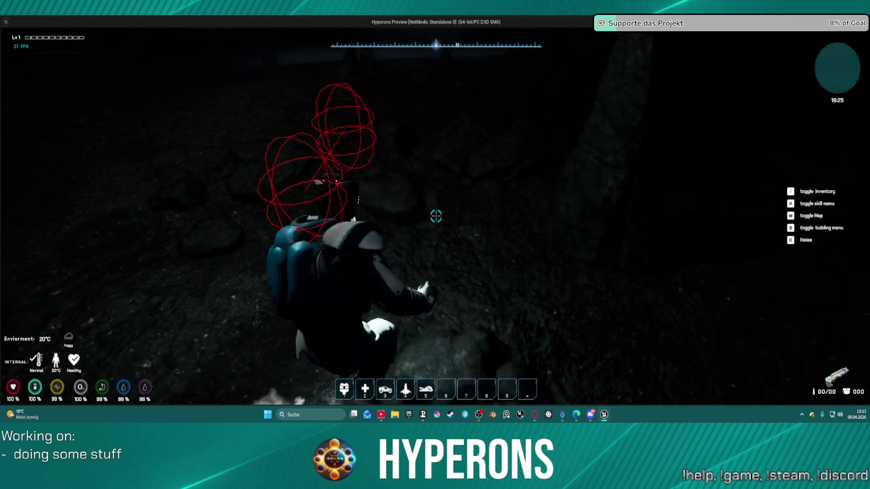
key(w)
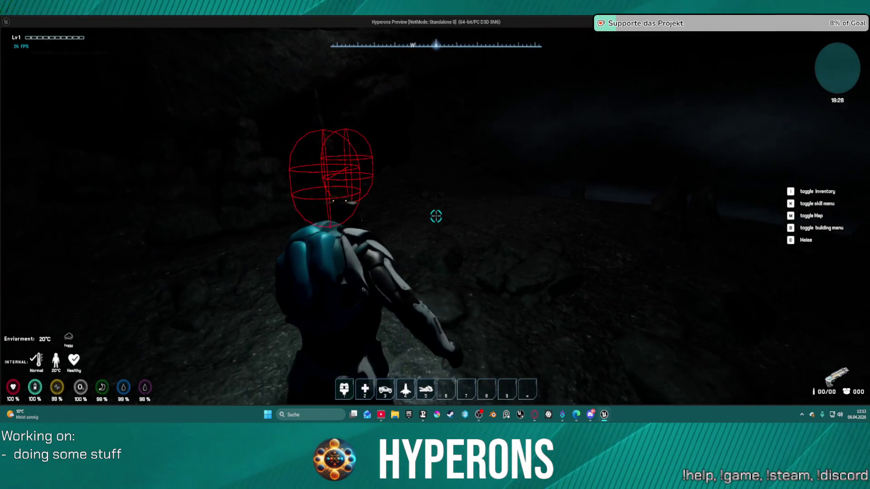
key(w)
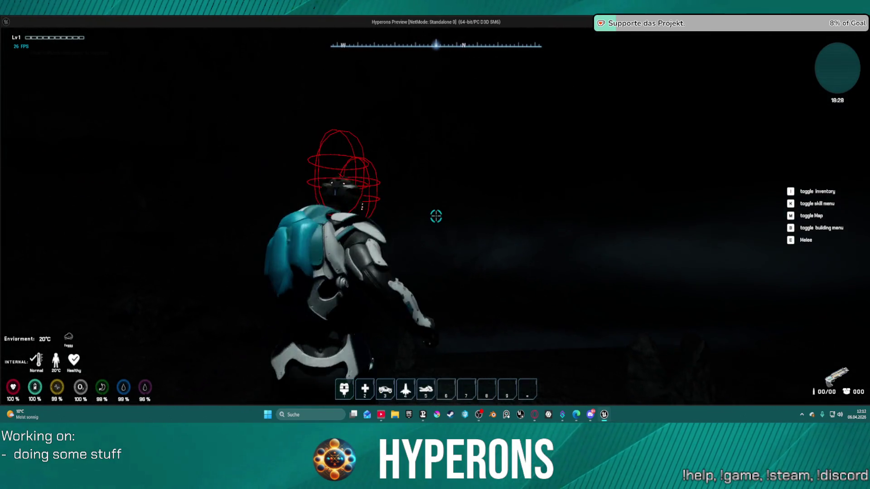
key(w)
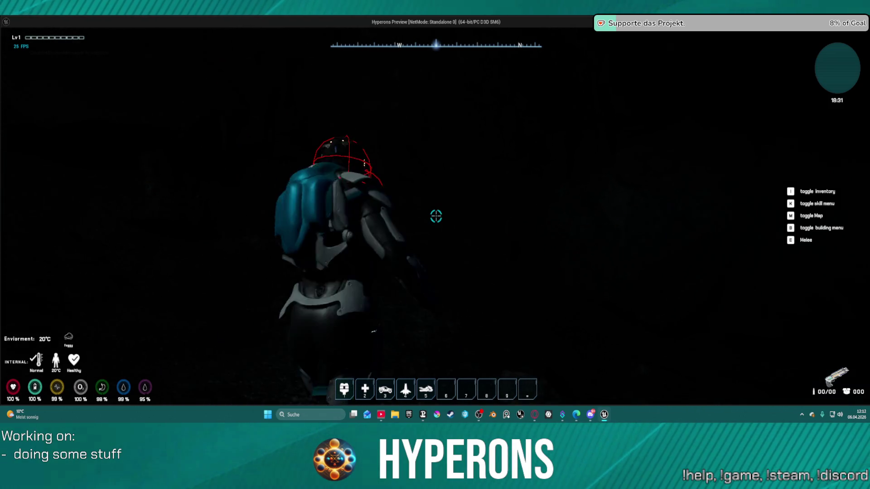
key(w)
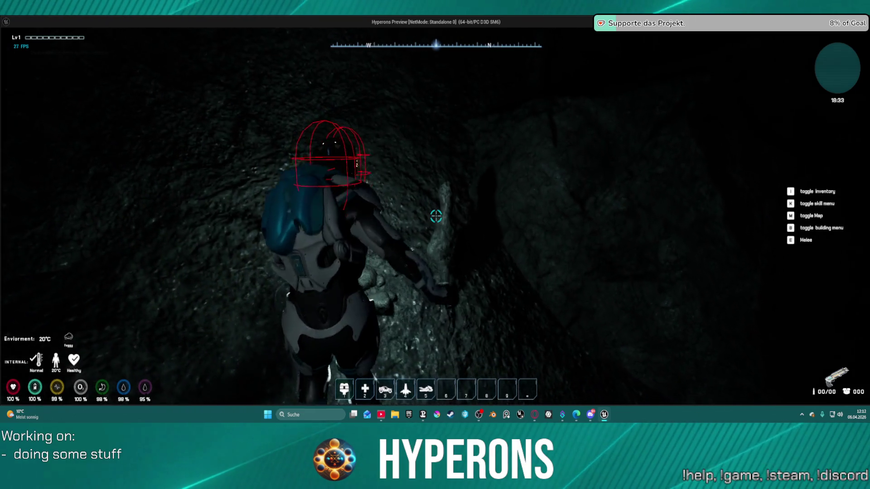
key(w)
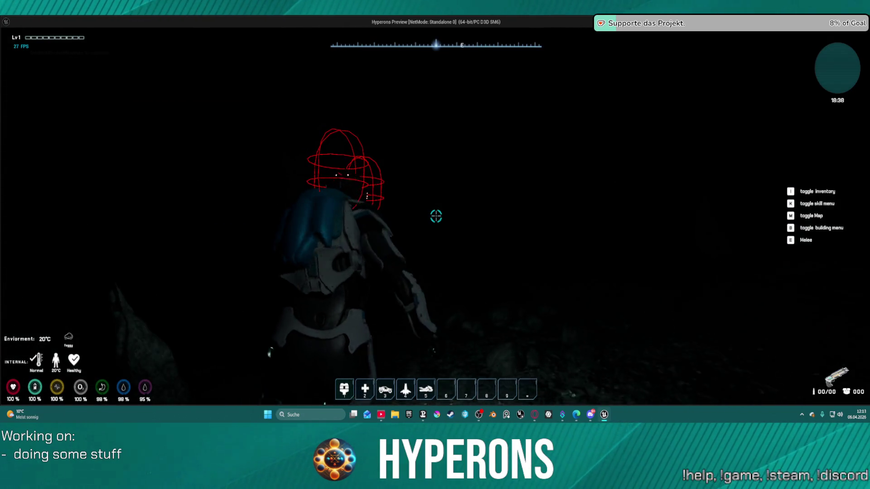
key(w)
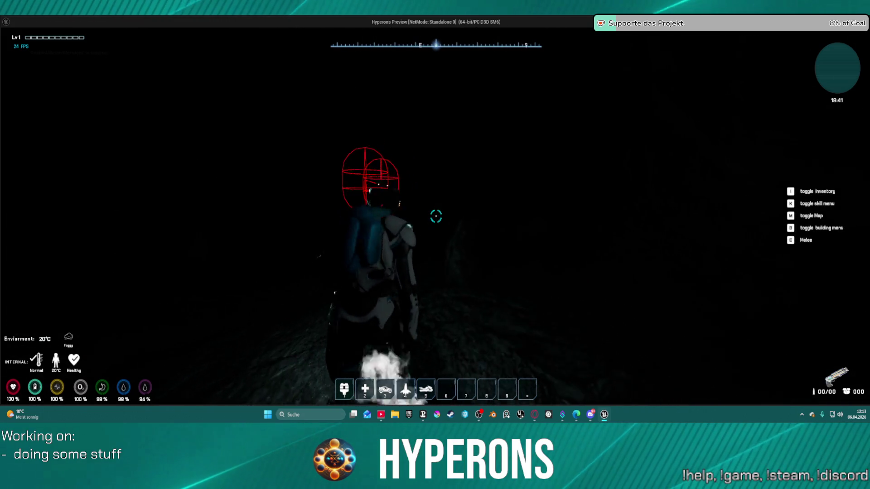
key(w)
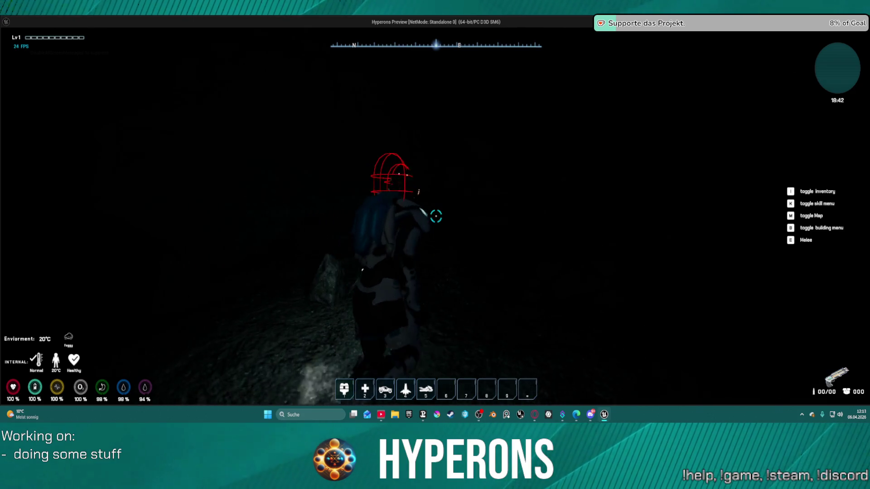
key(w)
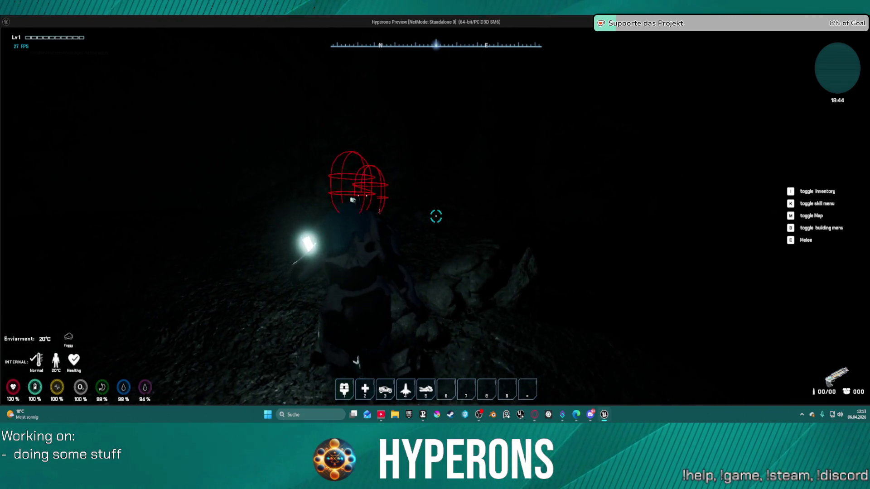
key(w)
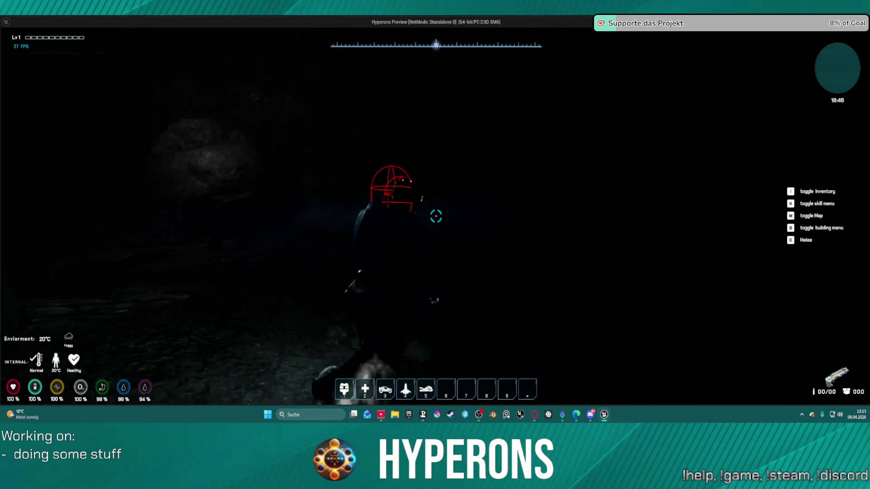
key(w)
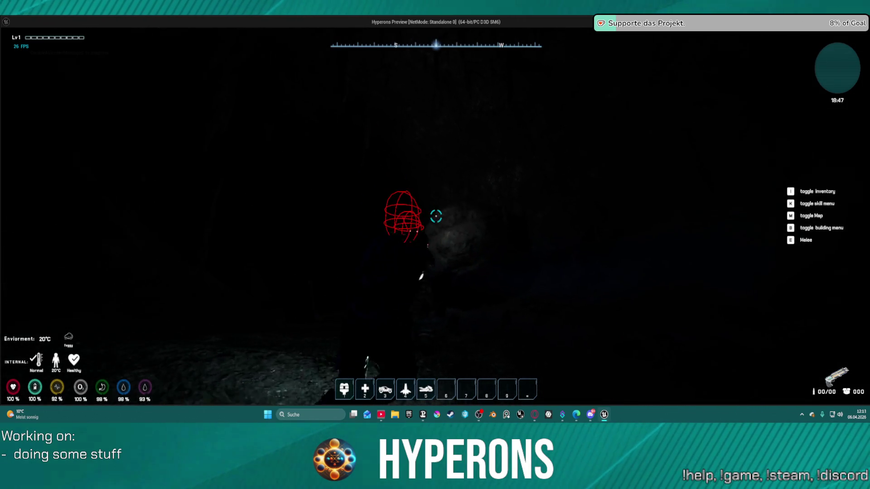
key(w)
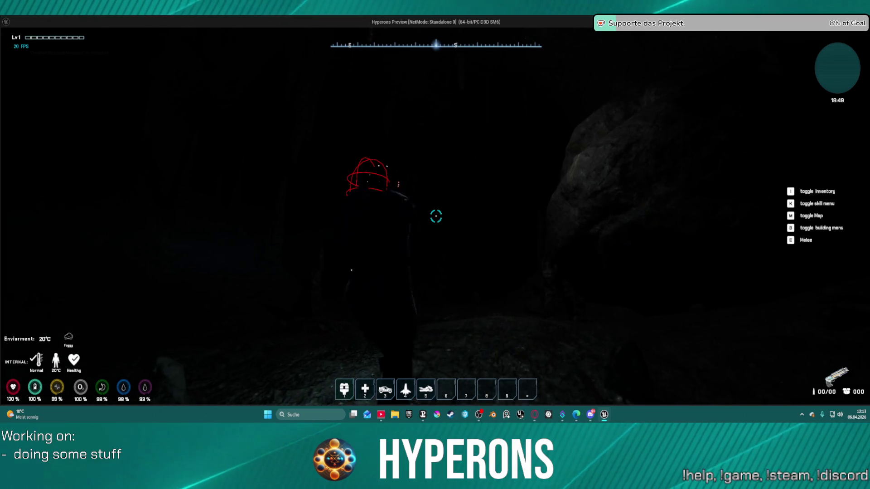
key(w)
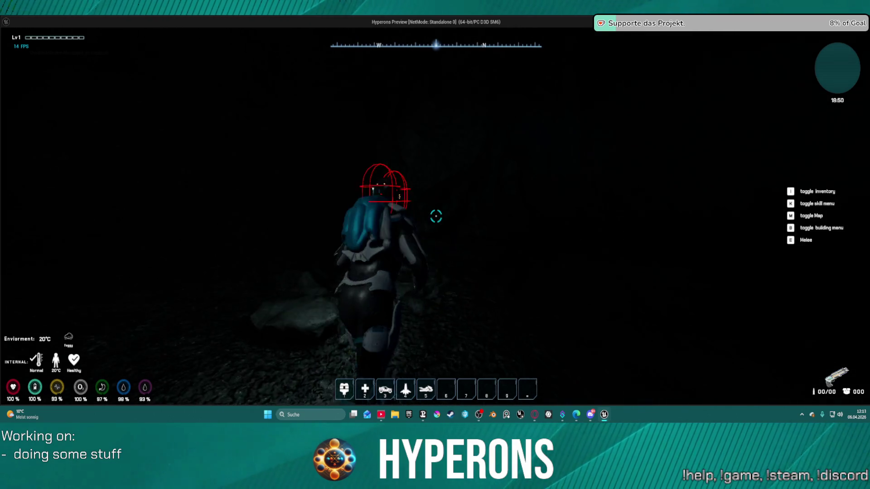
key(w)
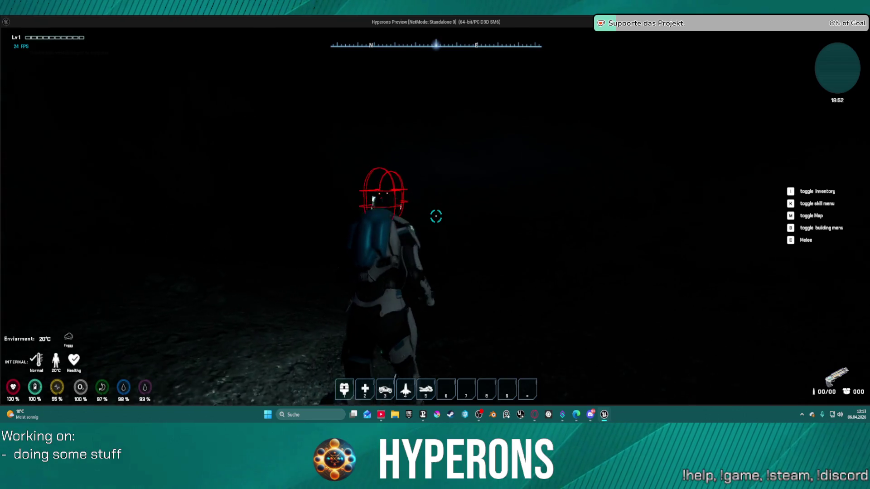
key(w)
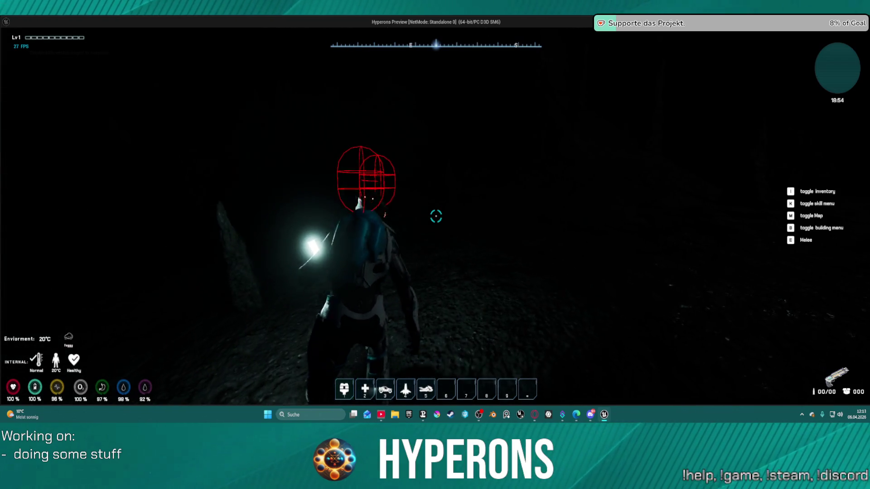
key(w)
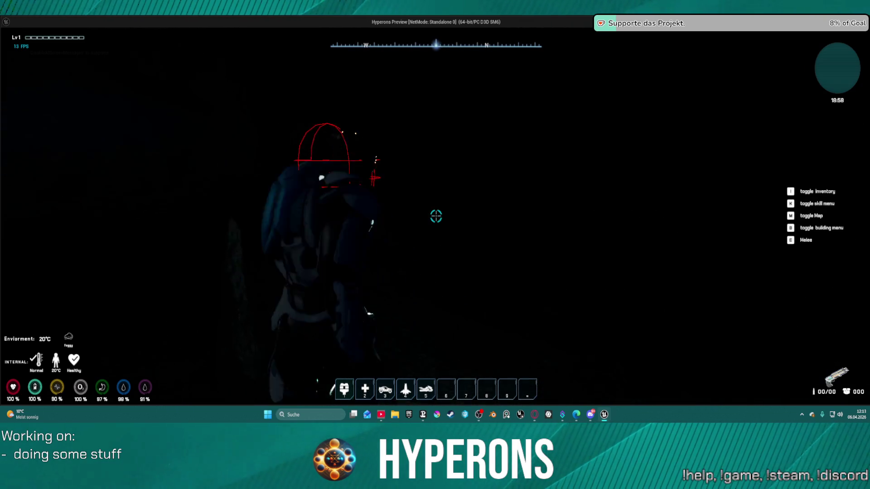
- Run the character through the lit cave chambers and passages toward the exit
key(w)
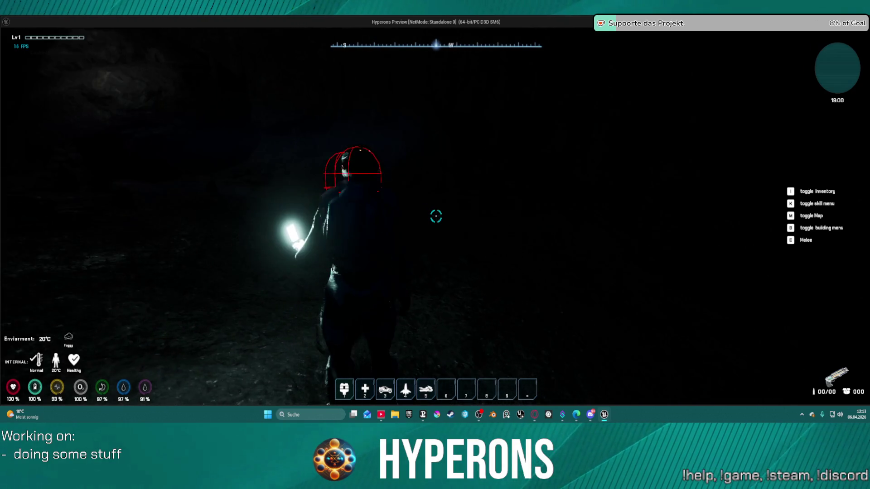
key(super)
click(21, 58)
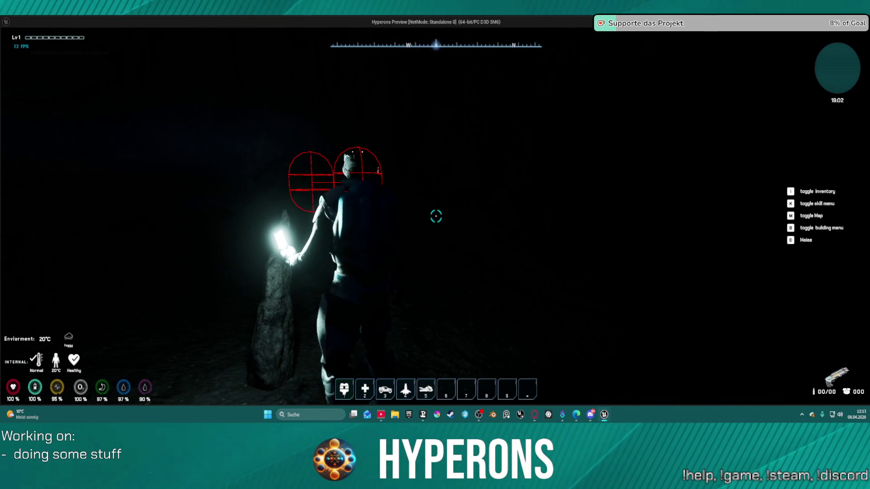
key(s)
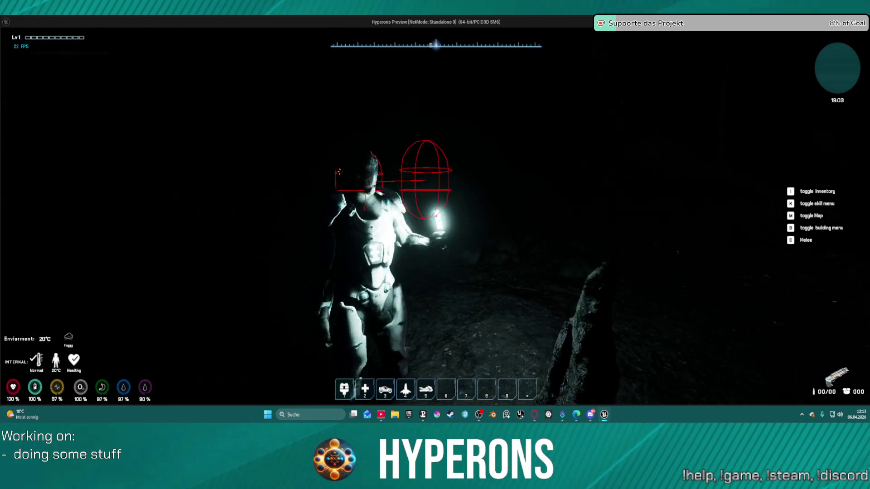
key(w)
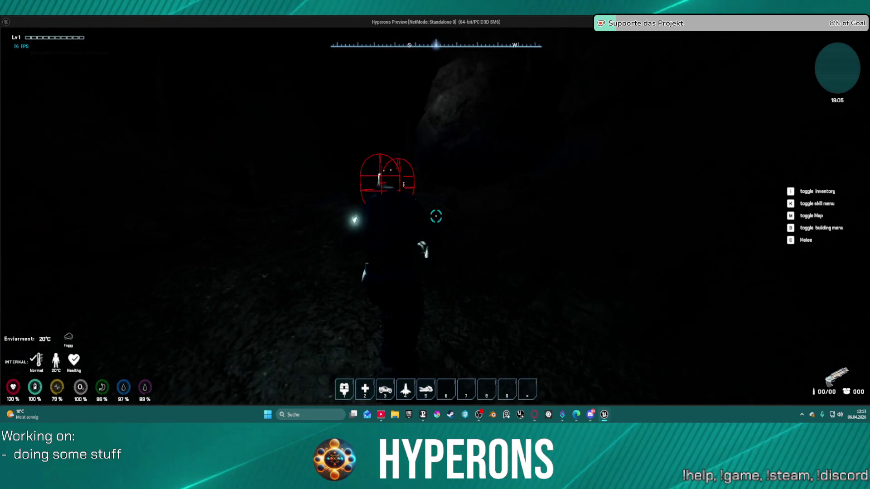
key(shift+w)
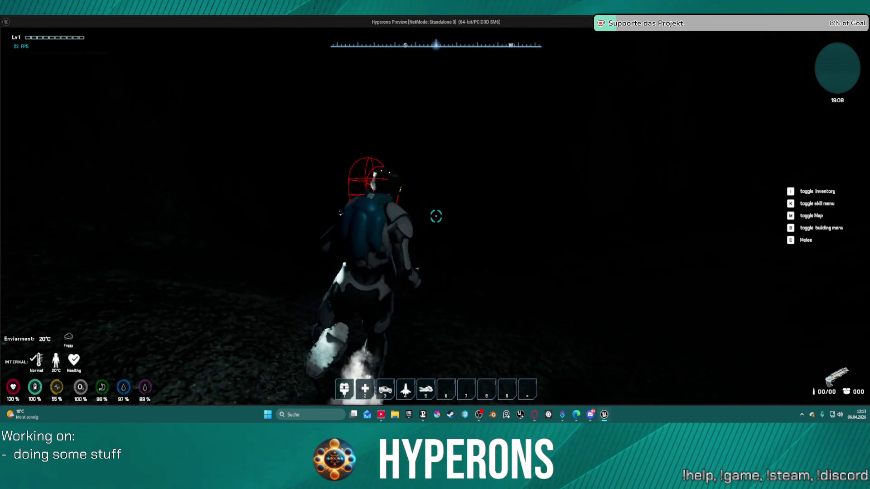
key(w)
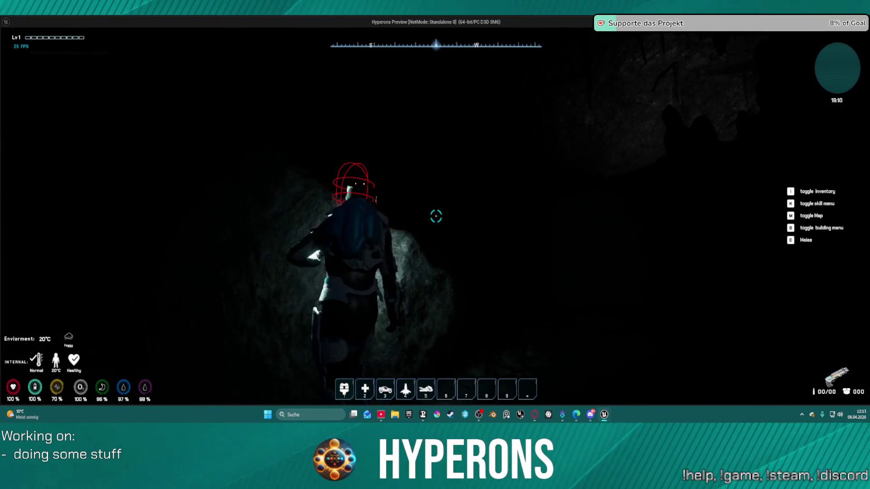
key(shift+w)
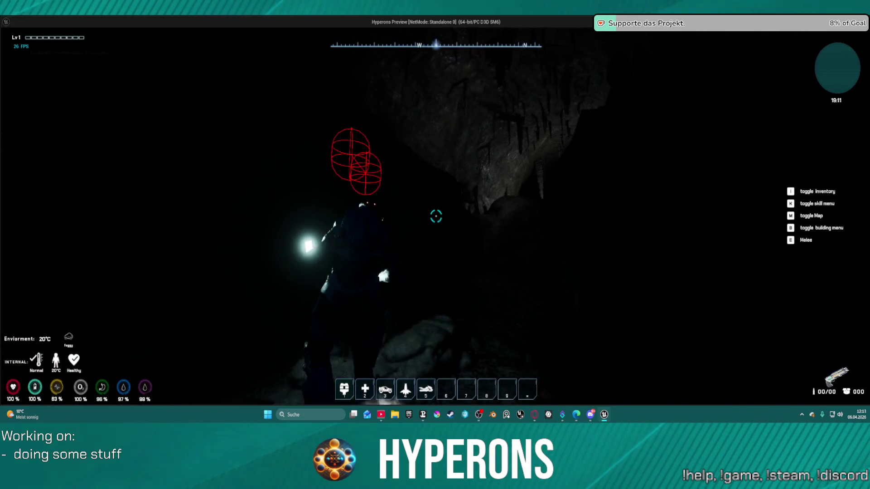
key(w)
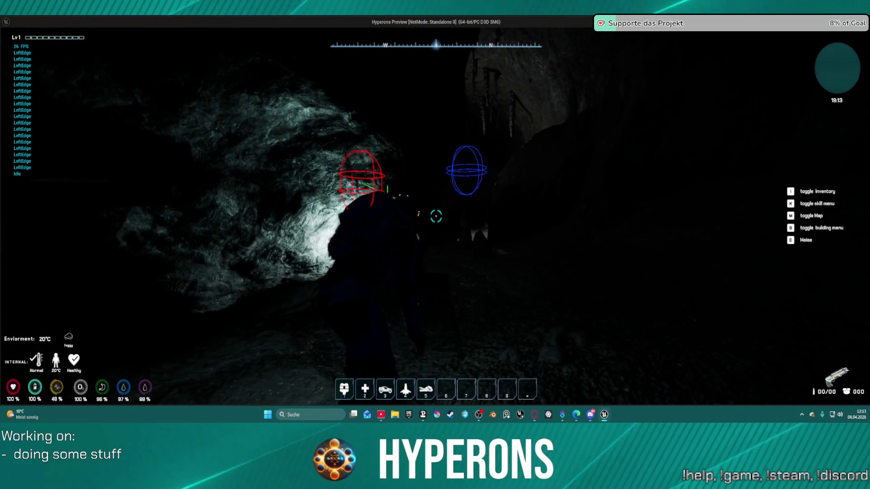
key(shift+w)
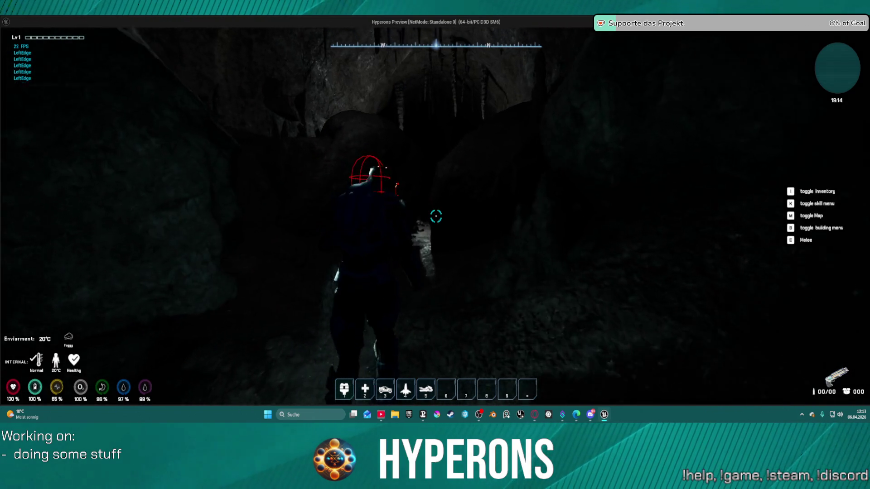
key(shift+w)
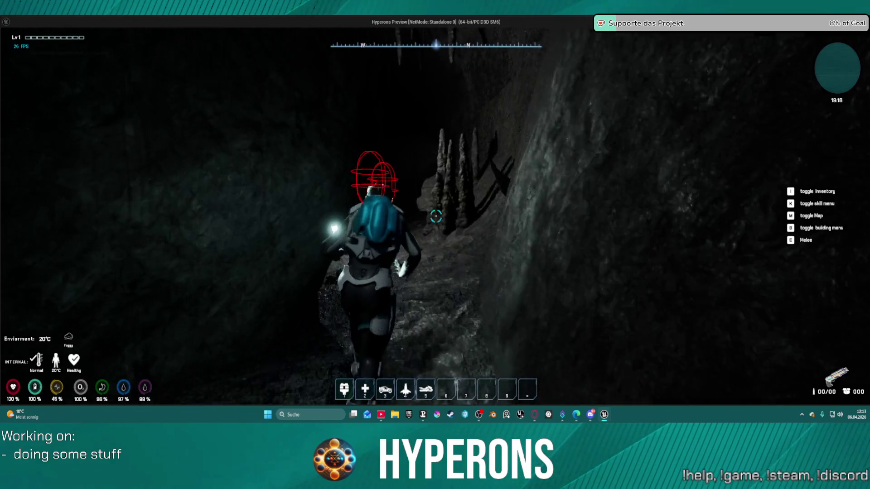
key(shift+w)
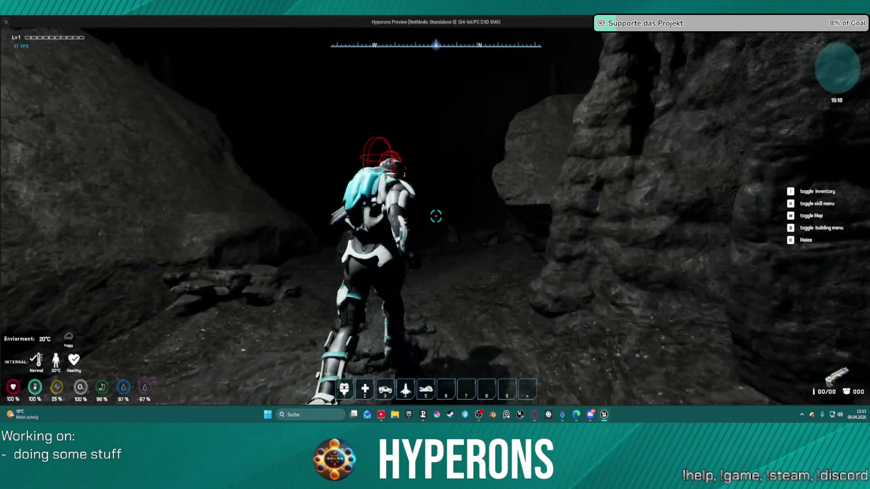
key(w)
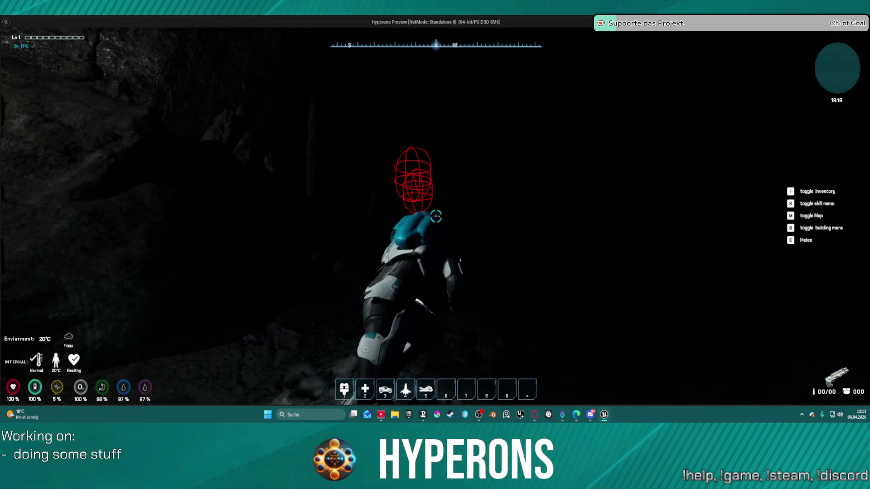
key(w)
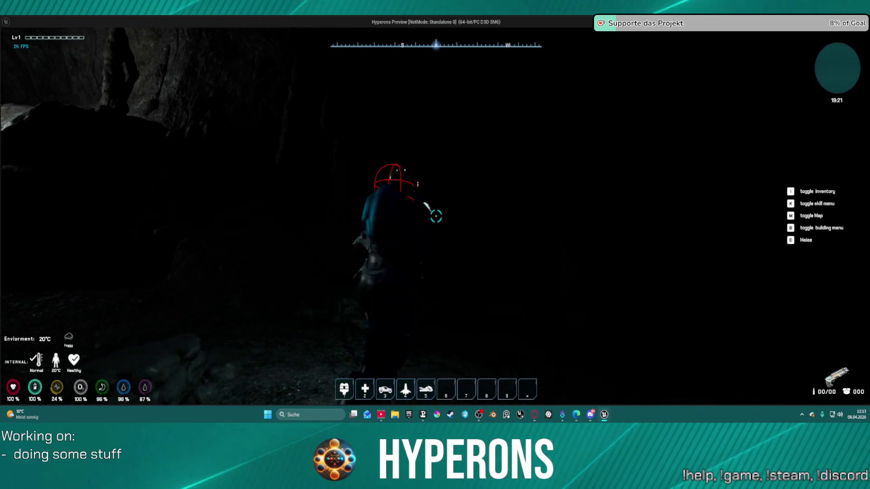
key(w)
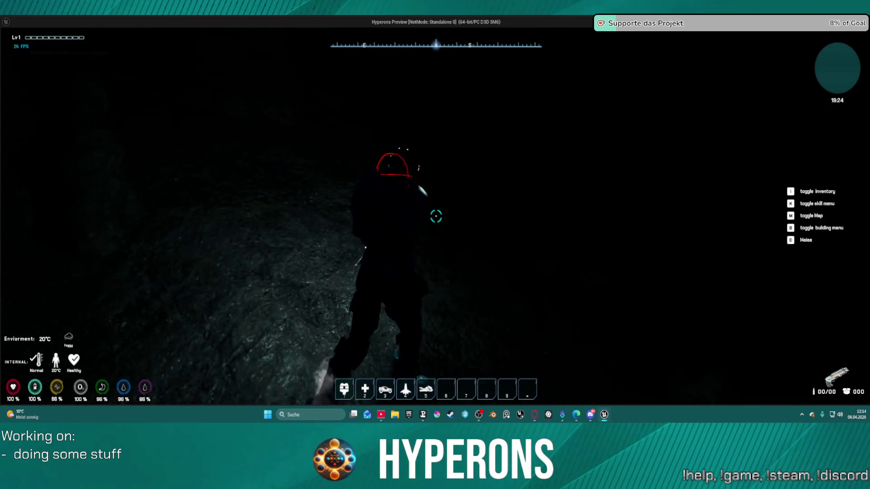
key(w)
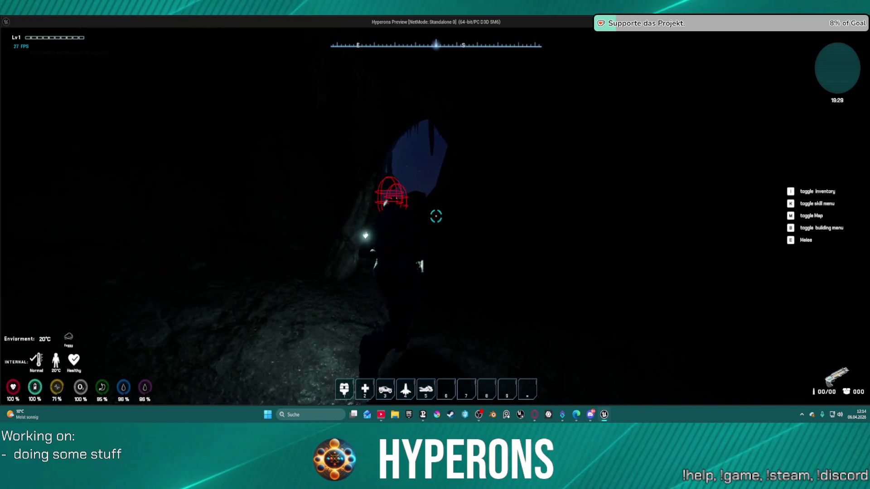
key(shift+w)
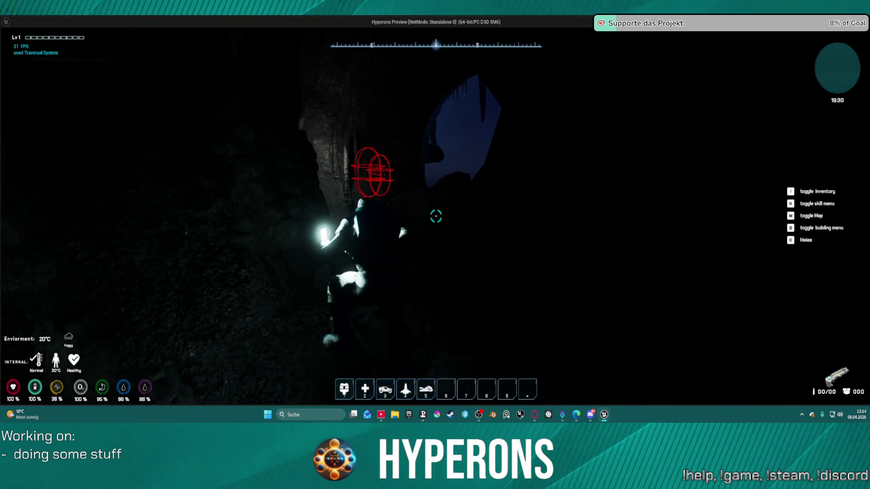
- Walk out toward the night sky and climb the rock face onto the cave ledge
key(w)
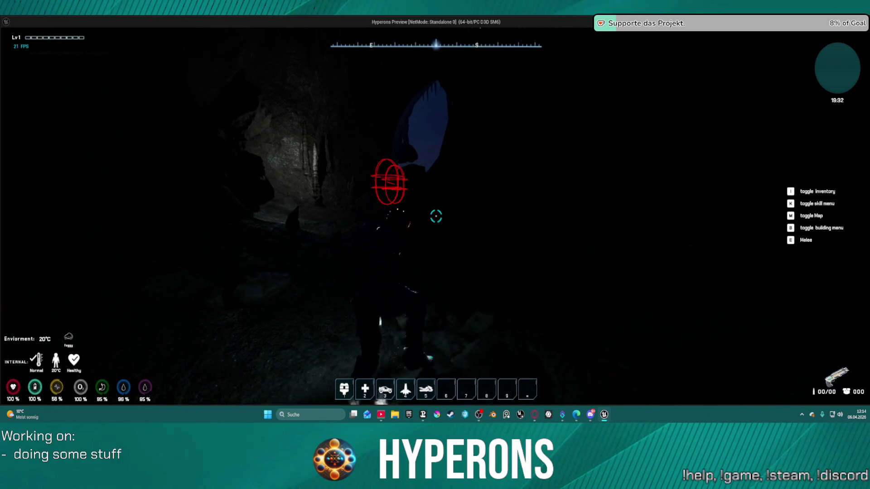
key(w)
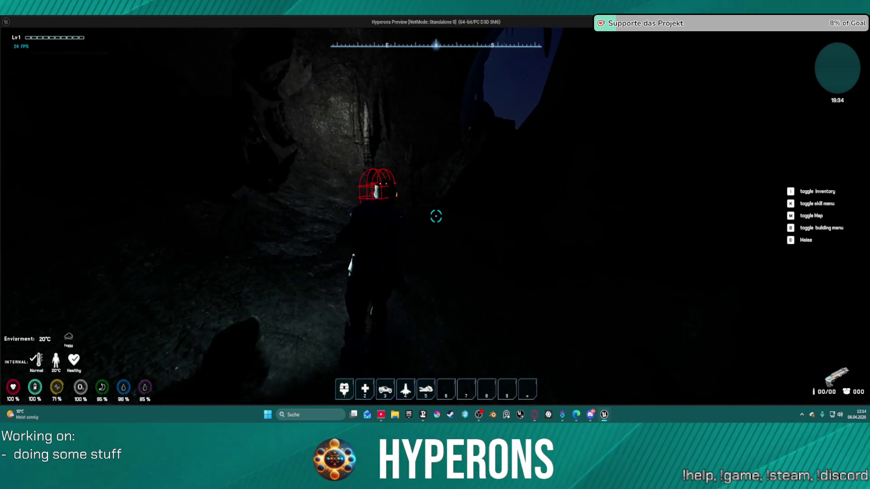
key(w)
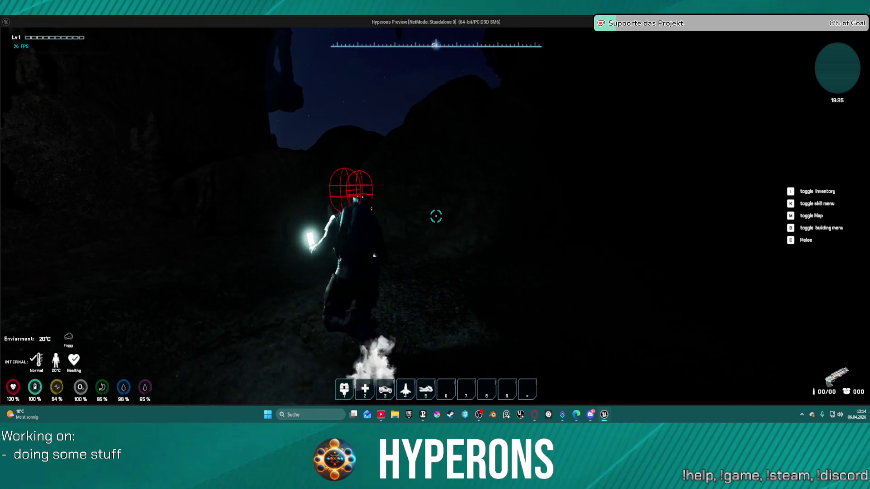
key(shift+w)
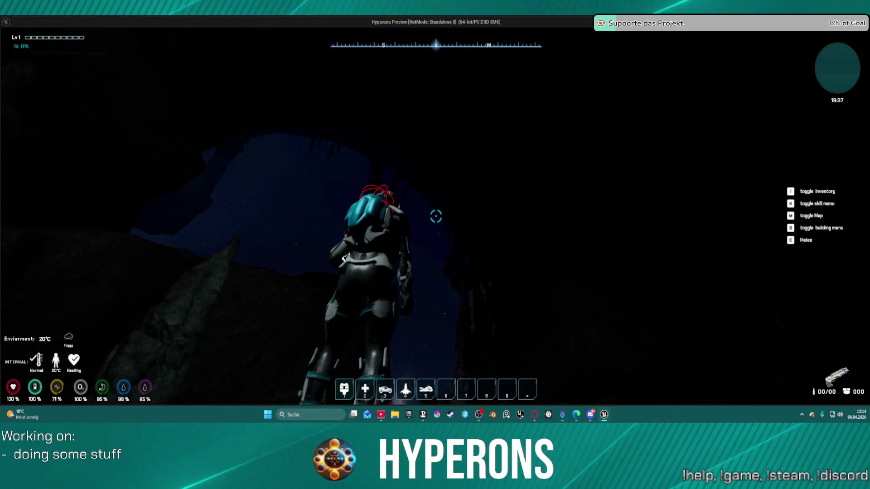
key(w)
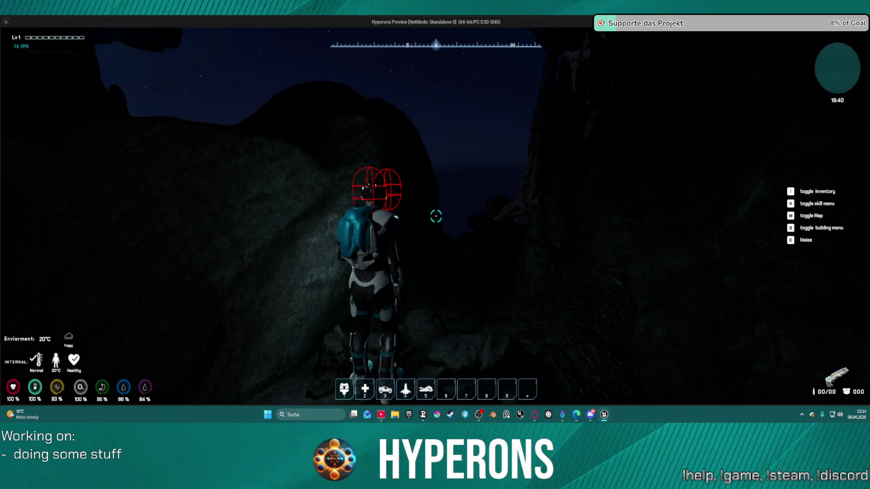
key(w)
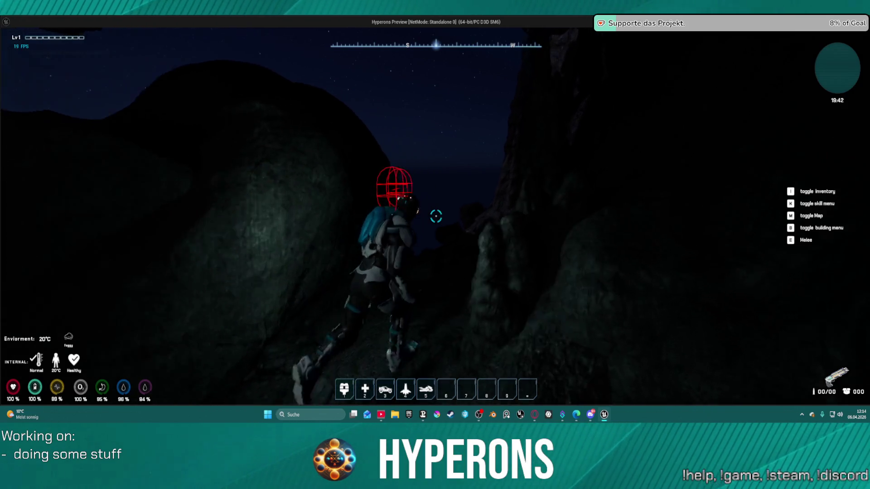
key(w)
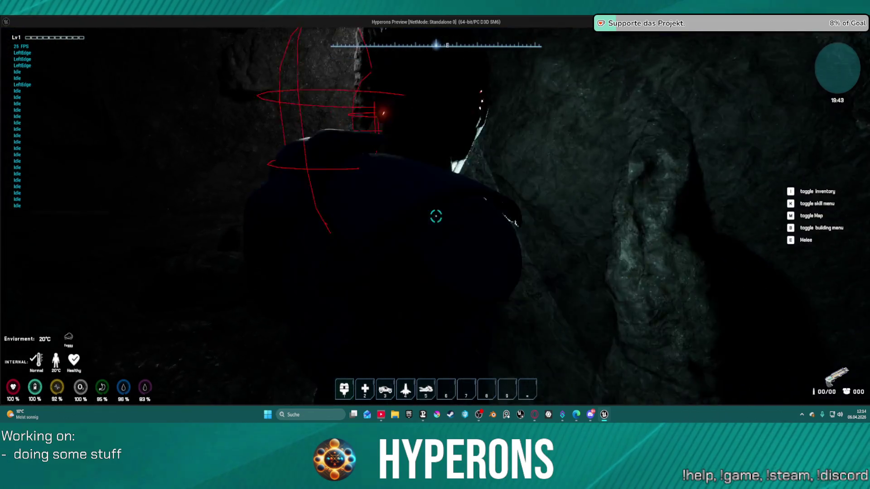
key(w)
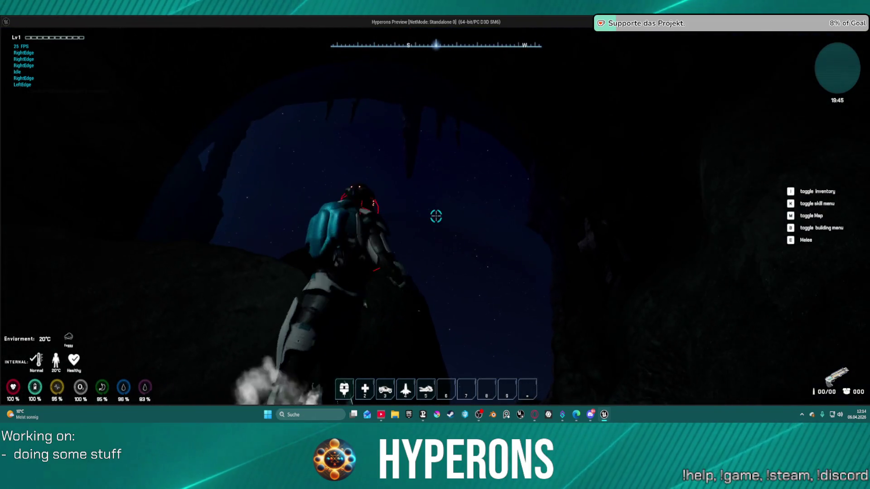
- Walk toward the cave mouth, head back into the dark cave, then return to the editor
key(w)
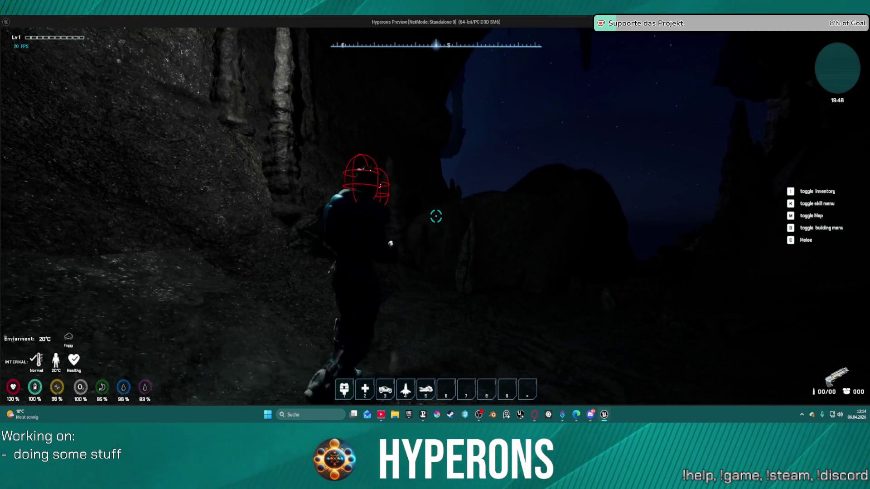
key(w)
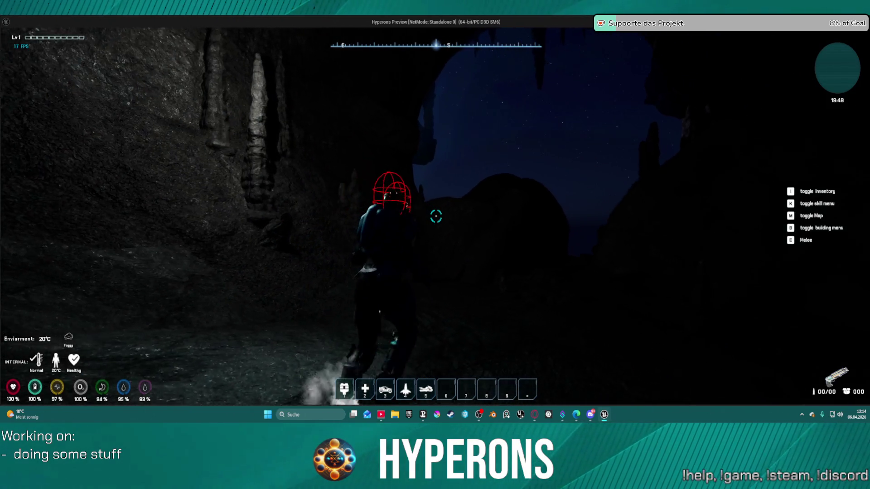
key(w)
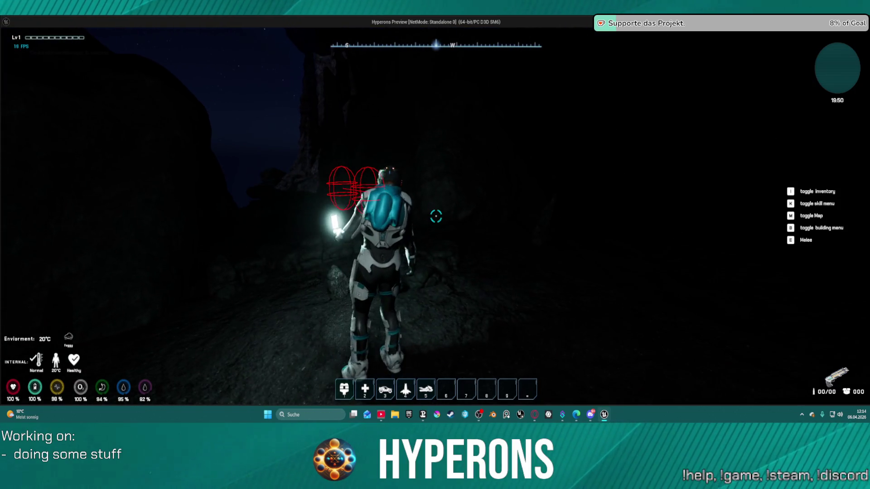
key(w)
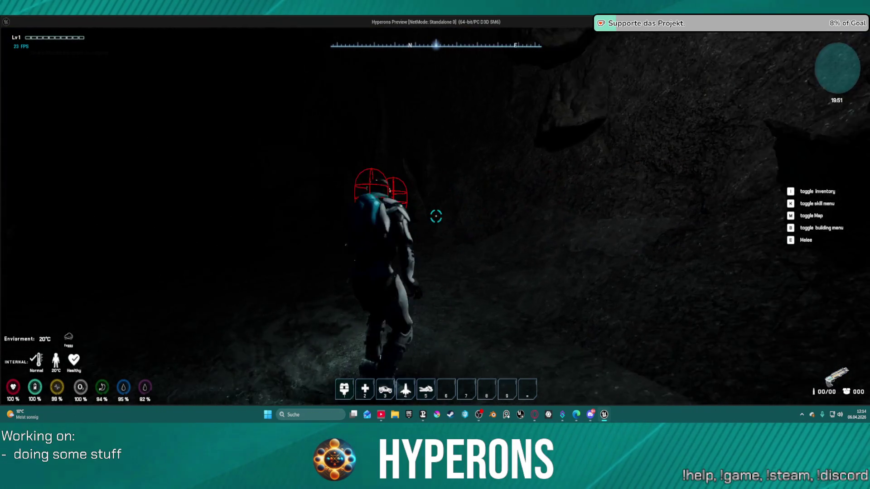
key(w)
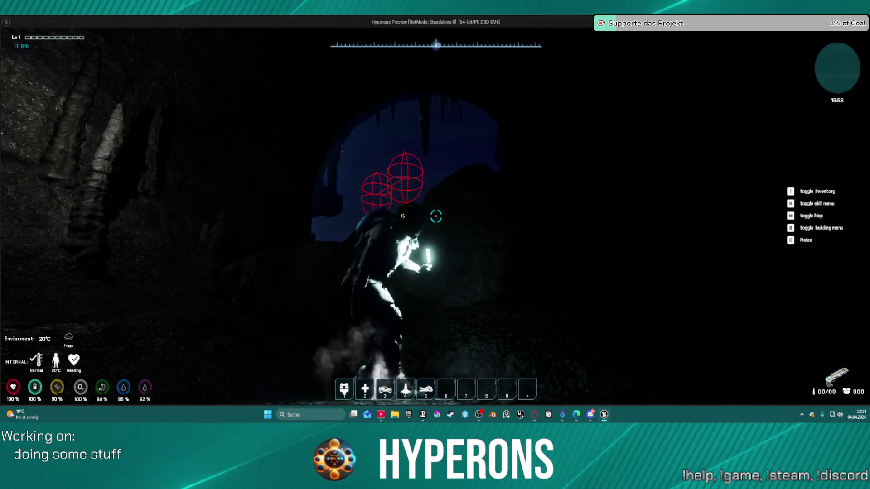
key(s)
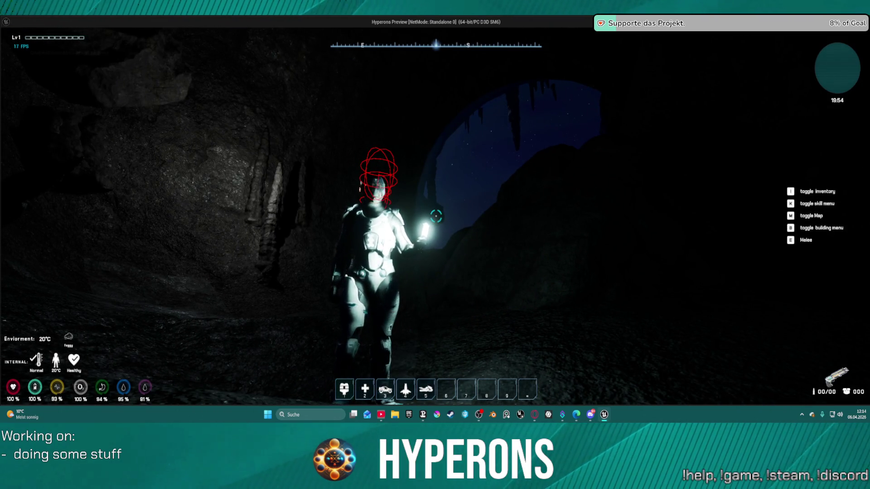
key(w)
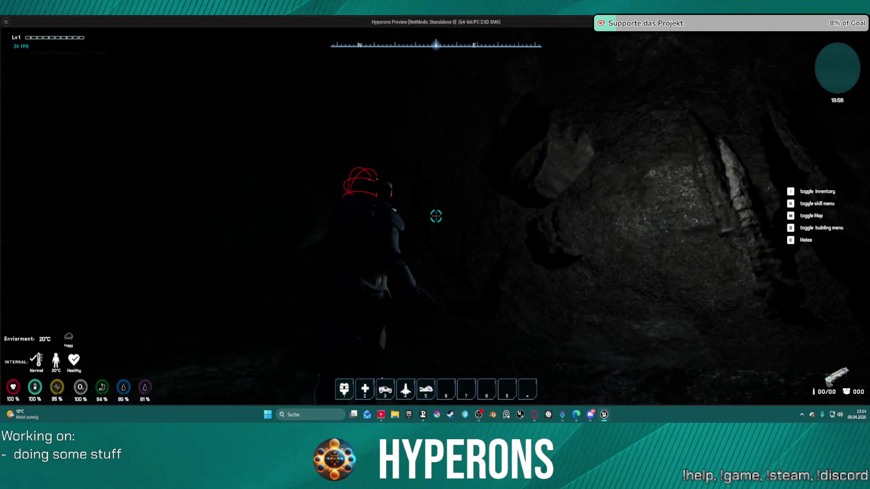
key(w)
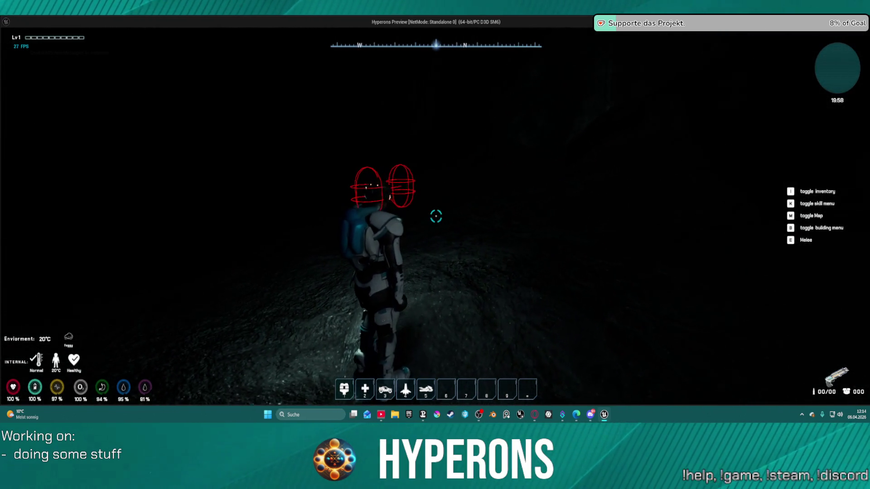
key(alt+Tab)
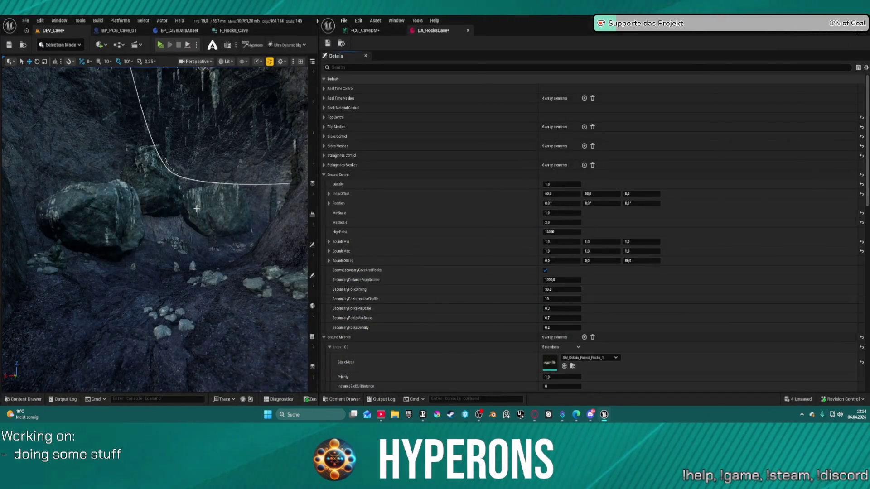
key(w)
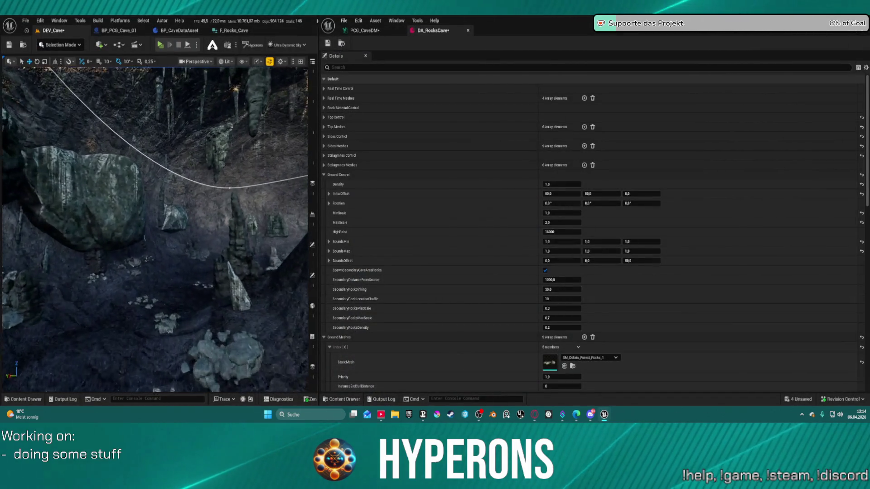
key(w)
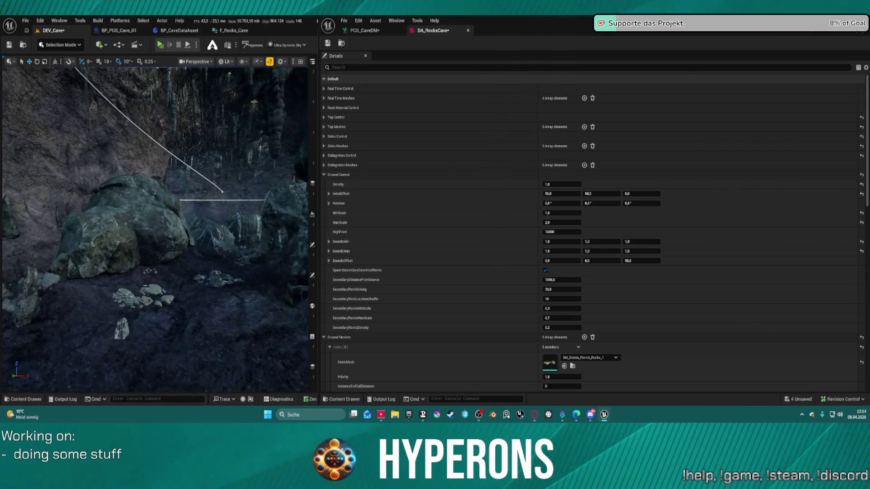
key(w)
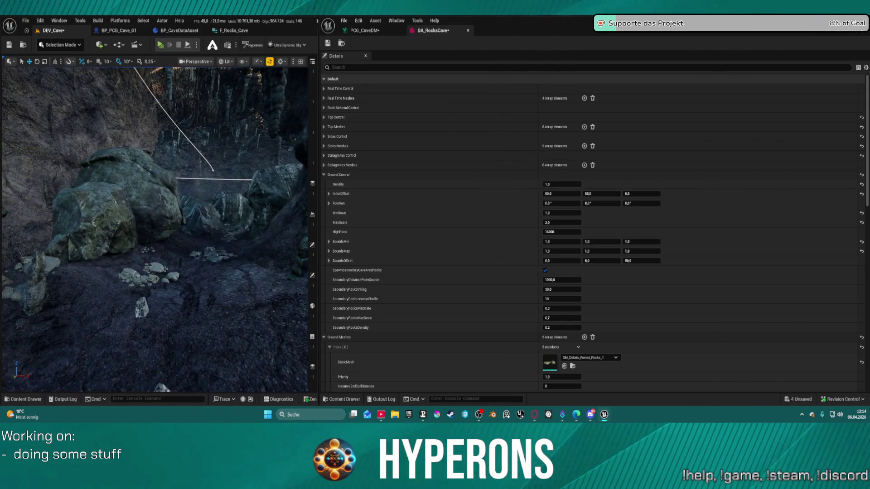
key(w)
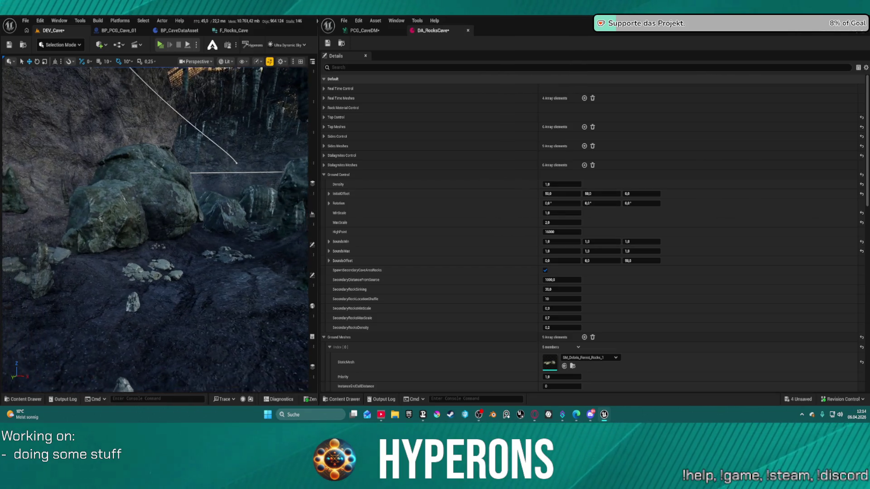
key(w)
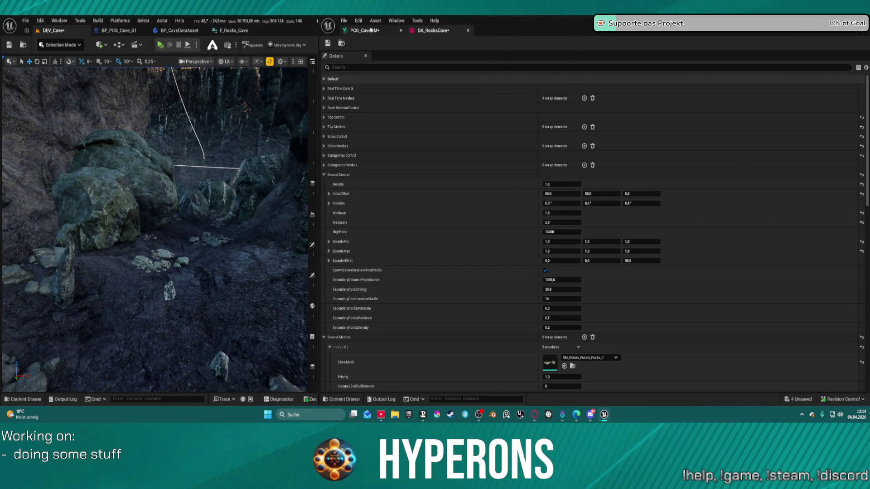
- Open the PCG_CaveDM graph, bring the lower node block into view, and check the Debug node
click(371, 30)
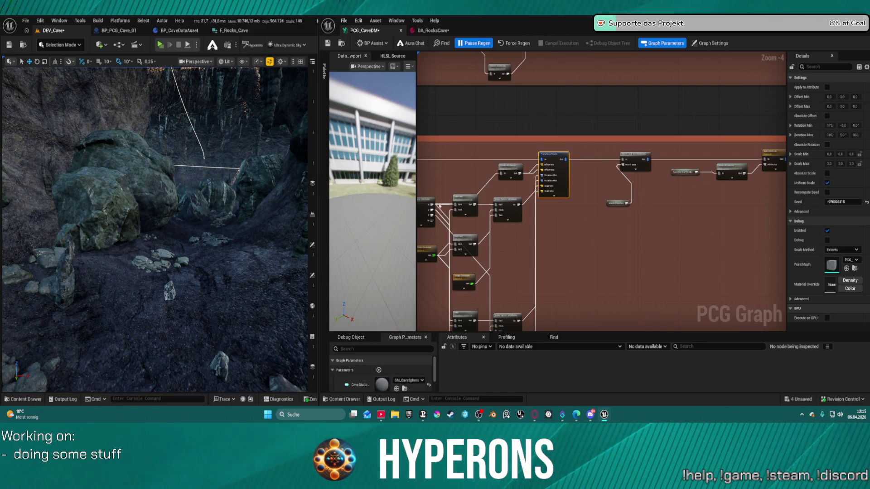
scroll(657, 182, down, 4)
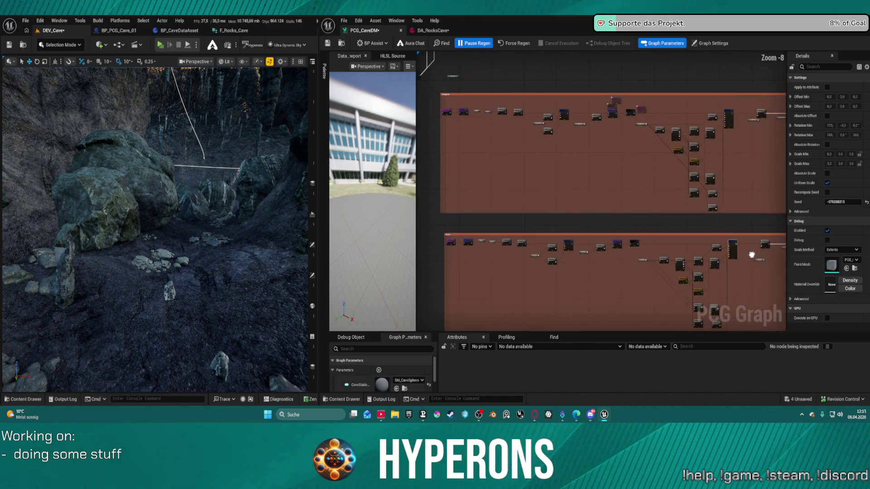
mouse_move(743, 271)
mouse_down()
mouse_move(703, 214)
mouse_move(561, 82)
mouse_move(492, 84)
mouse_move(507, 96)
mouse_up()
scroll(518, 202, up, 7)
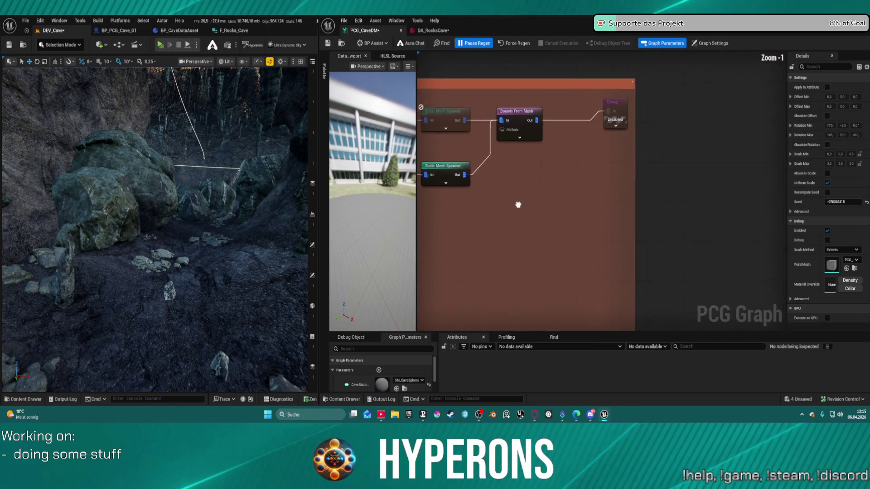
drag(603, 116, 602, 124)
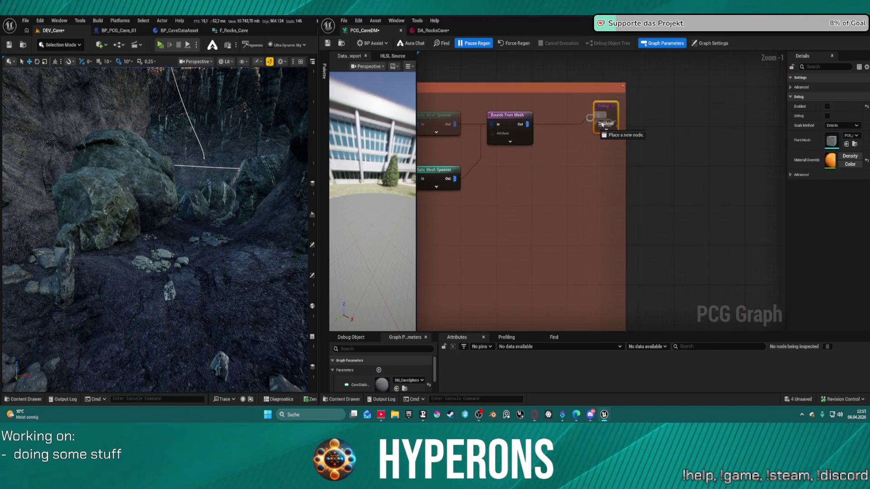
click(578, 132)
- Select the two yellow Ore / Minerals comments and the nodes in the lower comment block
scroll(625, 145, down, 9)
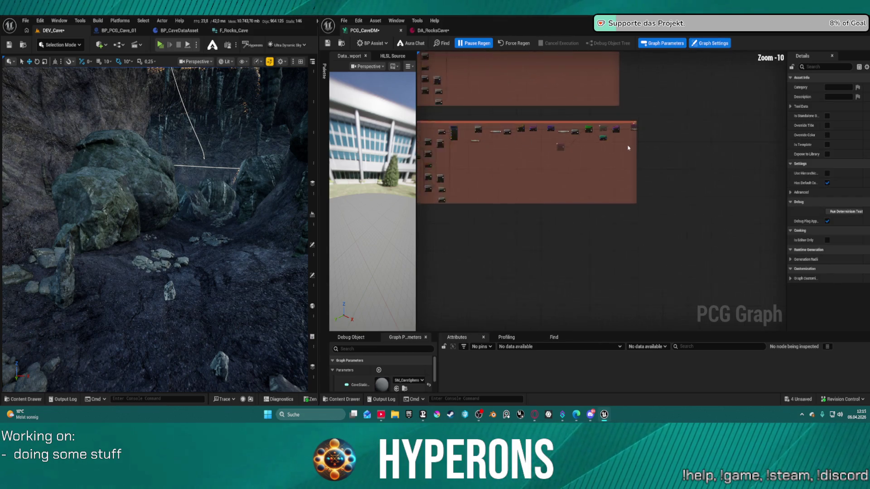
scroll(607, 142, up, 6)
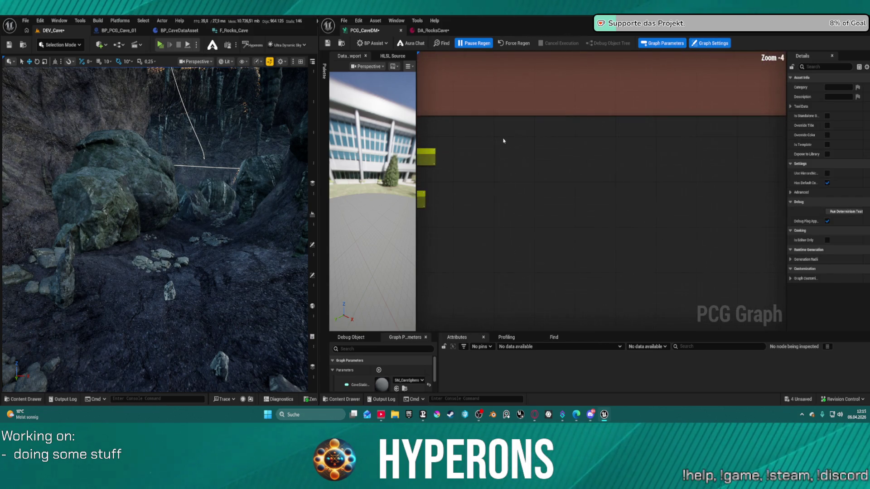
drag(503, 141, 619, 131)
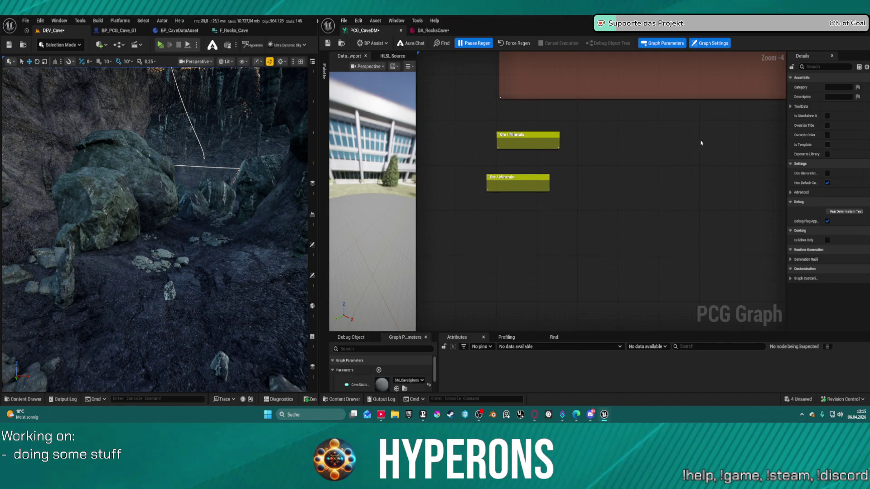
scroll(695, 156, down, 7)
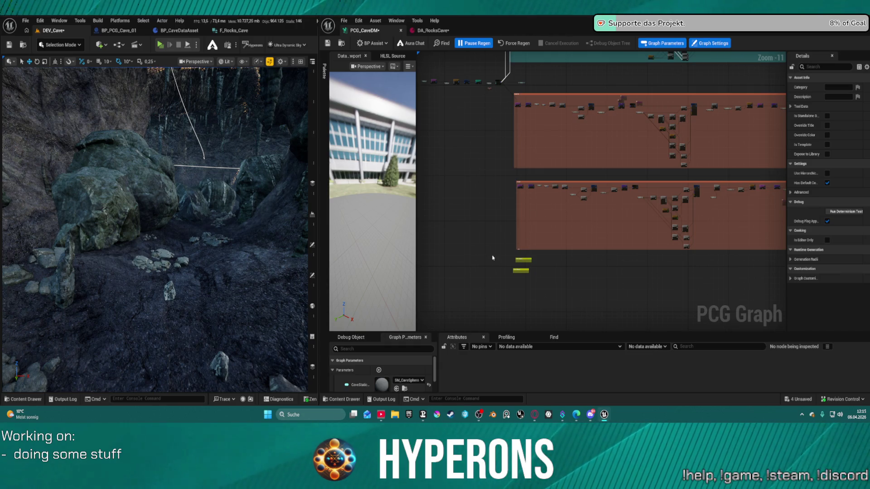
mouse_move(527, 284)
mouse_down()
mouse_move(521, 272)
mouse_move(511, 338)
mouse_up()
scroll(648, 243, down, 1)
click(735, 236)
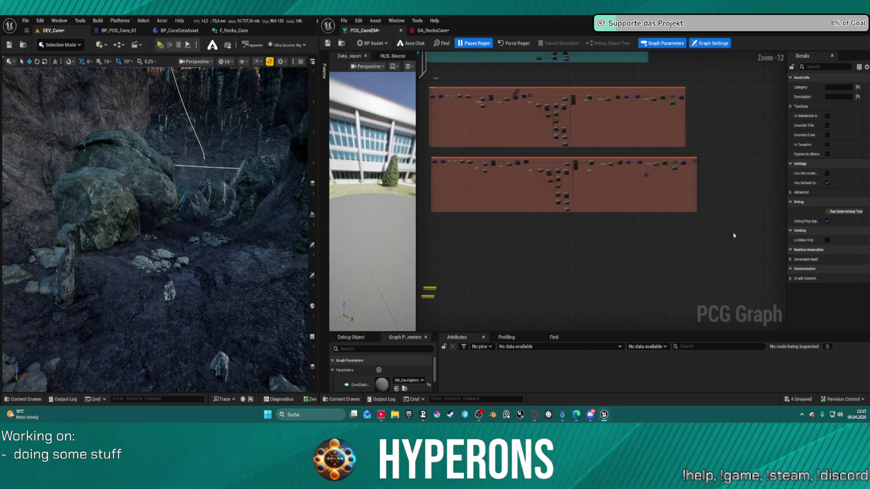
drag(433, 159, 449, 188)
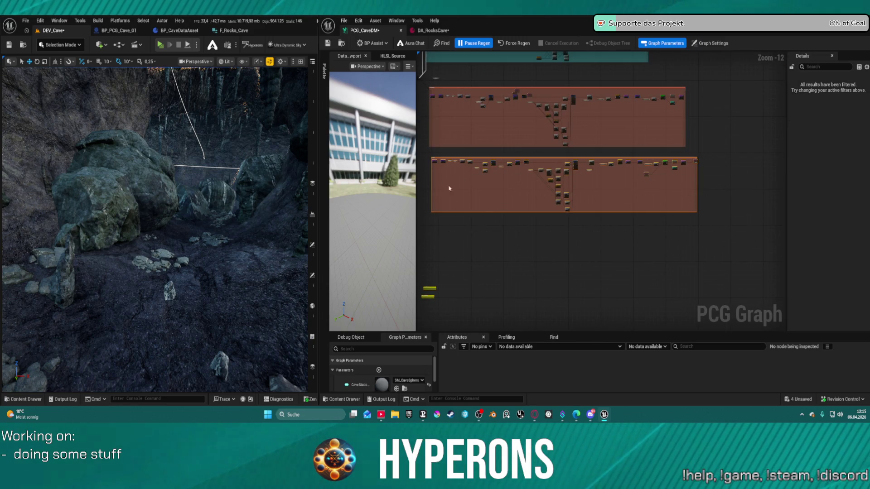
- Paste a copy of the lower node block and place it below the other two
drag(447, 234, 521, 205)
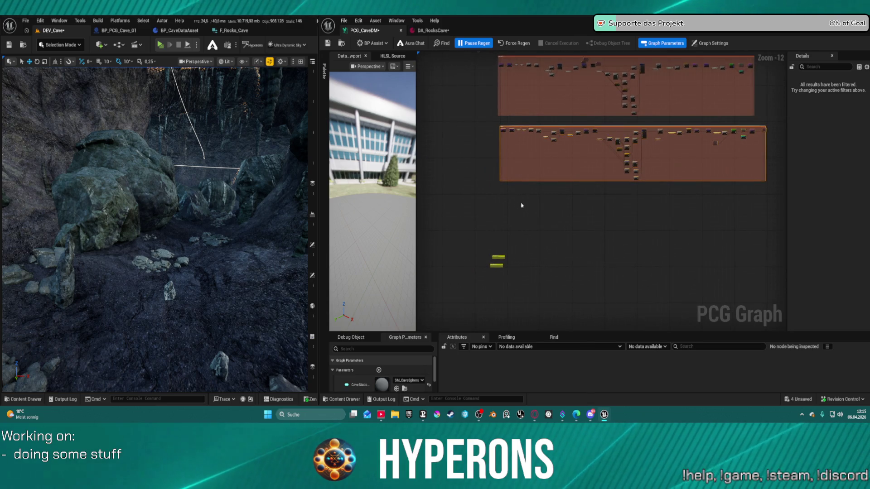
click(521, 213)
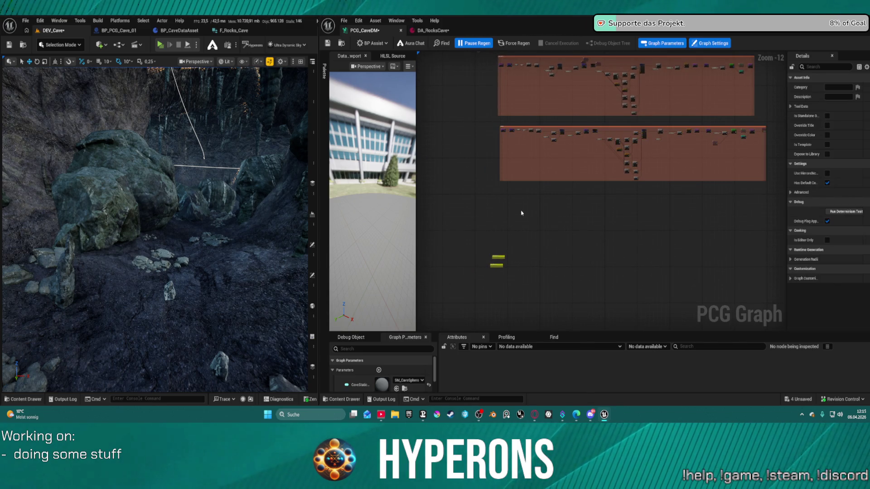
key(ctrl+v)
drag(541, 207, 646, 198)
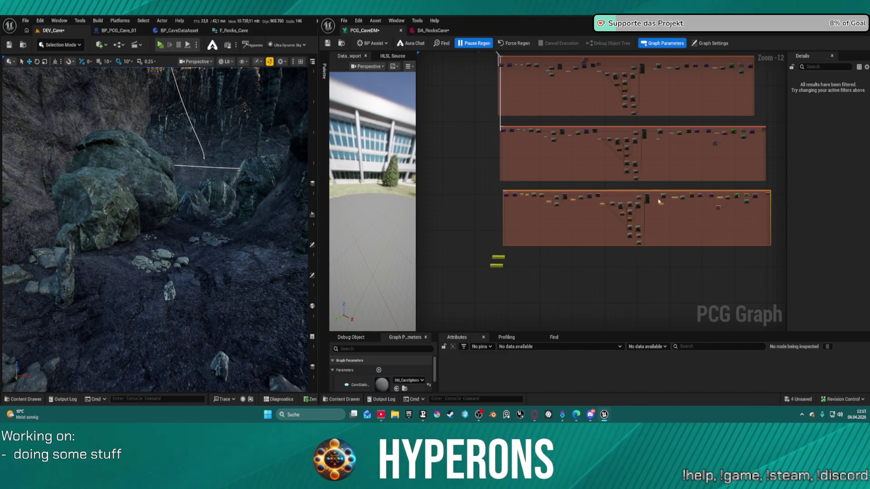
scroll(659, 202, up, 7)
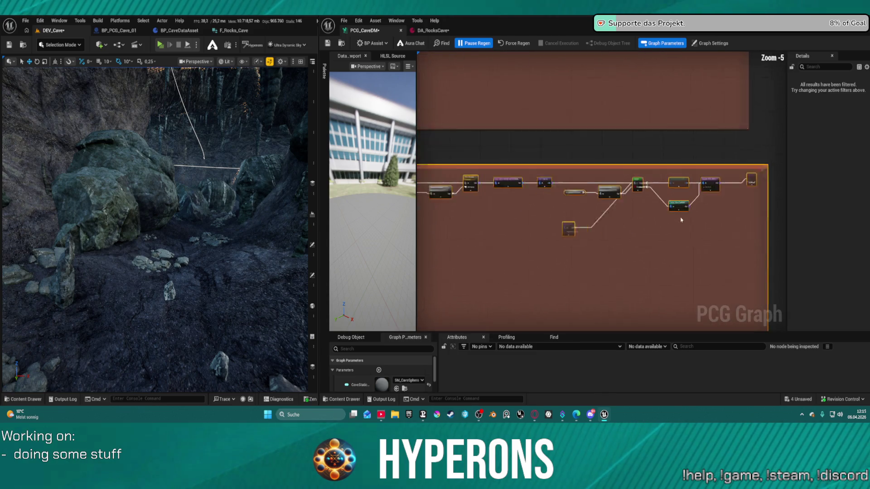
scroll(681, 220, up, 2)
scroll(483, 161, down, 2)
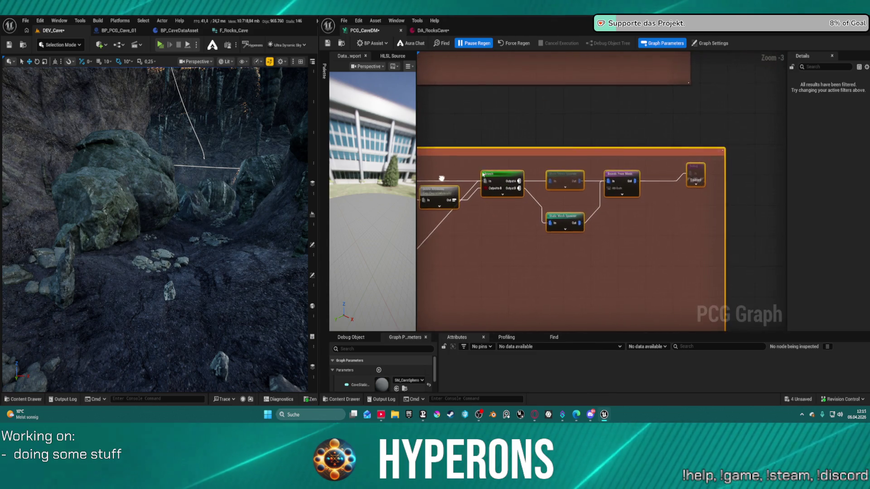
scroll(717, 166, up, 2)
- Move the end Debug node to the comment block's top and paste another Debug node beside Select Points
click(717, 166)
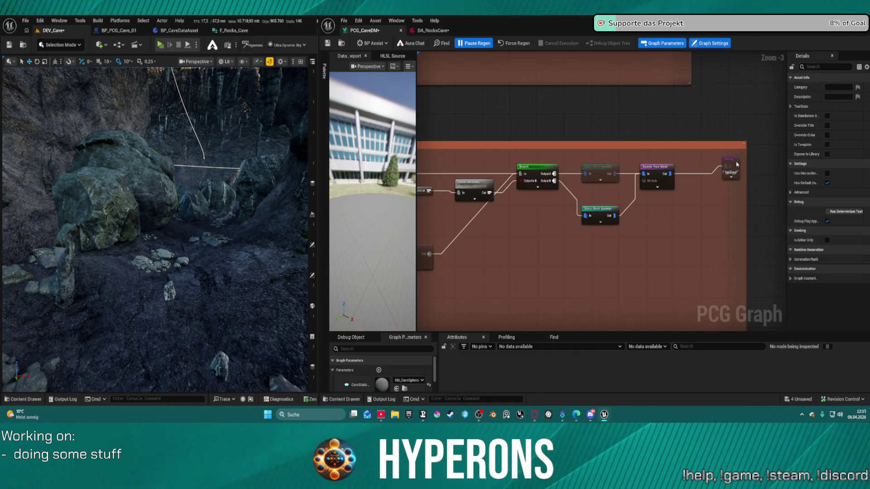
mouse_move(717, 166)
mouse_down()
mouse_move(480, 144)
mouse_move(430, 149)
mouse_move(572, 168)
mouse_move(786, 121)
mouse_up()
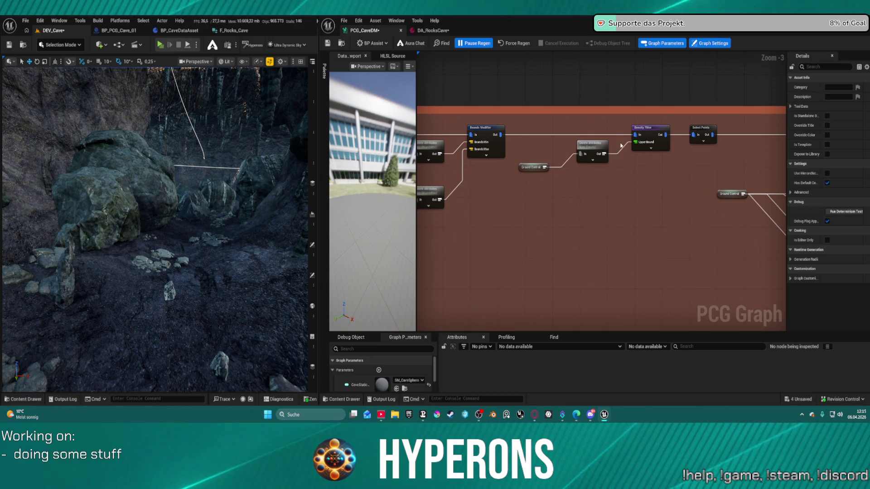
drag(621, 146, 636, 150)
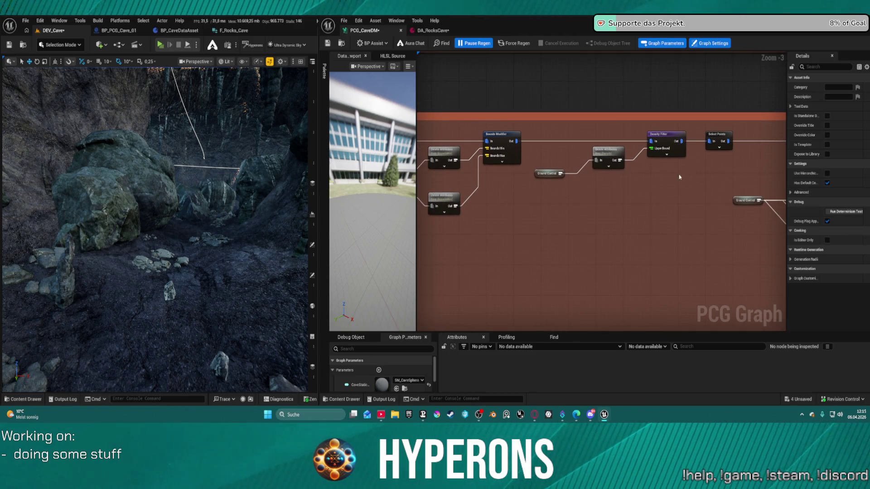
mouse_move(625, 188)
mouse_down()
mouse_move(644, 179)
mouse_move(579, 196)
mouse_up()
key(ctrl+v)
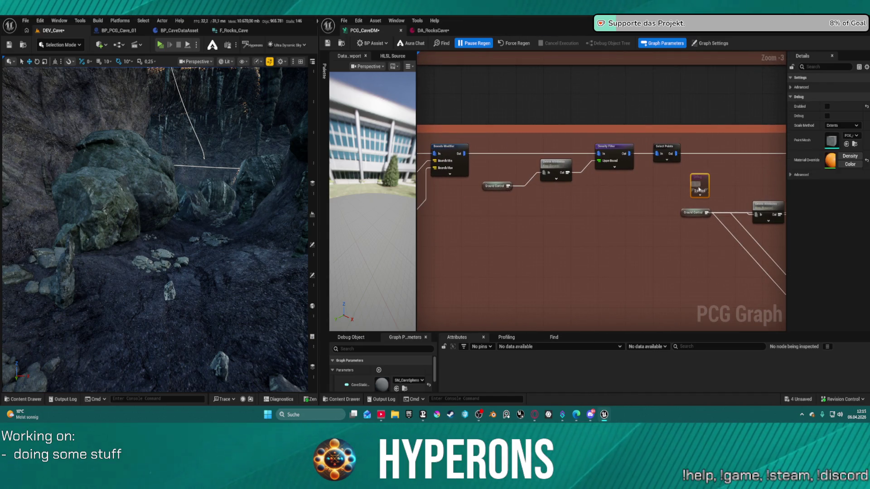
drag(698, 170, 697, 167)
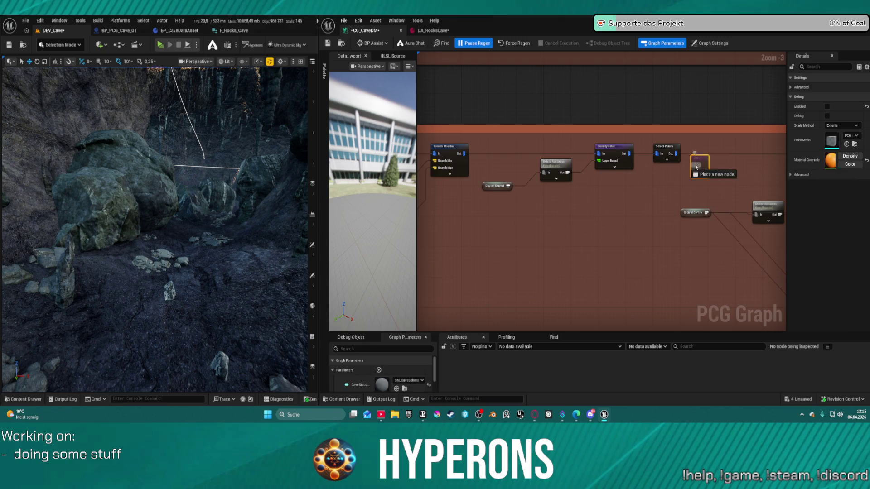
scroll(672, 215, down, 4)
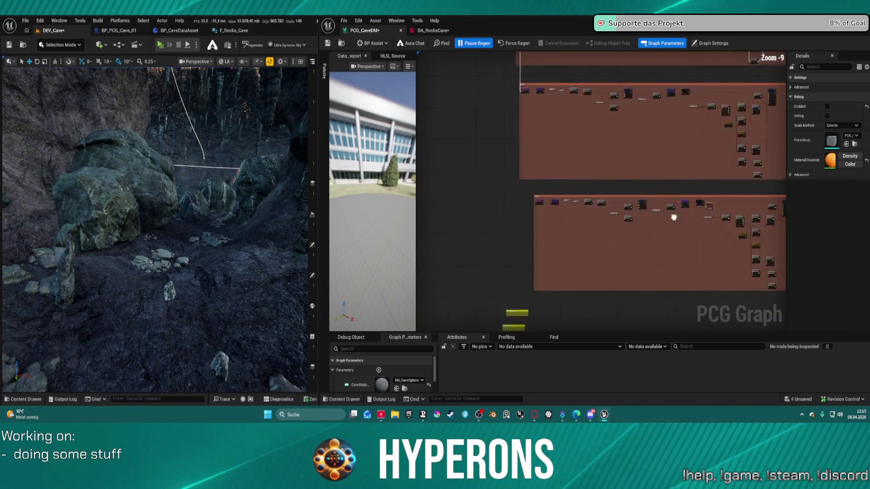
- Wire the upstream output into the copied Normal To Density node's In pin
scroll(652, 214, up, 3)
scroll(633, 195, up, 1)
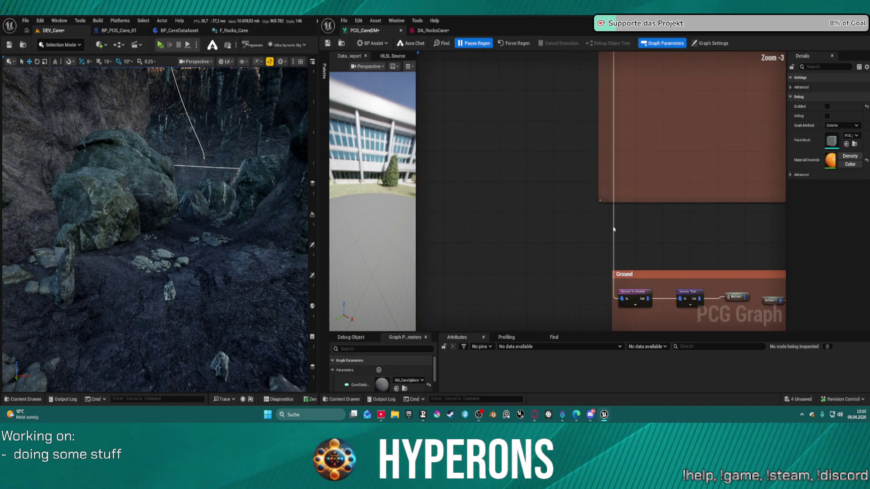
click(613, 229)
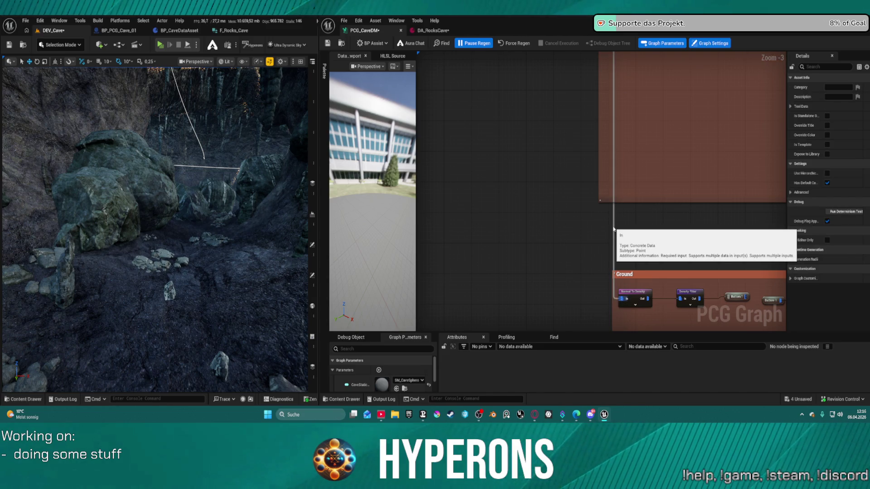
mouse_move(614, 229)
mouse_down()
mouse_move(601, 368)
mouse_move(677, 218)
mouse_up()
- Retitle the copied Ground comment block to 'ORe'
double_click(681, 193)
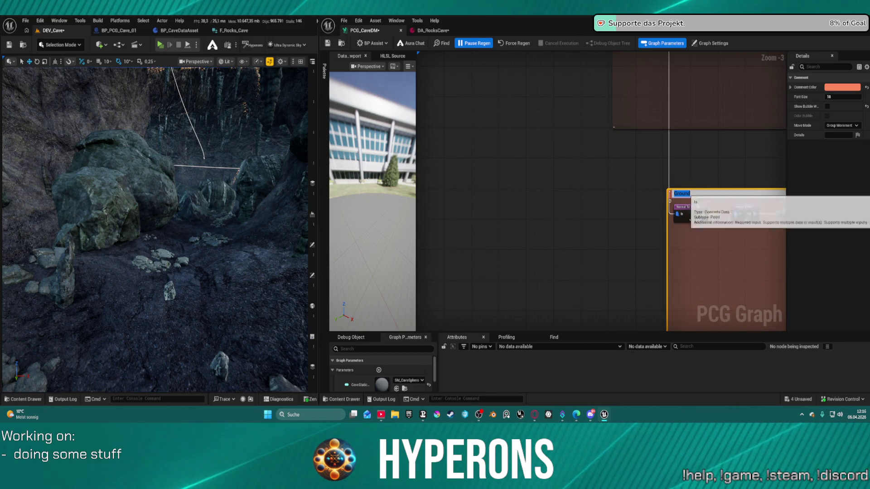
text(0)
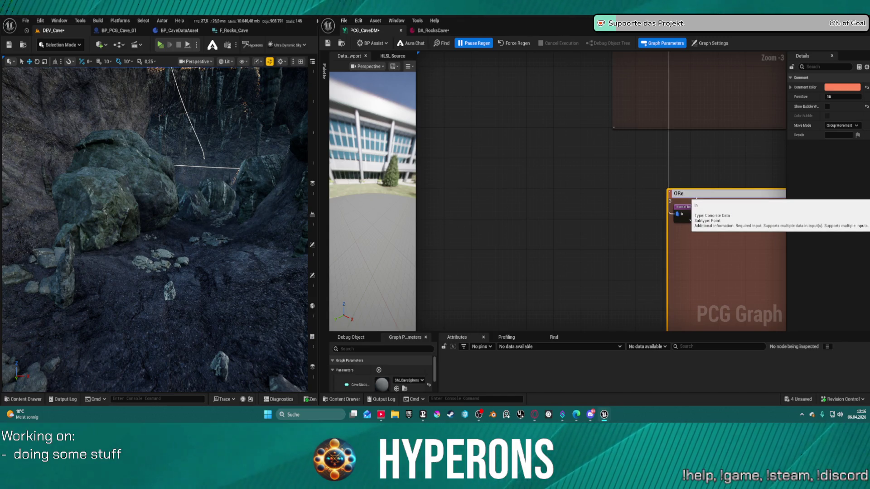
key(Return)
scroll(573, 216, down, 9)
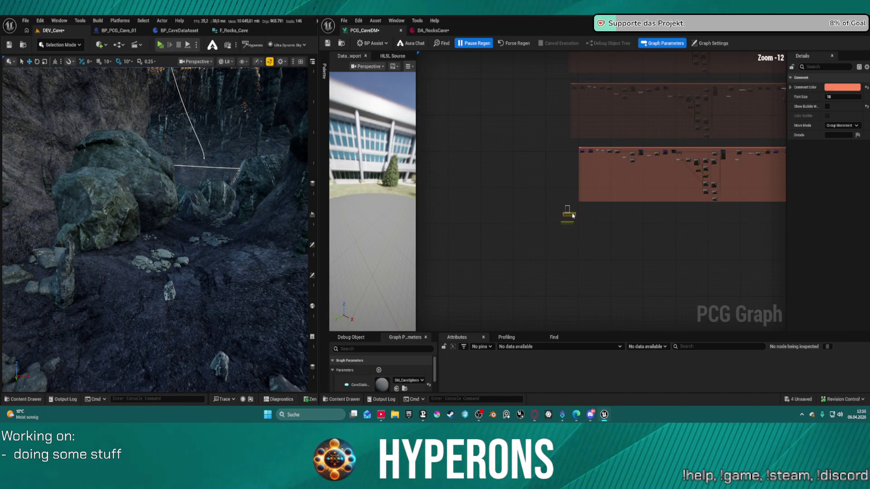
scroll(574, 216, up, 13)
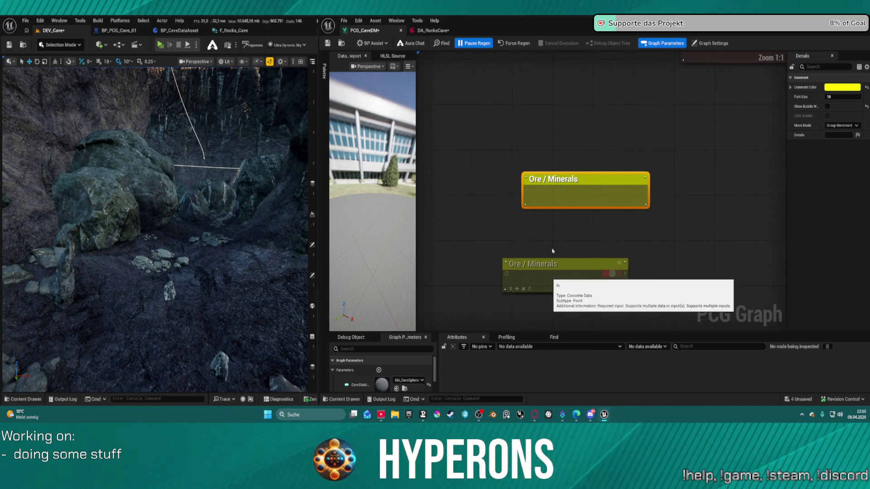
- Delete both empty Ore / Minerals comment blocks
key(Delete)
scroll(564, 271, down, 1)
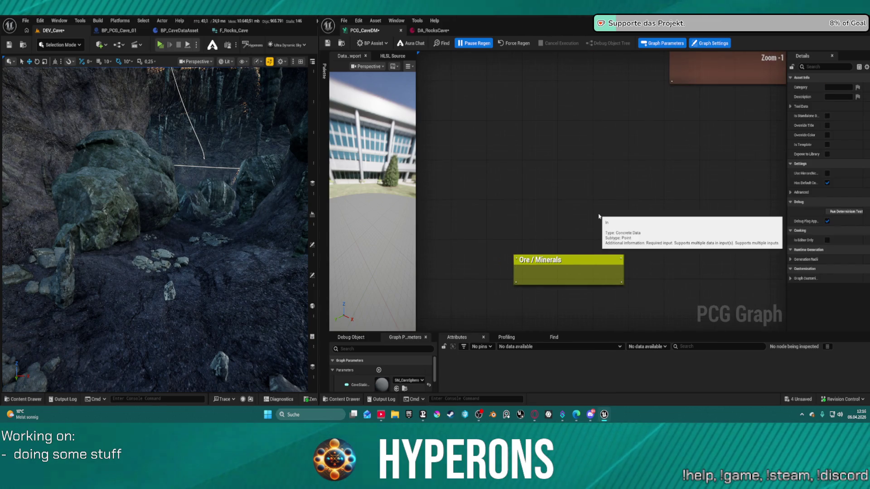
drag(497, 206, 574, 271)
key(Delete)
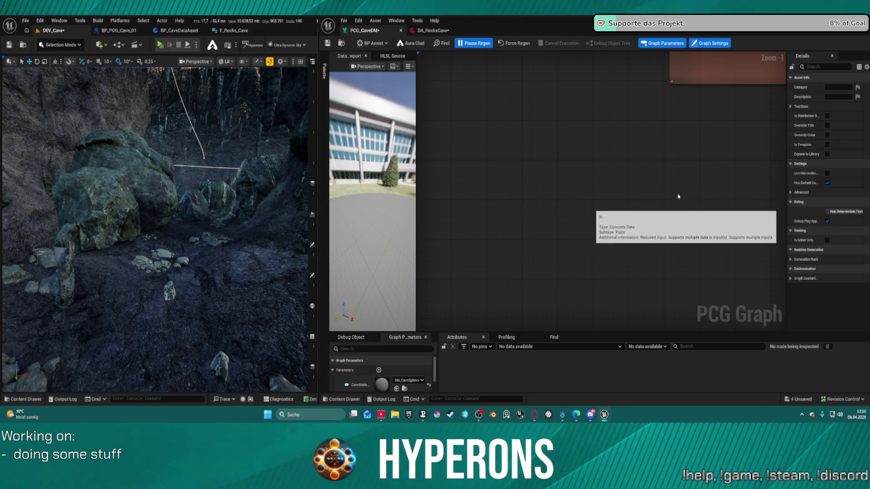
scroll(677, 194, down, 2)
scroll(576, 141, down, 4)
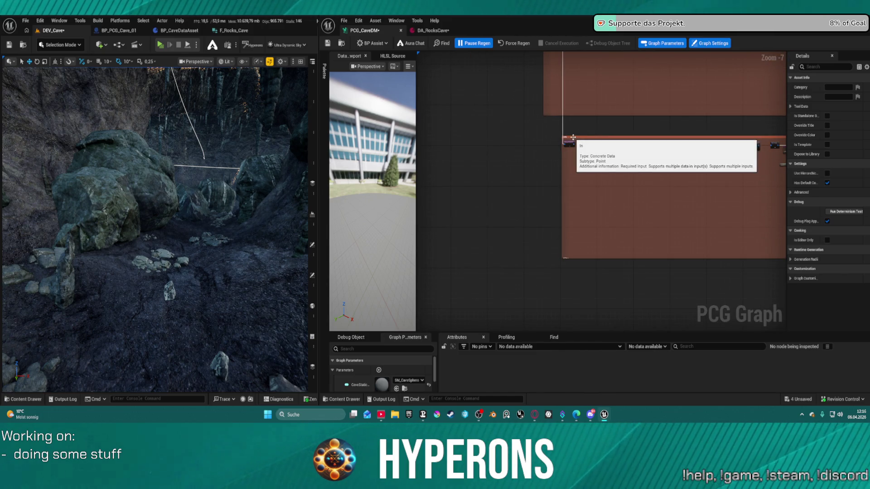
- Nudge the lower comment block left and frame the ORe block in view
drag(576, 141, 560, 141)
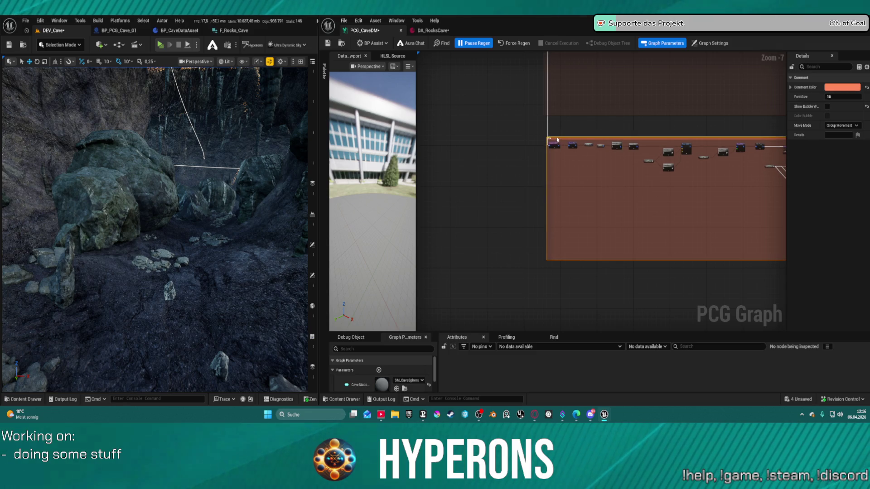
scroll(560, 141, down, 5)
mouse_move(651, 132)
mouse_down()
mouse_move(550, 168)
mouse_move(576, 266)
mouse_move(601, 171)
mouse_move(582, 155)
mouse_move(585, 63)
mouse_up()
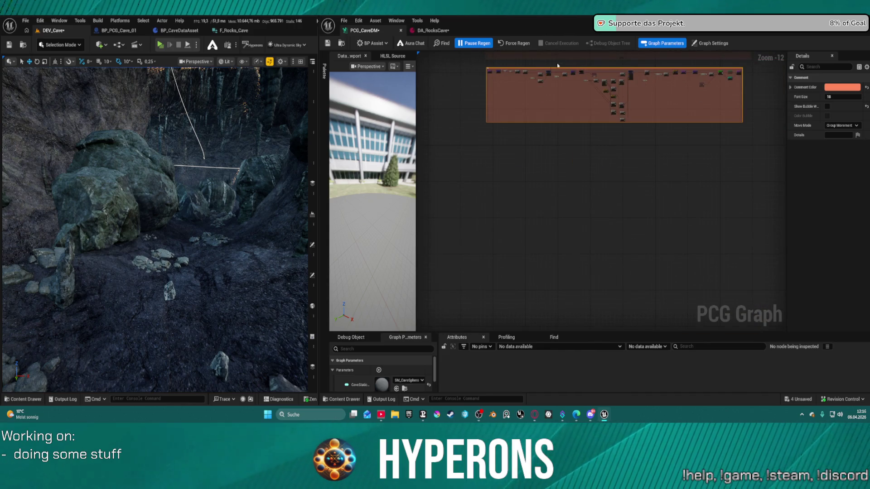
scroll(737, 218, up, 12)
mouse_move(737, 219)
mouse_down()
mouse_move(670, 245)
mouse_move(676, 268)
mouse_move(748, 269)
mouse_up()
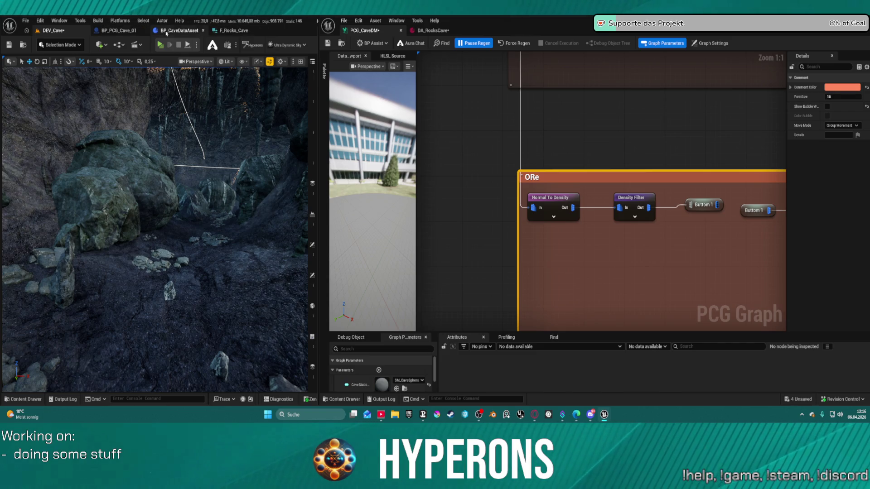
- Copy the OreControl variable from BP_RockDataAsset and paste it into BP_CaveDataAsset
click(176, 35)
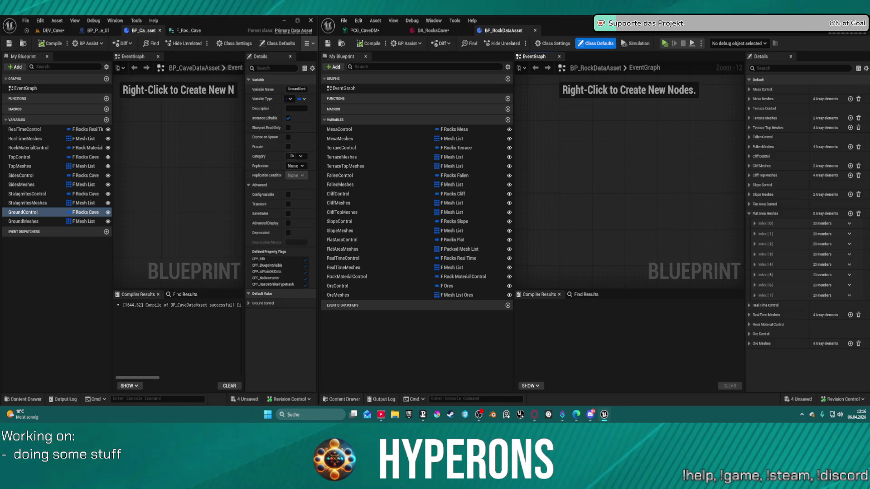
right_click(347, 290)
click(374, 335)
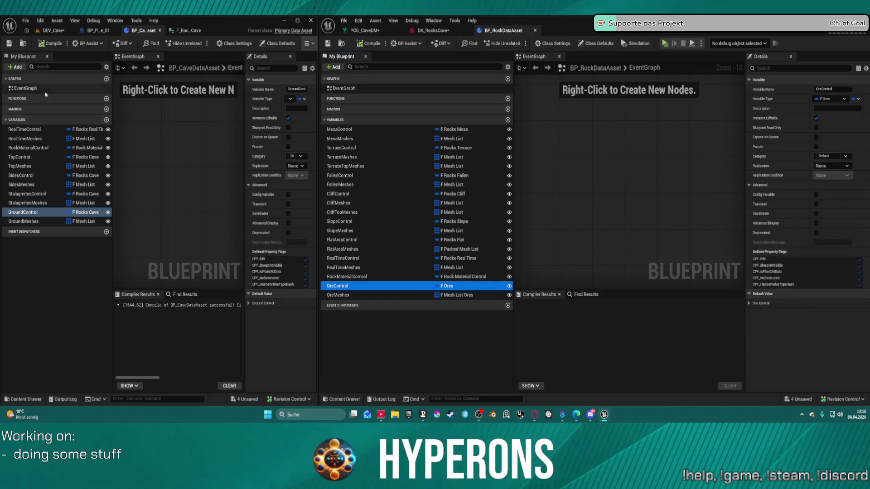
right_click(19, 121)
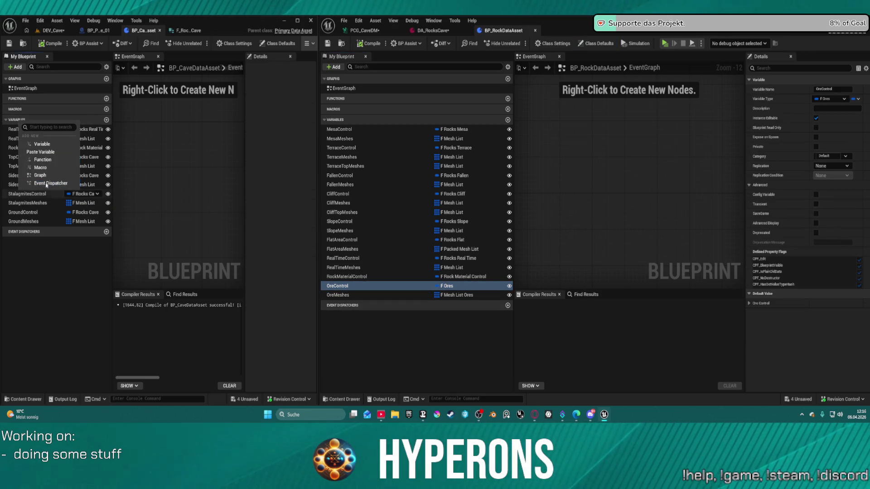
click(54, 153)
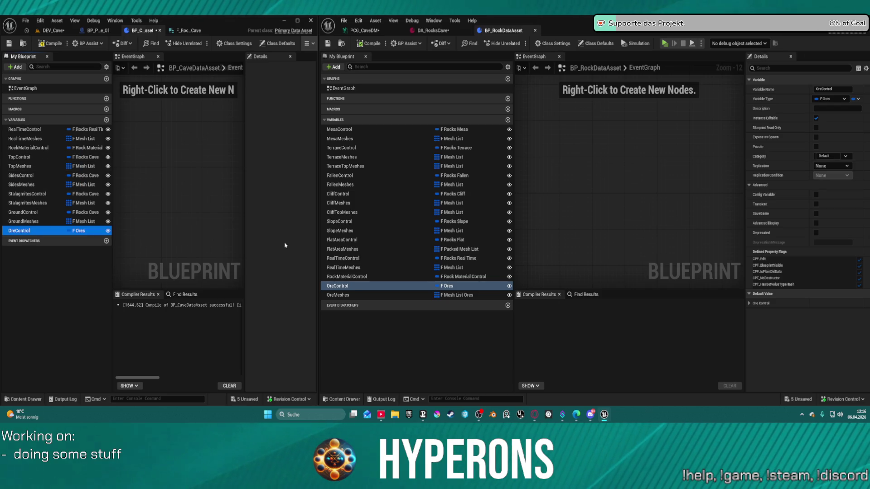
- Copy the OreMeshes variable from BP_RockDataAsset and paste it into BP_CaveDataAsset
click(350, 296)
right_click(350, 296)
click(372, 345)
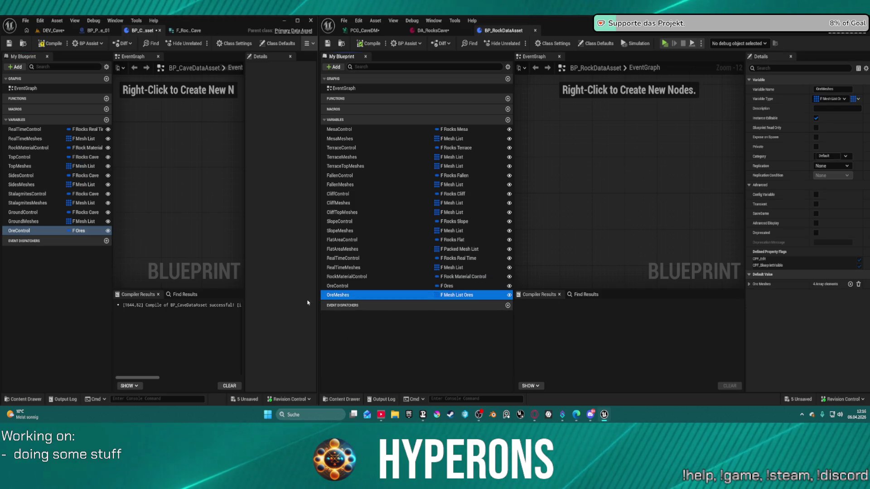
right_click(20, 121)
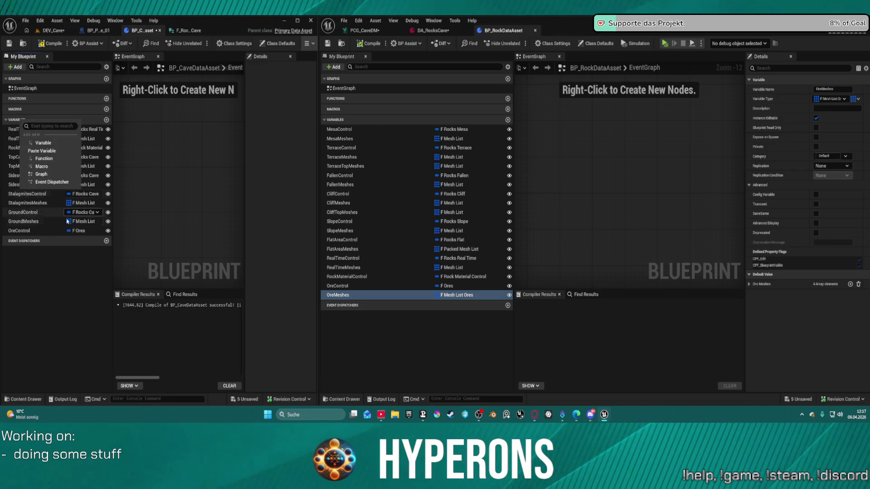
click(54, 153)
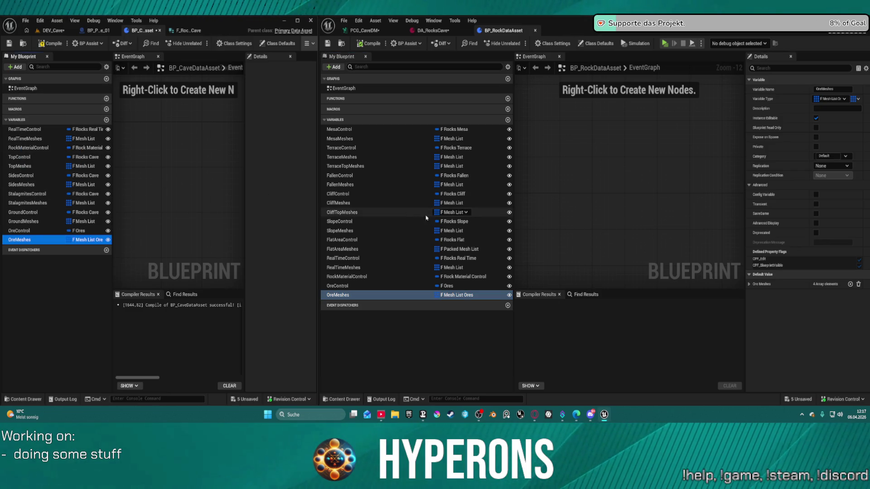
- Close the BP_RockDataAsset editor and return to the PCG_CaveDM graph
click(452, 341)
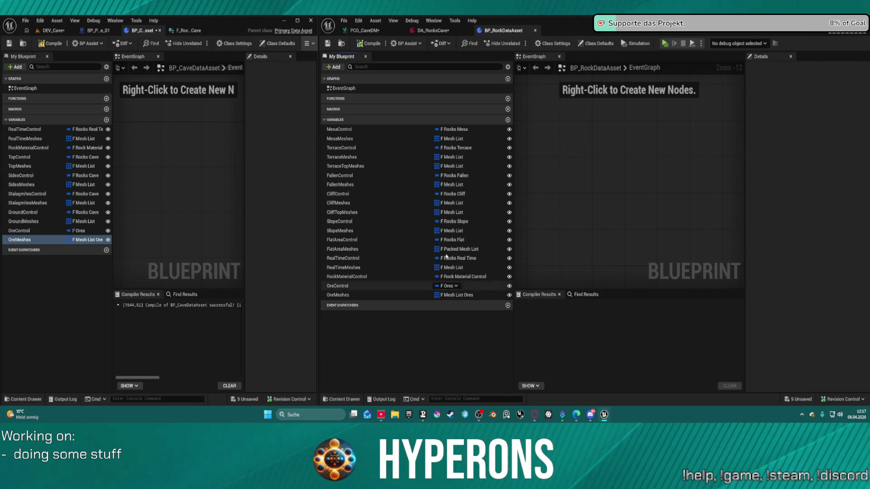
click(536, 31)
click(365, 30)
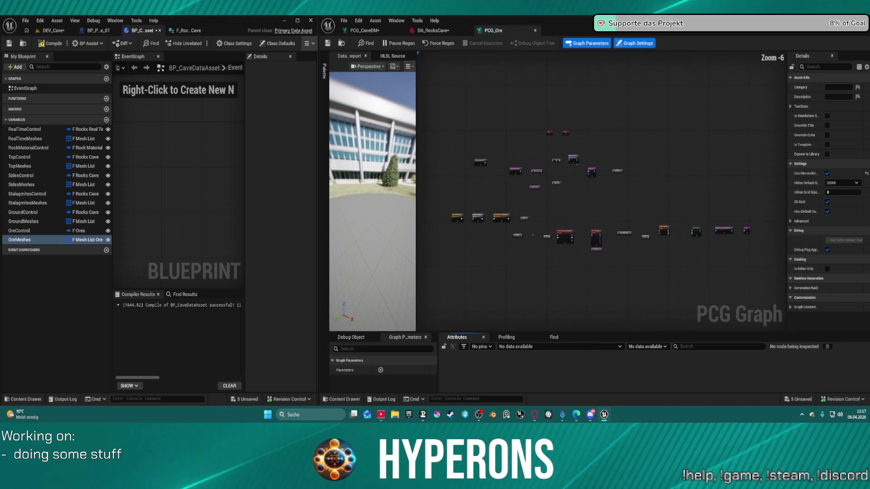
- Zoom into the PCG_Ore graph to see its Projection node and landscape data subgraph
scroll(569, 212, up, 4)
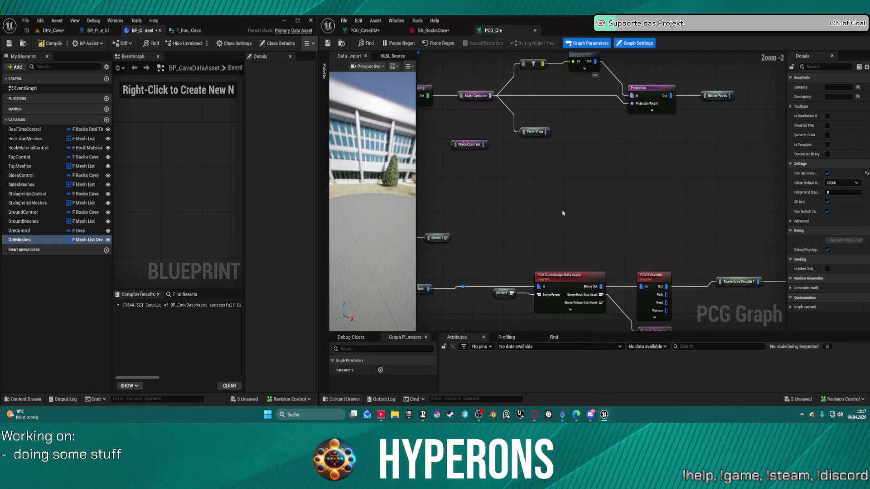